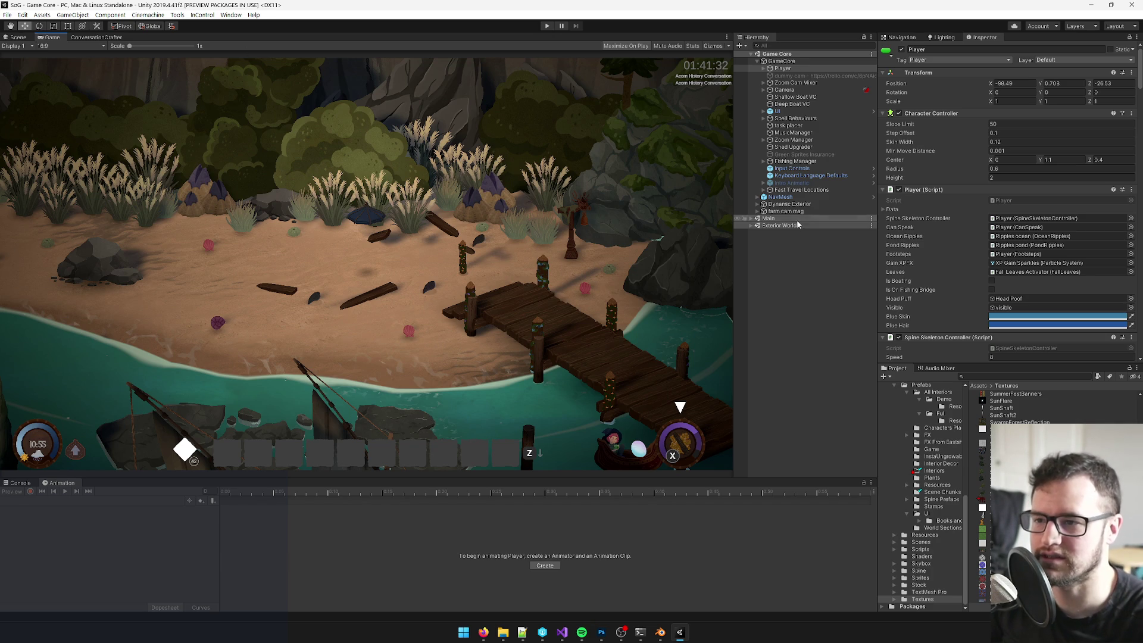
# Step: Select GameCore and frame it in the Scene view
pyautogui.click(1000, 378)
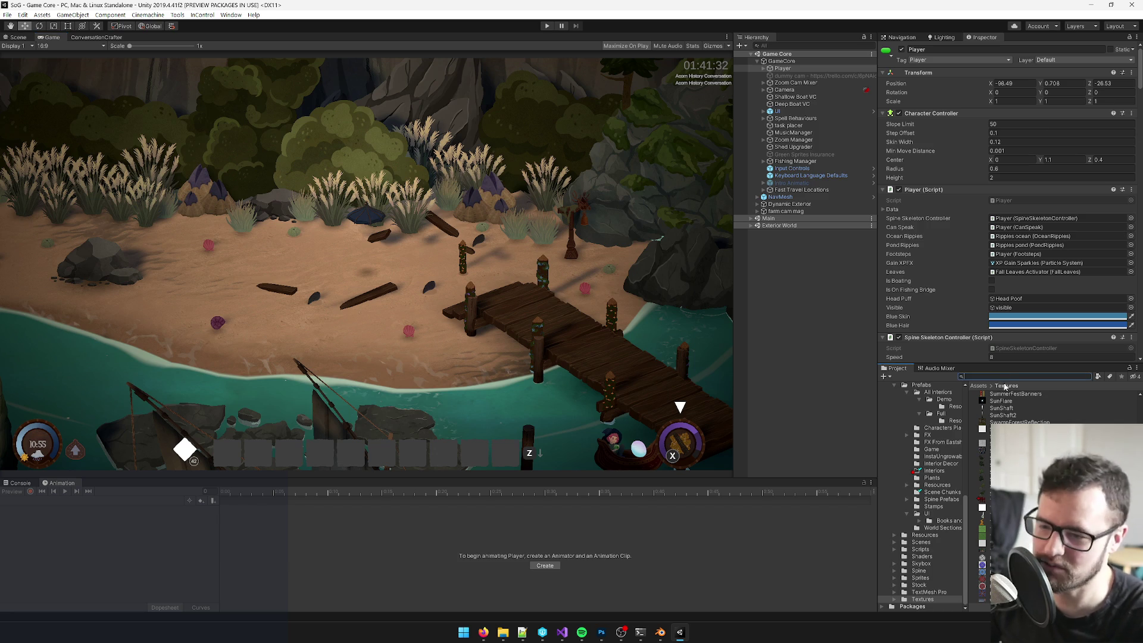
pyautogui.click(686, 253)
pyautogui.click(817, 62)
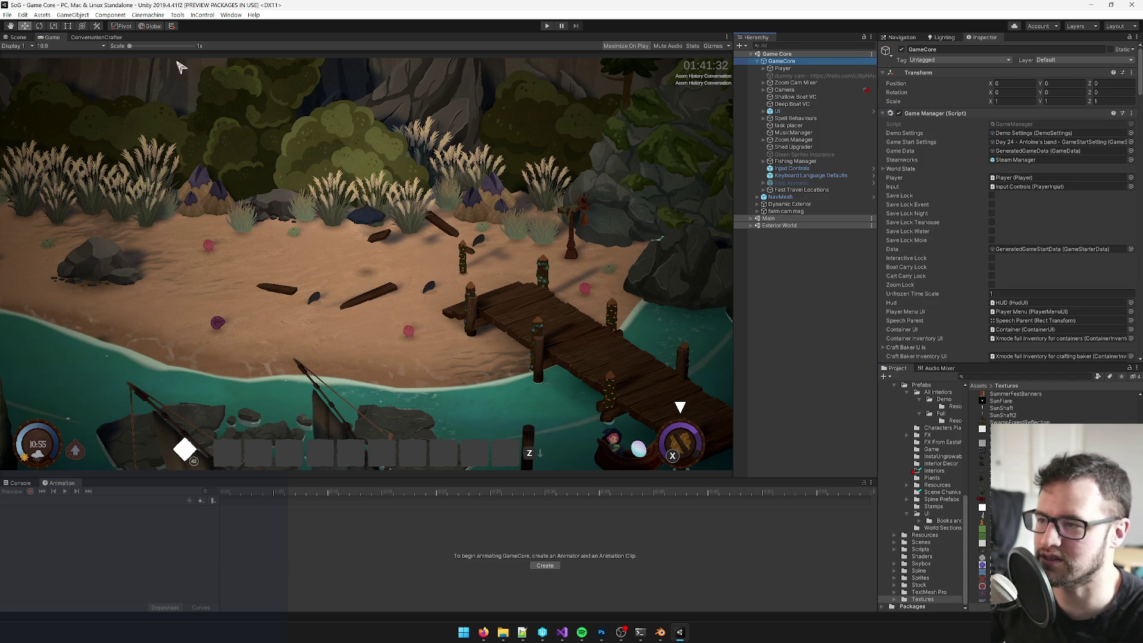
pyautogui.click(18, 38)
pyautogui.press('f')
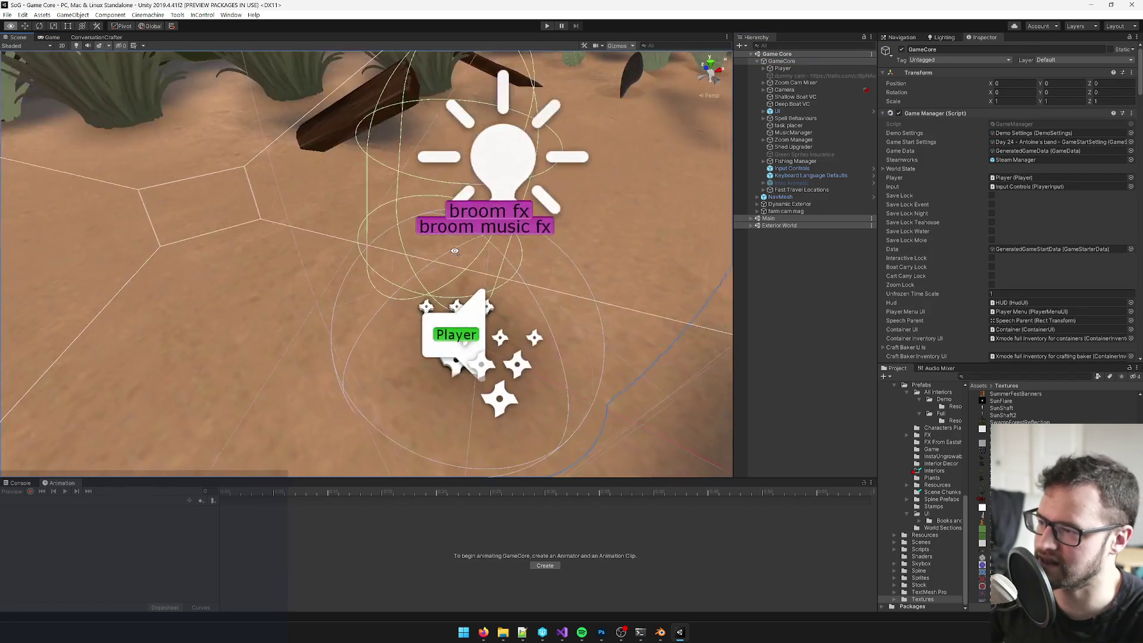
# Step: Frame the Player, then orbit out over the beach and the forest behind it
pyautogui.click(782, 68)
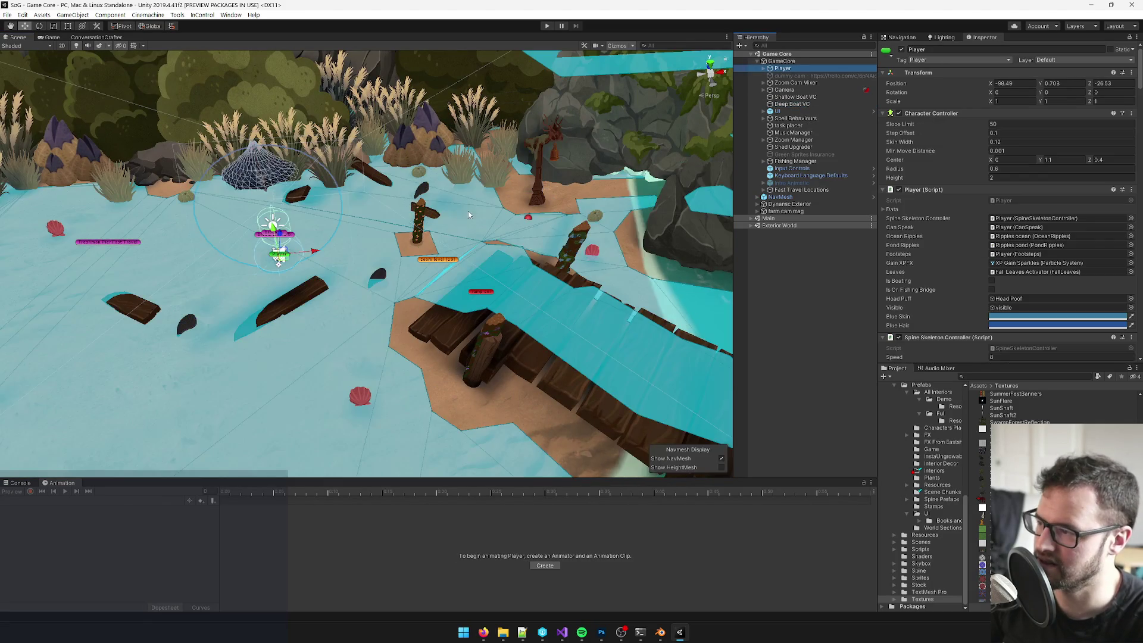
pyautogui.press('f')
pyautogui.moveTo(450, 216)
pyautogui.mouseDown()
pyautogui.moveTo(525, 240)
pyautogui.moveTo(648, 217)
pyautogui.mouseUp()
pyautogui.moveTo(513, 148)
pyautogui.mouseDown()
pyautogui.moveTo(481, 313)
pyautogui.moveTo(492, 309)
pyautogui.moveTo(507, 238)
pyautogui.moveTo(528, 266)
pyautogui.moveTo(518, 270)
pyautogui.mouseUp()
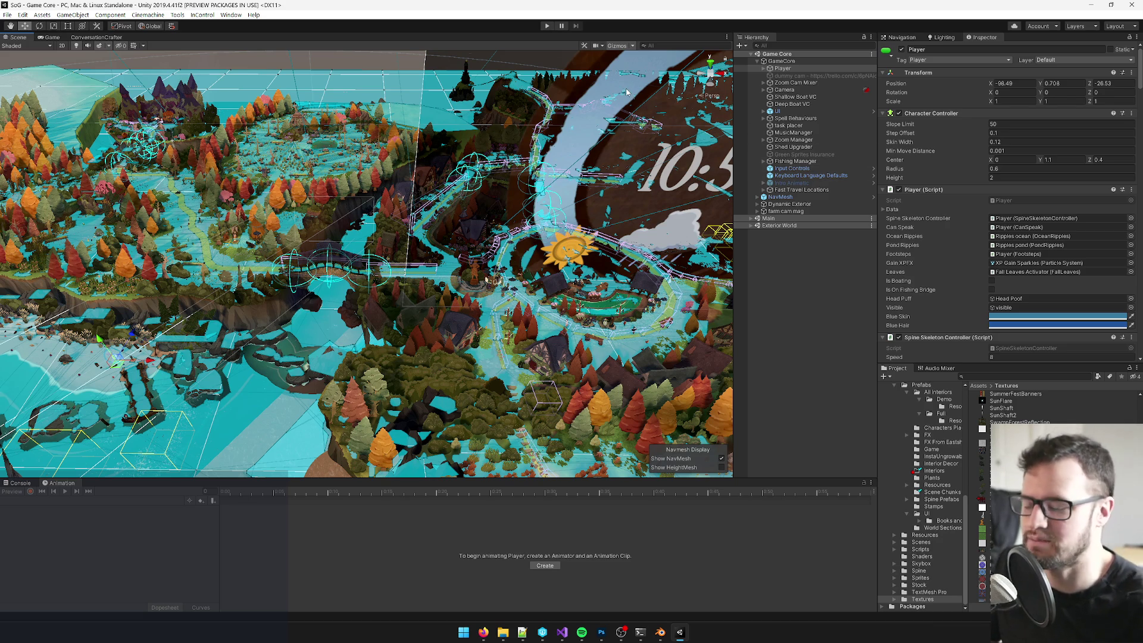
pyautogui.click(633, 46)
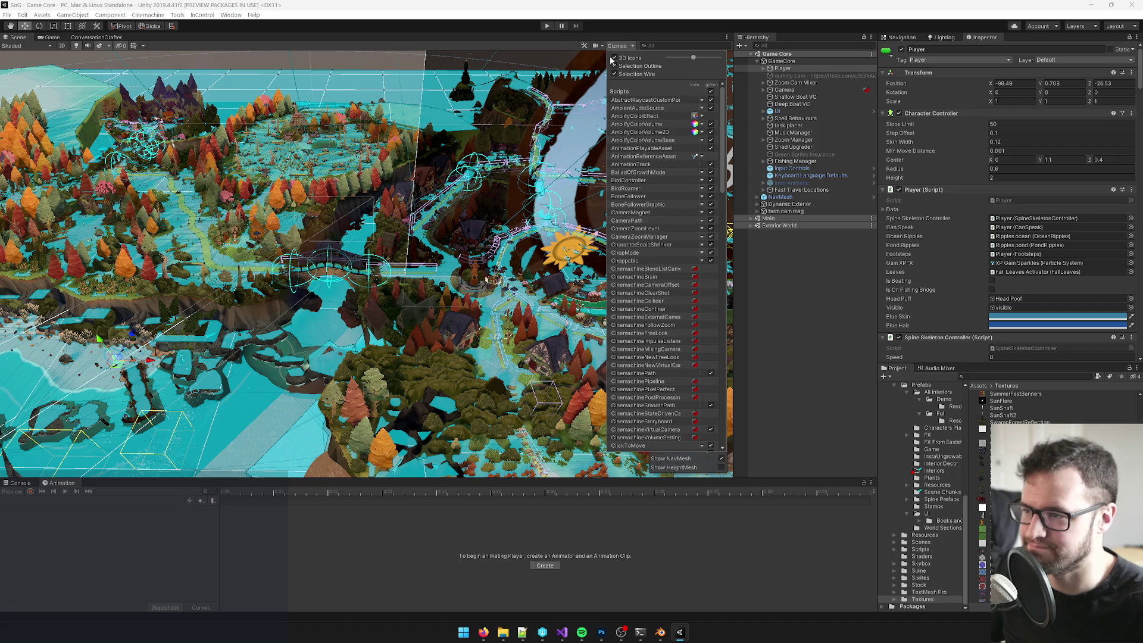
# Step: Orbit out over the world and turn off the UI layer's visibility in the Layers list
pyautogui.moveTo(358, 268); pyautogui.dragTo(428, 262)
pyautogui.moveTo(307, 171); pyautogui.dragTo(226, 175)
pyautogui.click(1136, 37)
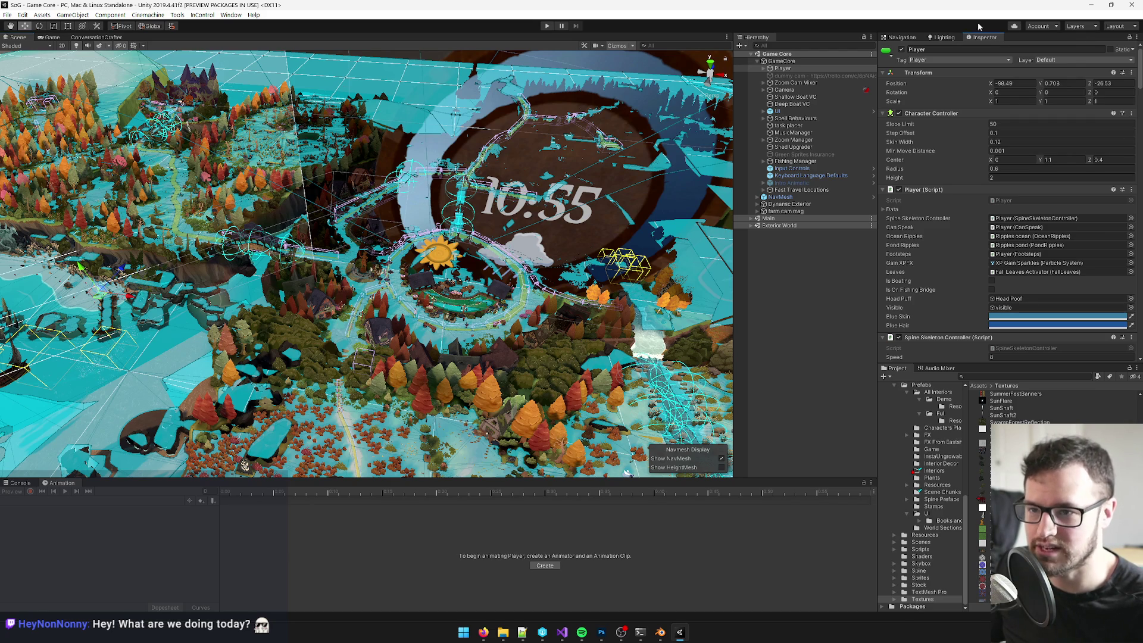
pyautogui.click(1075, 26)
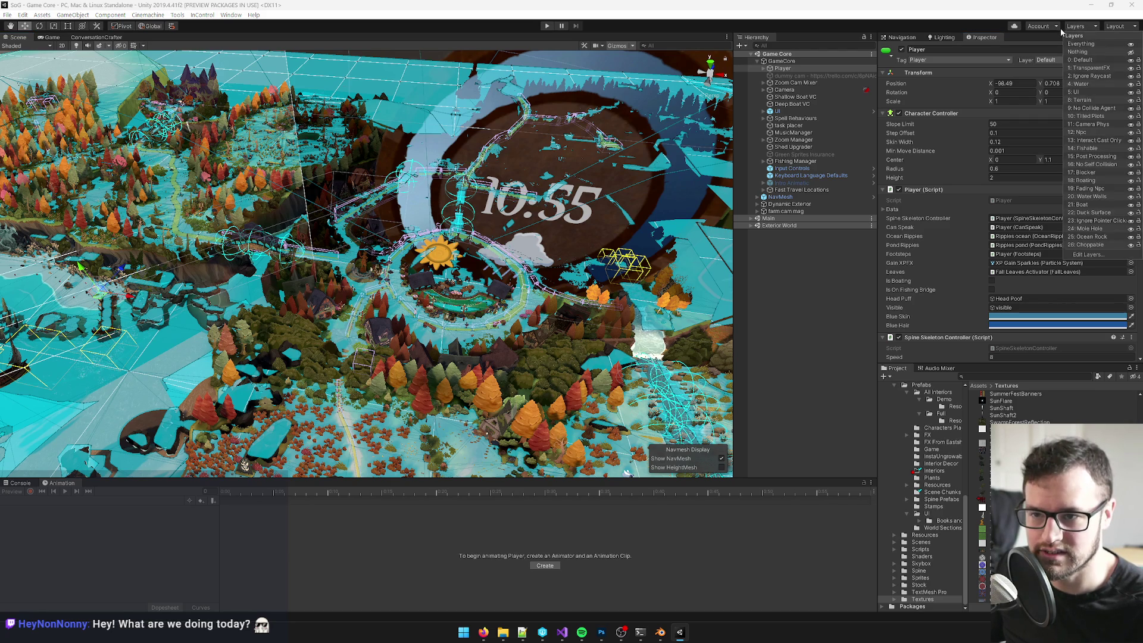
pyautogui.click(1131, 70)
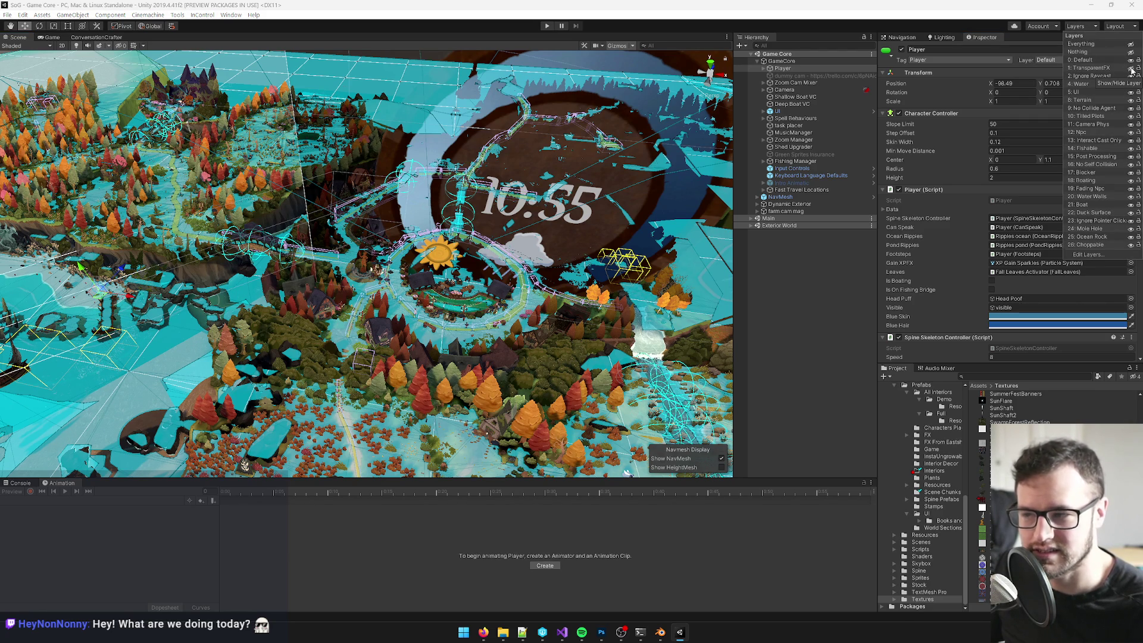
pyautogui.click(1131, 71)
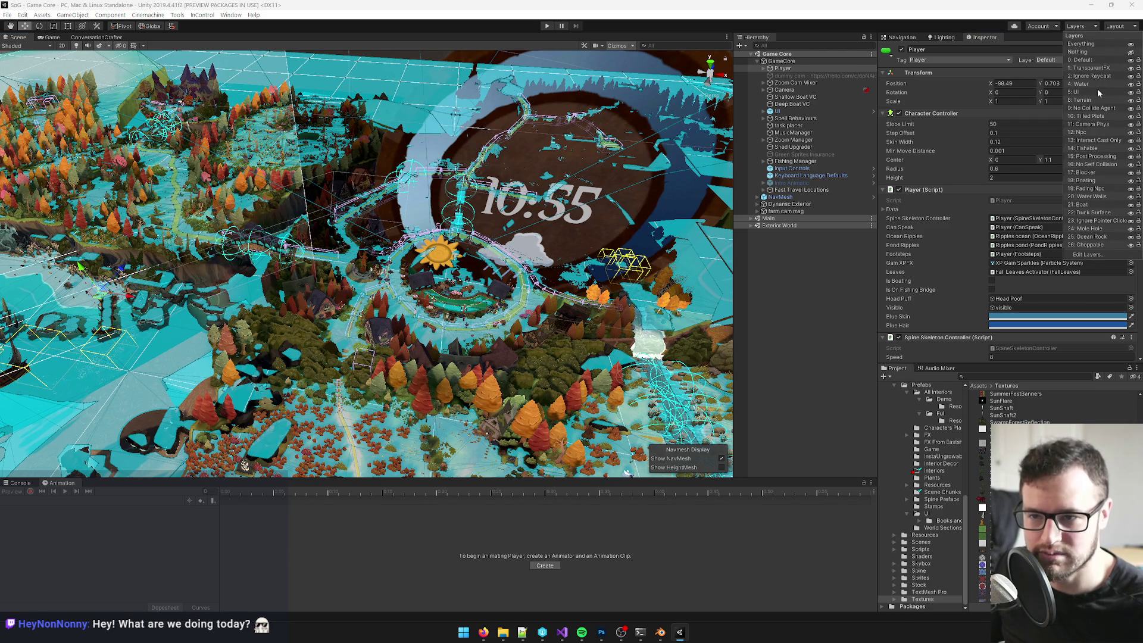
pyautogui.click(1132, 92)
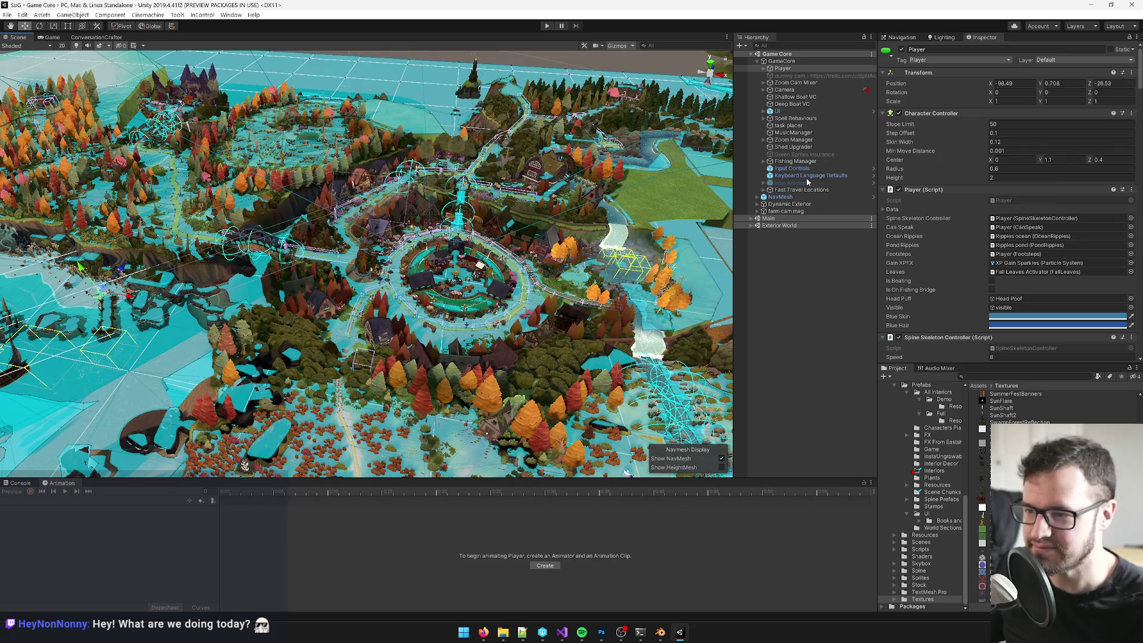
# Step: Select the Zoom Cam Mixer and the SwishAndStitch building while orbiting over the town
pyautogui.click(827, 81)
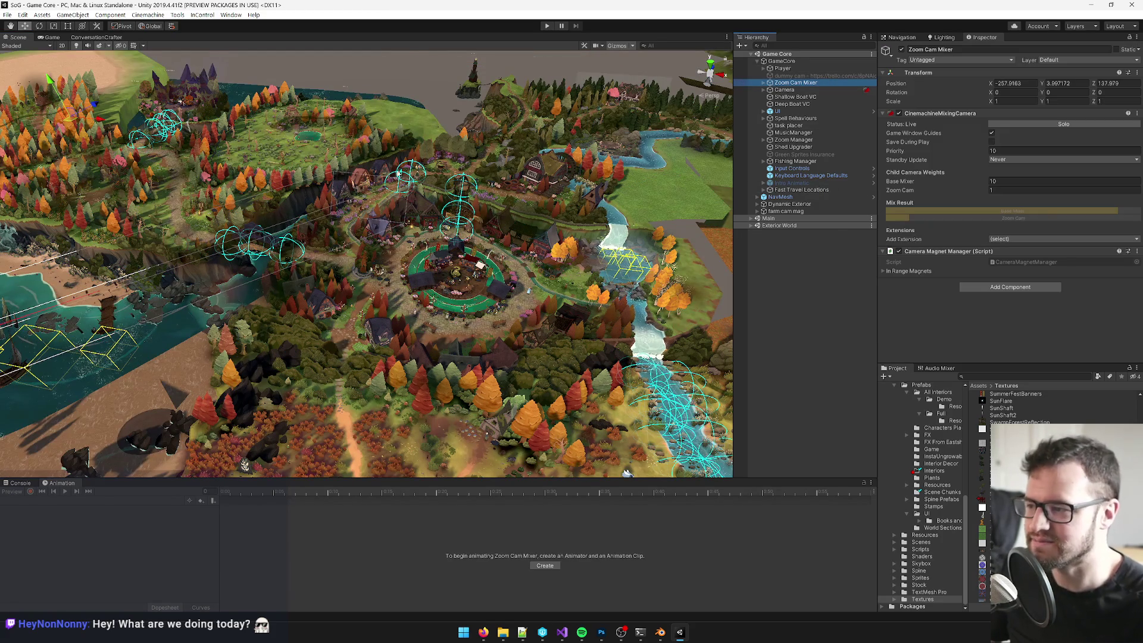
pyautogui.click(516, 182)
pyautogui.moveTo(517, 182); pyautogui.dragTo(426, 212)
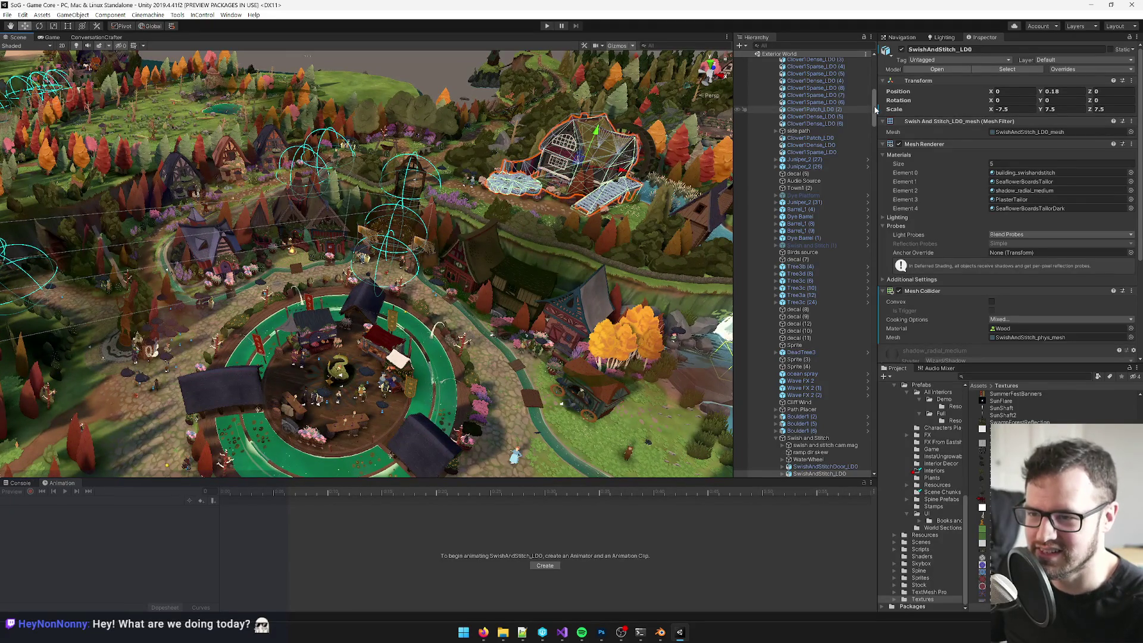
pyautogui.moveTo(874, 115); pyautogui.dragTo(875, 71)
# Step: Select the Farm, NavMesh, City and Brick Alley objects, tilting the view toward the horizon
pyautogui.click(760, 239)
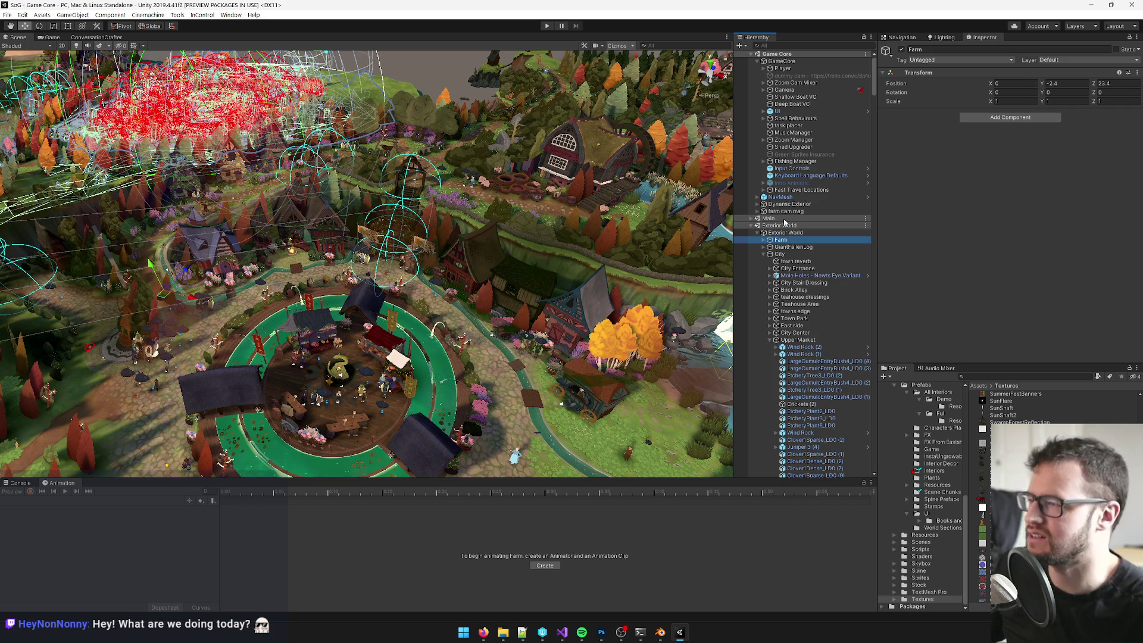
pyautogui.click(816, 197)
pyautogui.click(804, 255)
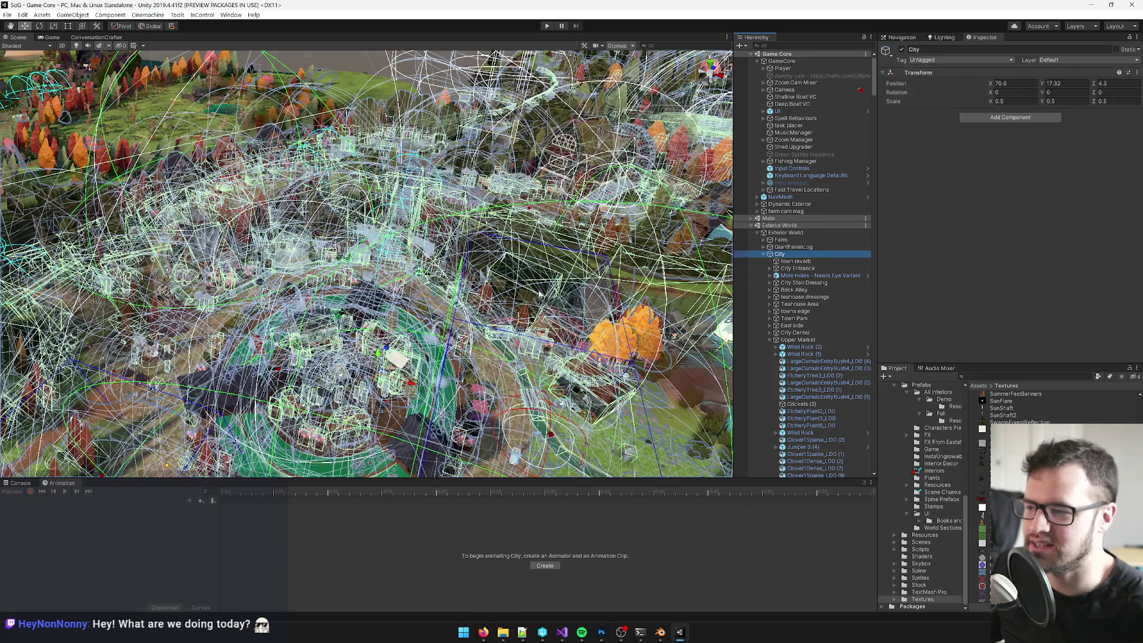
pyautogui.click(794, 289)
pyautogui.moveTo(595, 387)
pyautogui.mouseDown()
pyautogui.moveTo(600, 356)
pyautogui.moveTo(357, 173)
pyautogui.moveTo(471, 206)
pyautogui.mouseUp()
pyautogui.click(1010, 371)
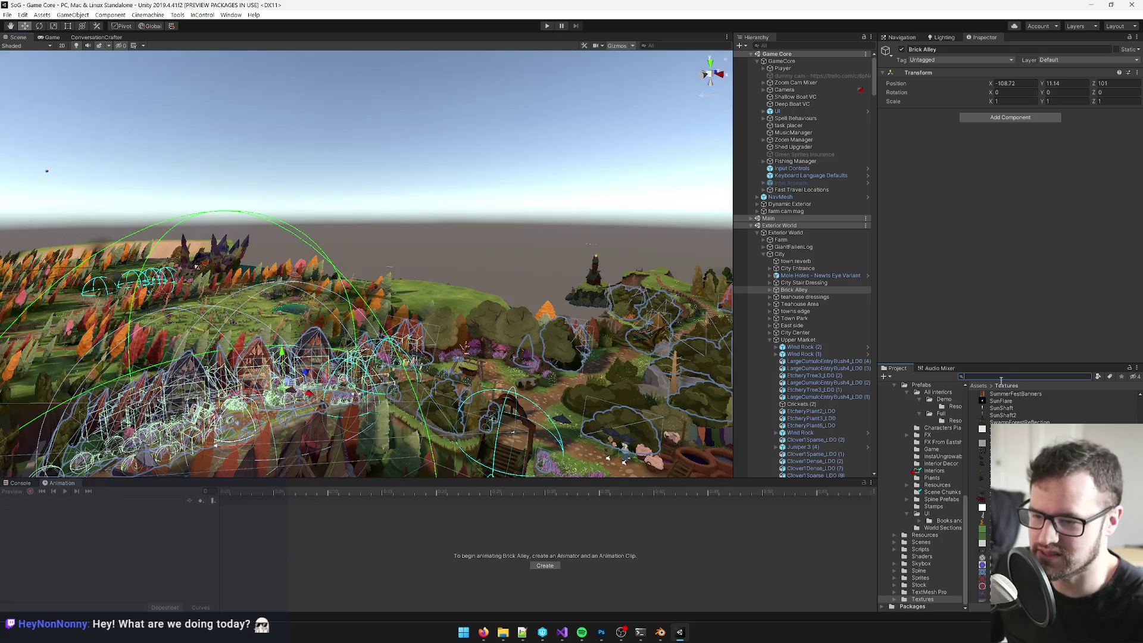
pyautogui.moveTo(484, 632)
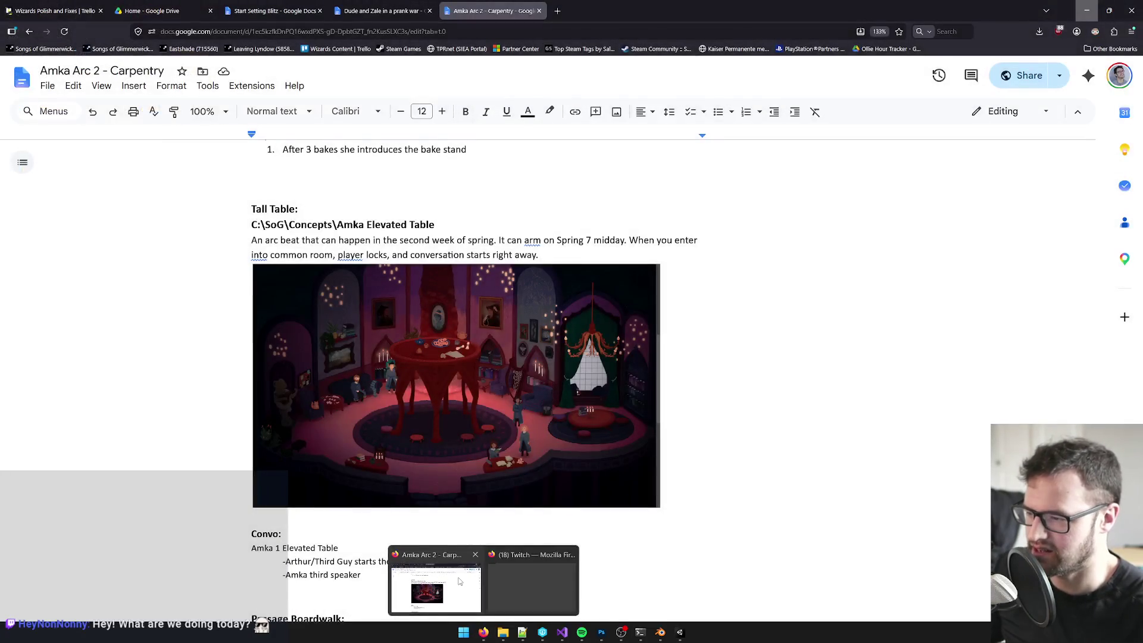
pyautogui.click(429, 586)
pyautogui.scroll(-3, 420, 381)
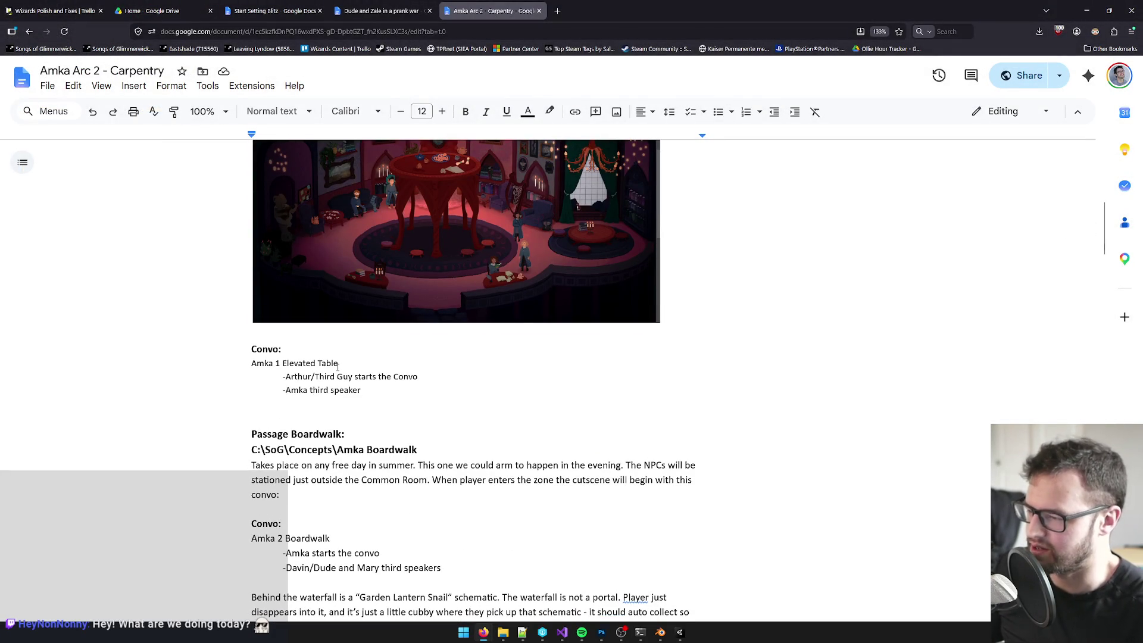
pyautogui.scroll(-1, 341, 366)
pyautogui.scroll(-1, 341, 365)
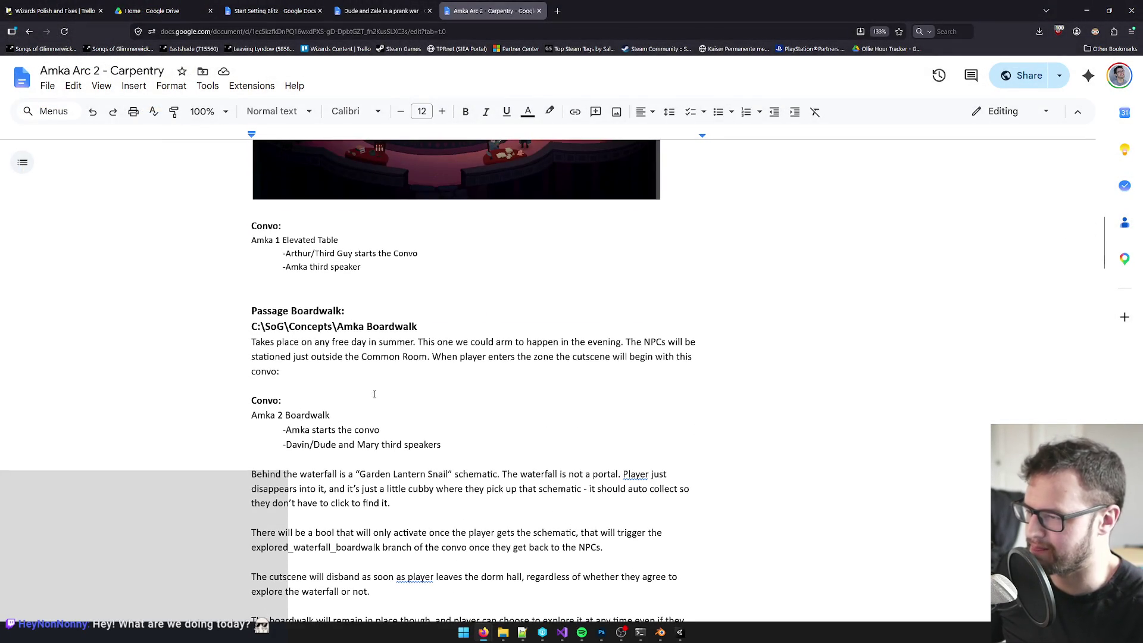
pyautogui.click(682, 634)
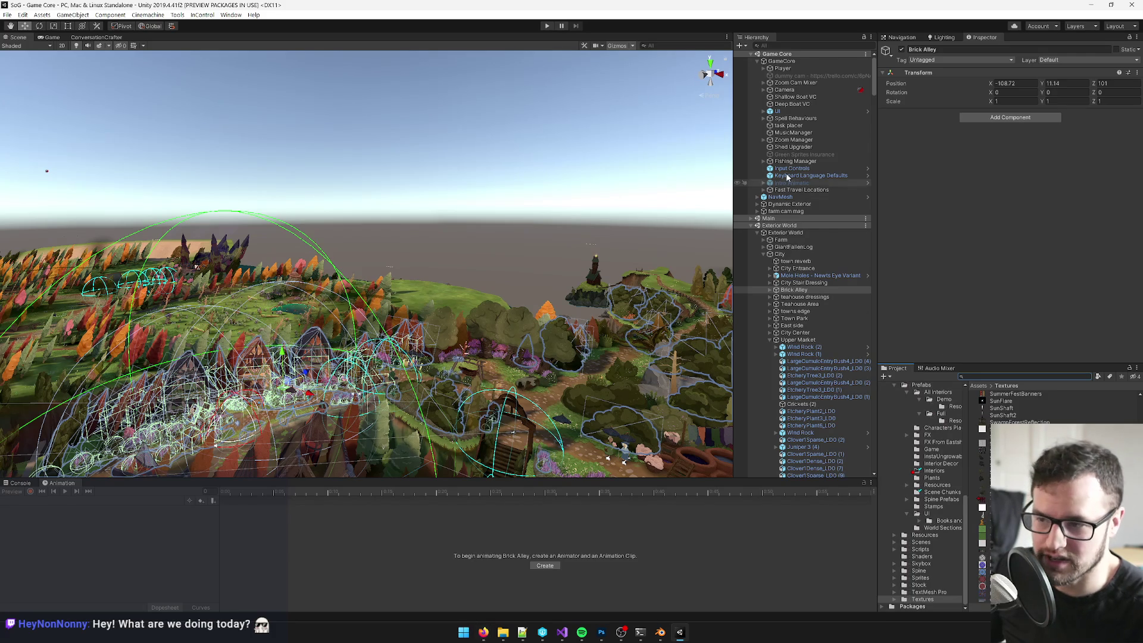
# Step: Search the project for 'common room' and open the Common Room Interior prefab
pyautogui.click(1007, 376)
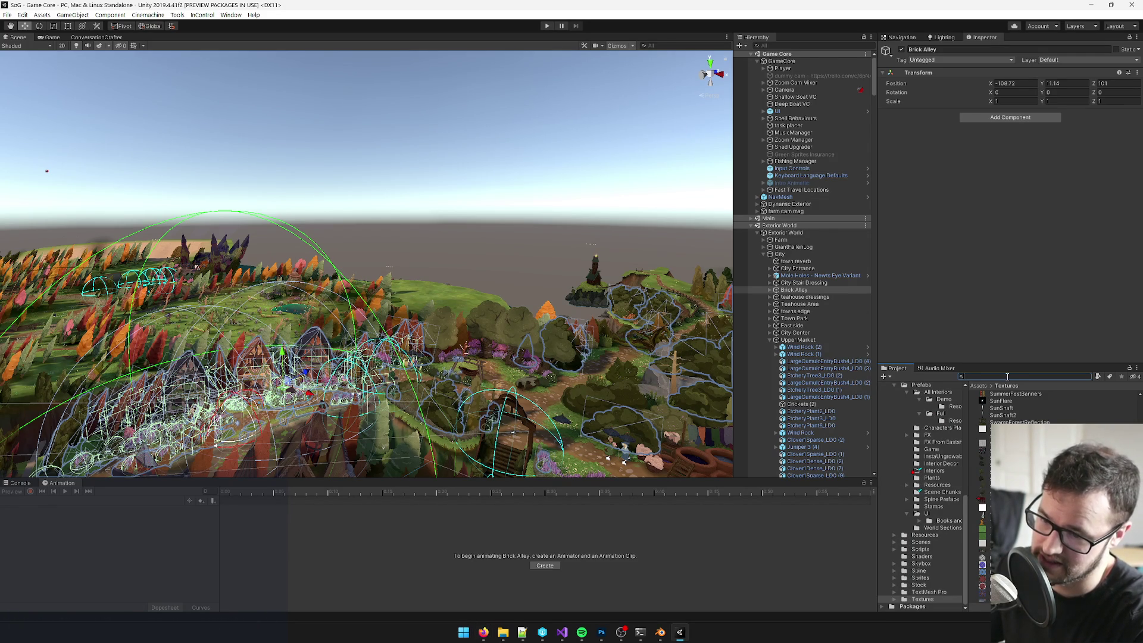
pyautogui.write('common room')
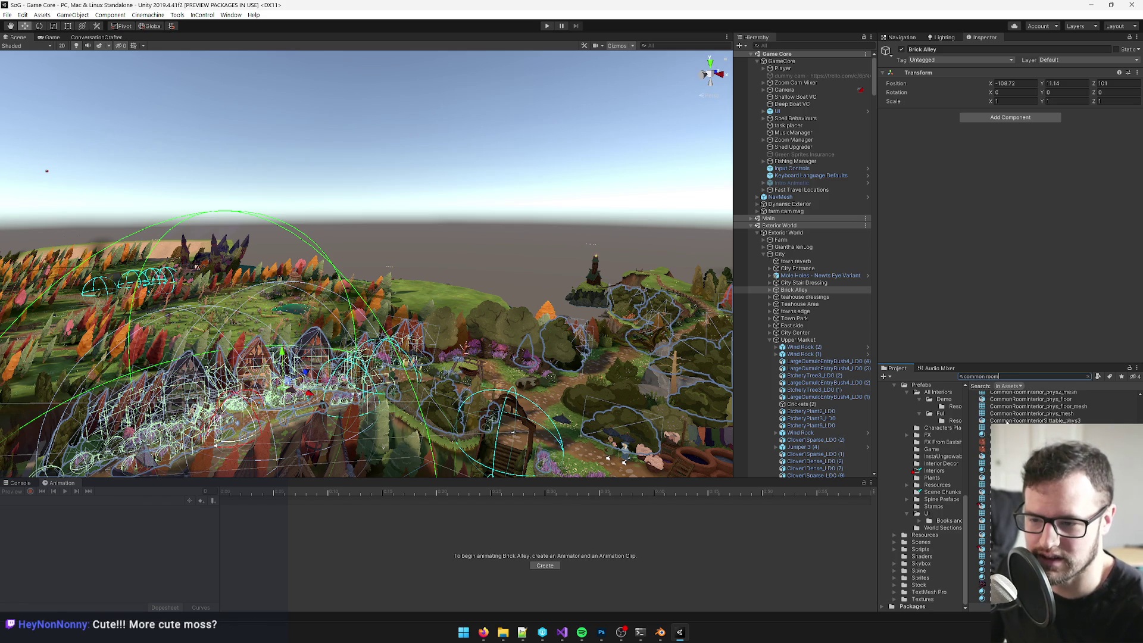
pyautogui.scroll(3, 1012, 413)
pyautogui.click(1015, 395)
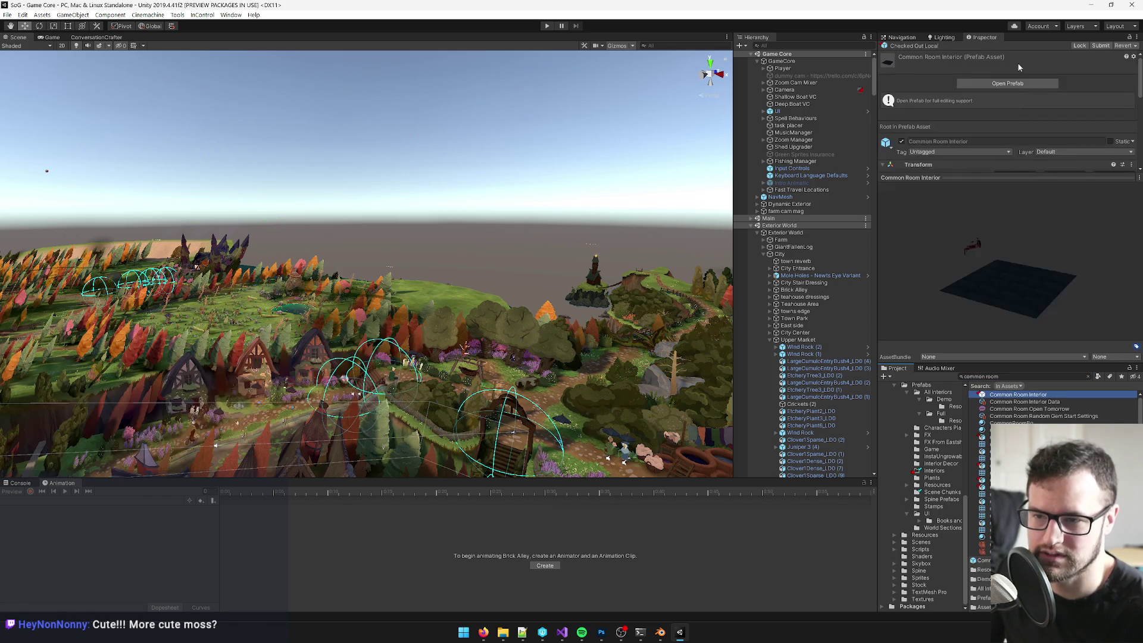
pyautogui.click(1008, 84)
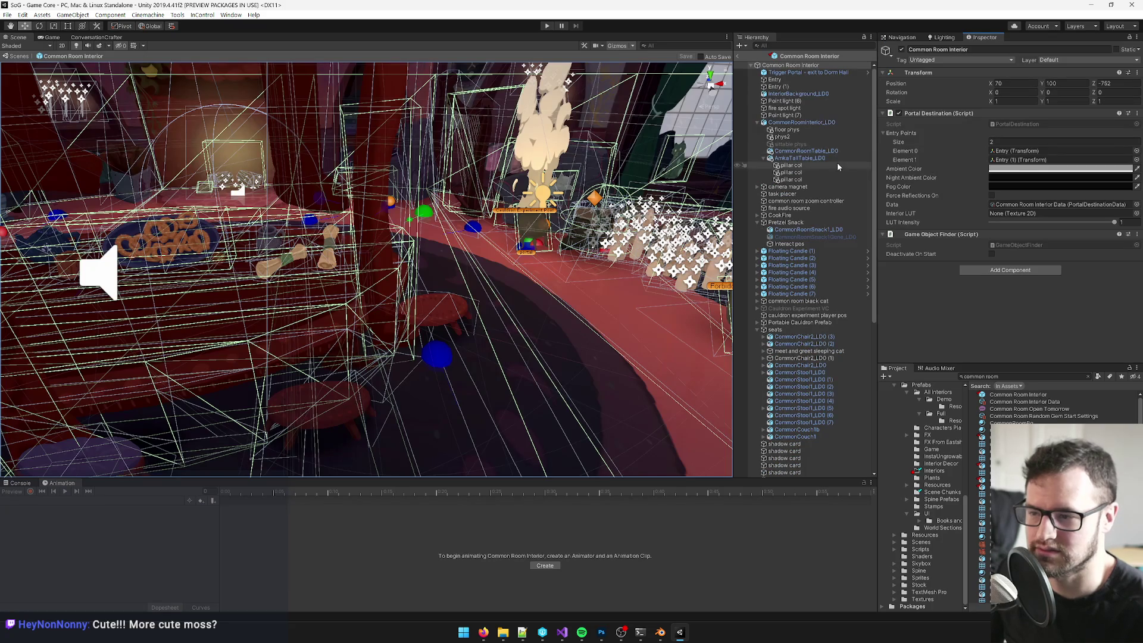
# Step: Select CommonRoomTable_LD0 and AmkaTallTable_LD0 in the prefab
pyautogui.click(326, 316)
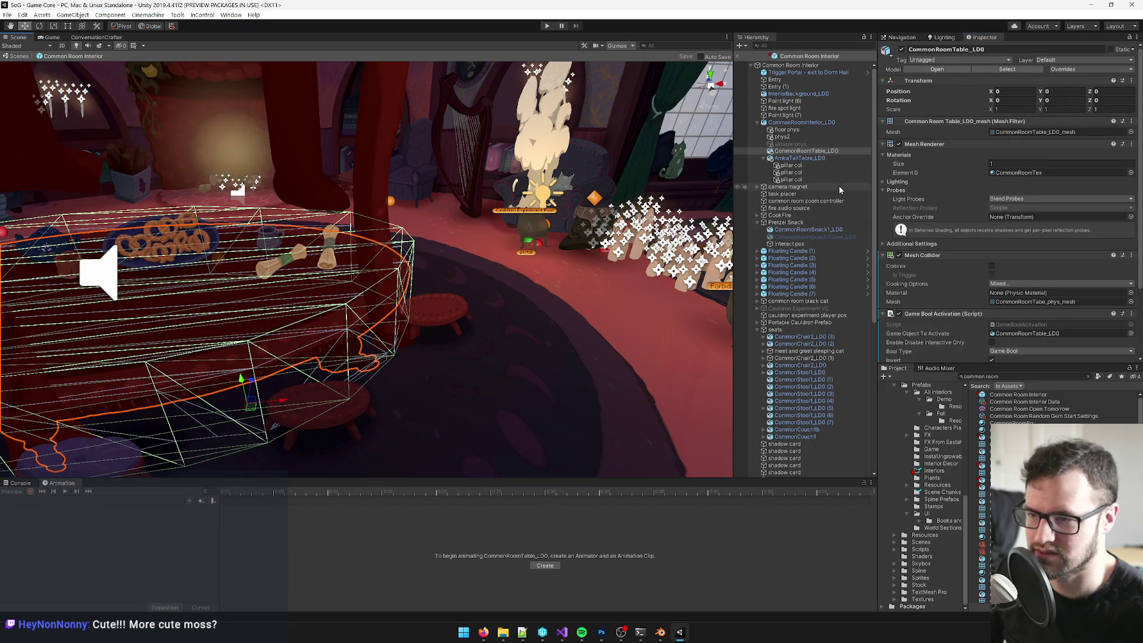
pyautogui.scroll(-3, 1007, 232)
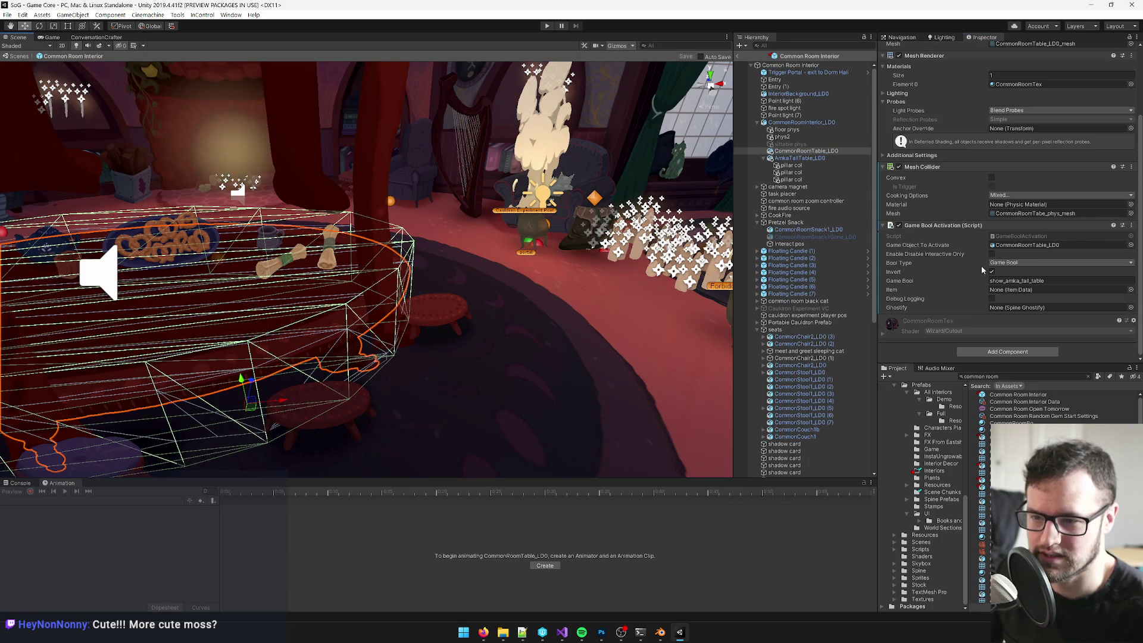
pyautogui.click(810, 158)
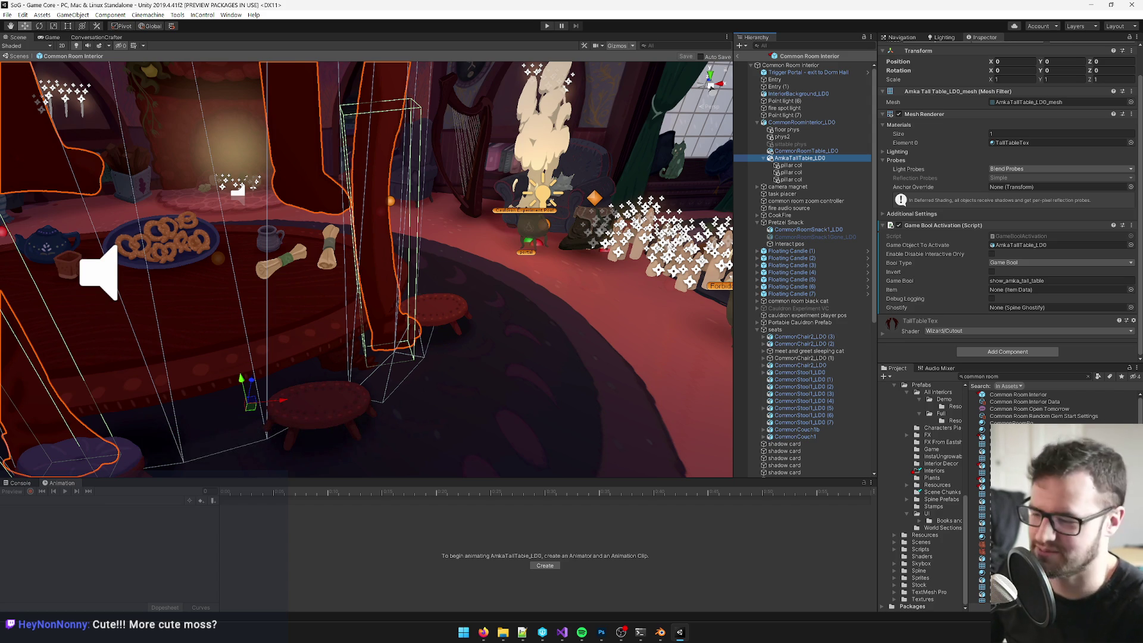
pyautogui.moveTo(483, 632)
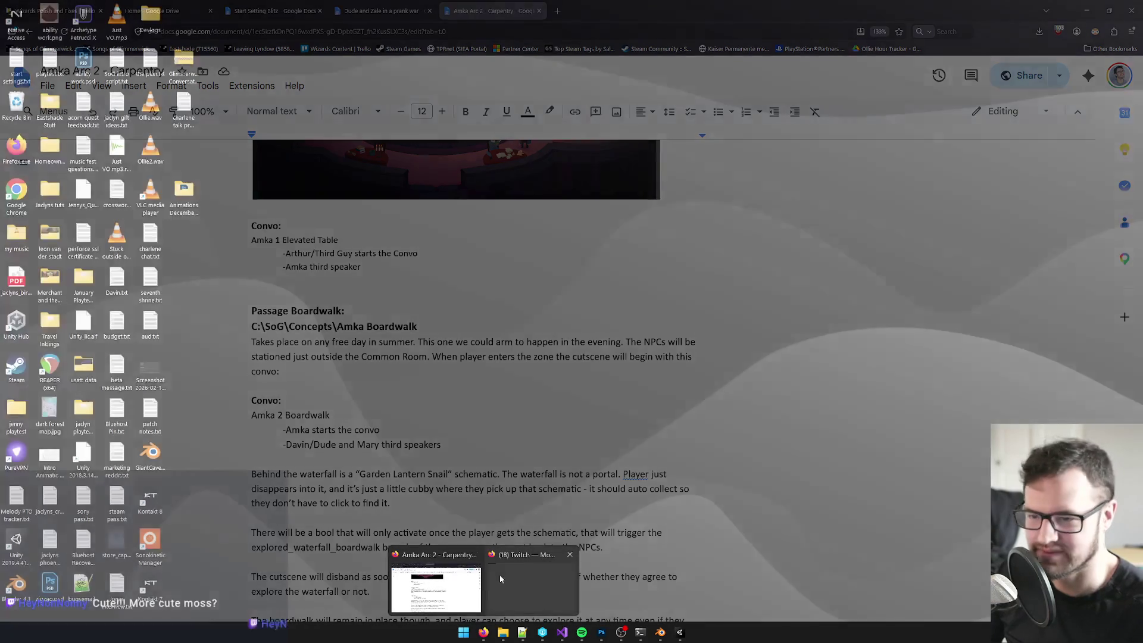
# Step: Scroll the Amka Arc 2 doc down to the Bakestand section
pyautogui.click(416, 586)
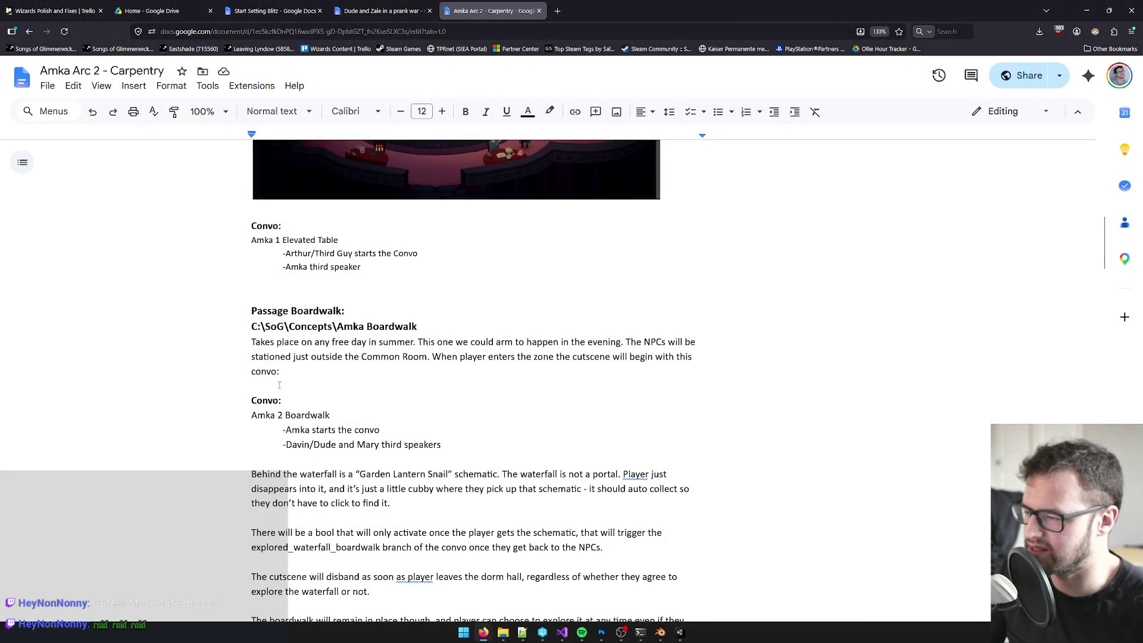
pyautogui.scroll(-1, 279, 385)
pyautogui.scroll(10, 279, 385)
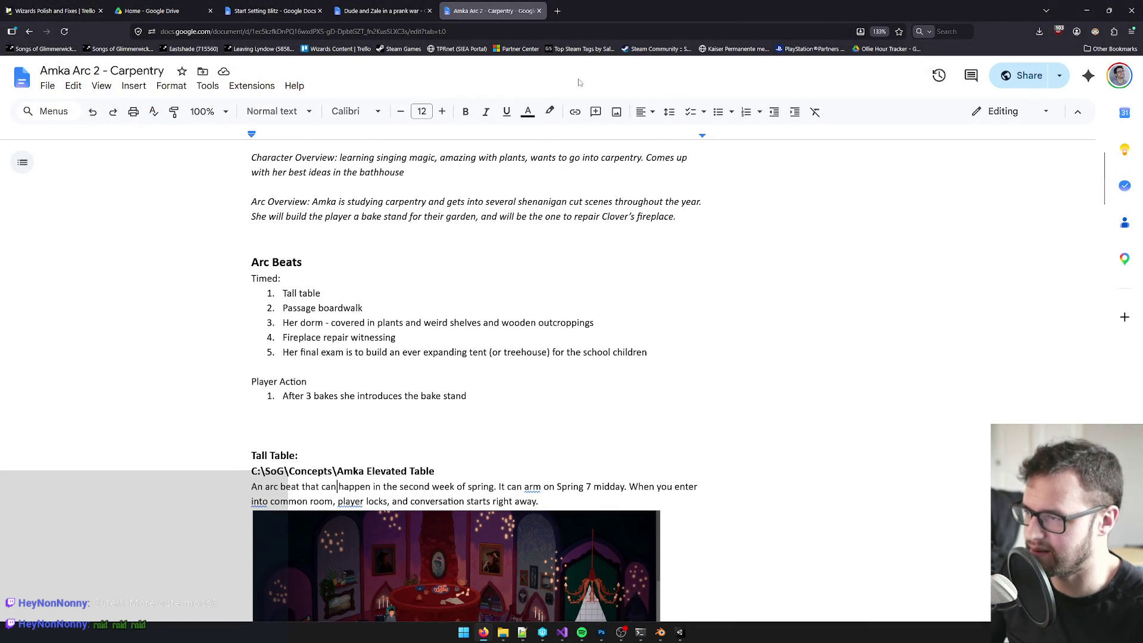
pyautogui.scroll(-6, 474, 252)
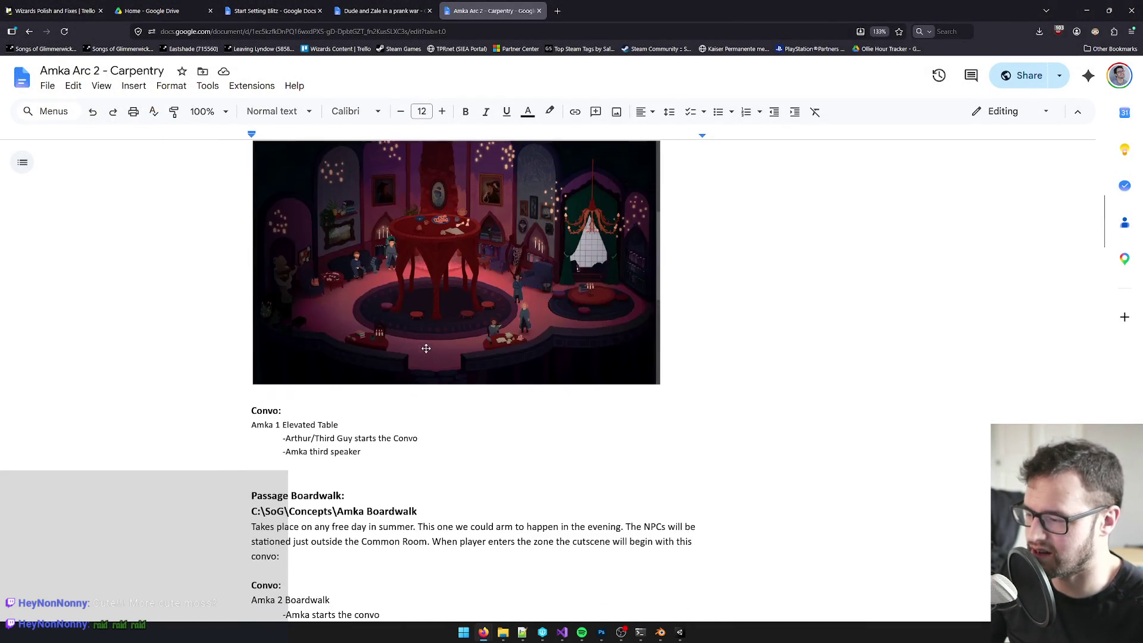
pyautogui.scroll(-3, 426, 349)
pyautogui.moveTo(260, 327); pyautogui.dragTo(428, 335)
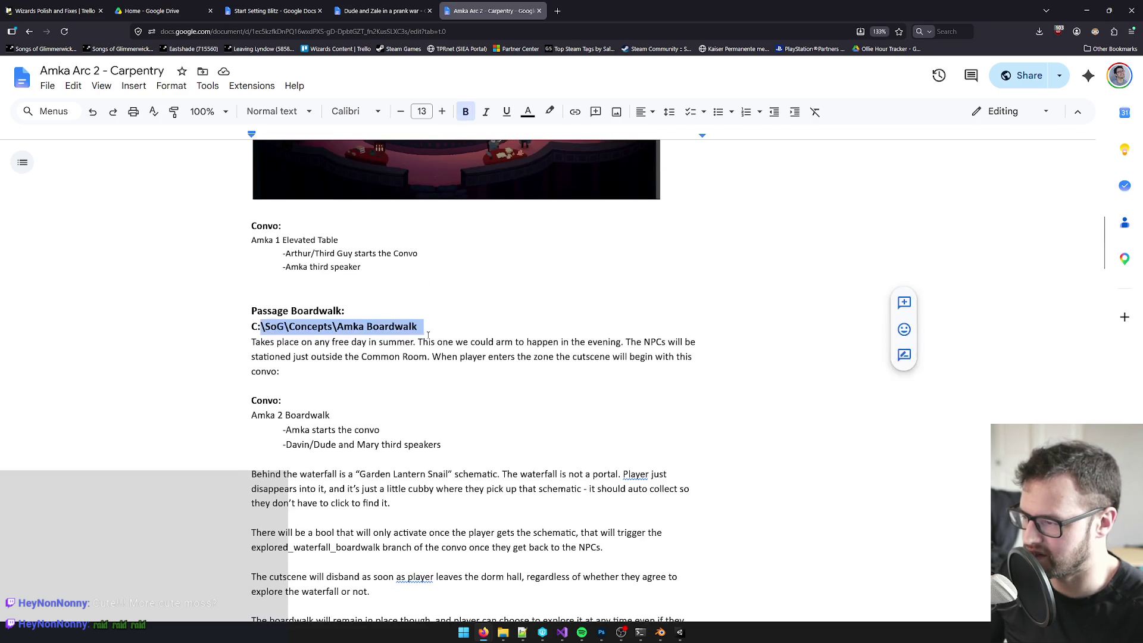
pyautogui.scroll(-2, 343, 294)
pyautogui.scroll(-4, 343, 286)
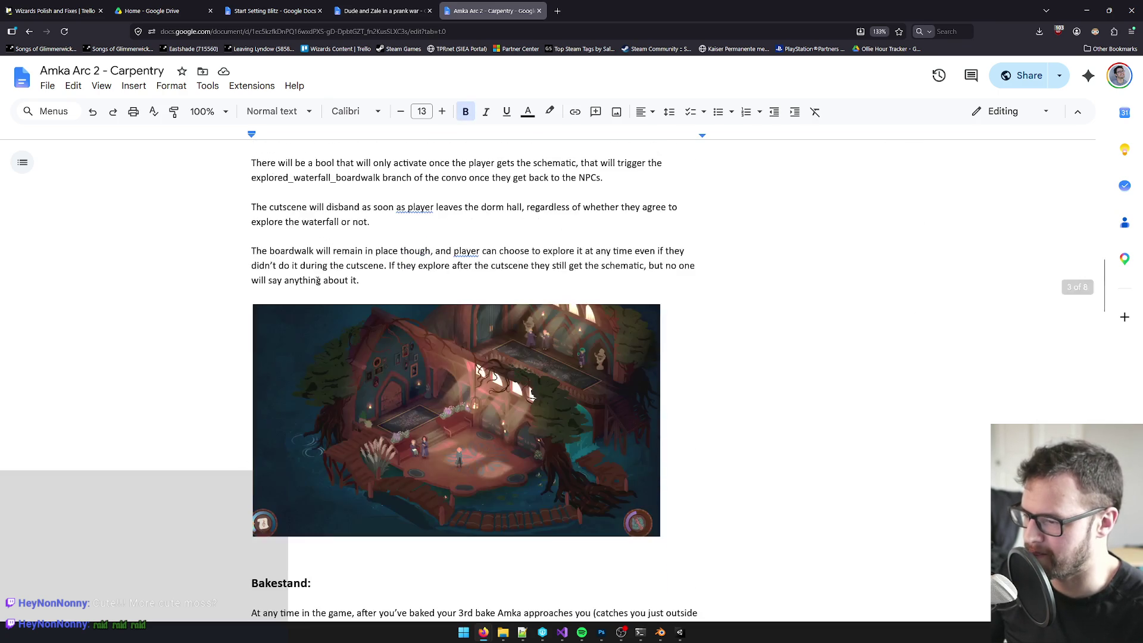
pyautogui.scroll(1, 289, 269)
pyautogui.scroll(-4, 302, 269)
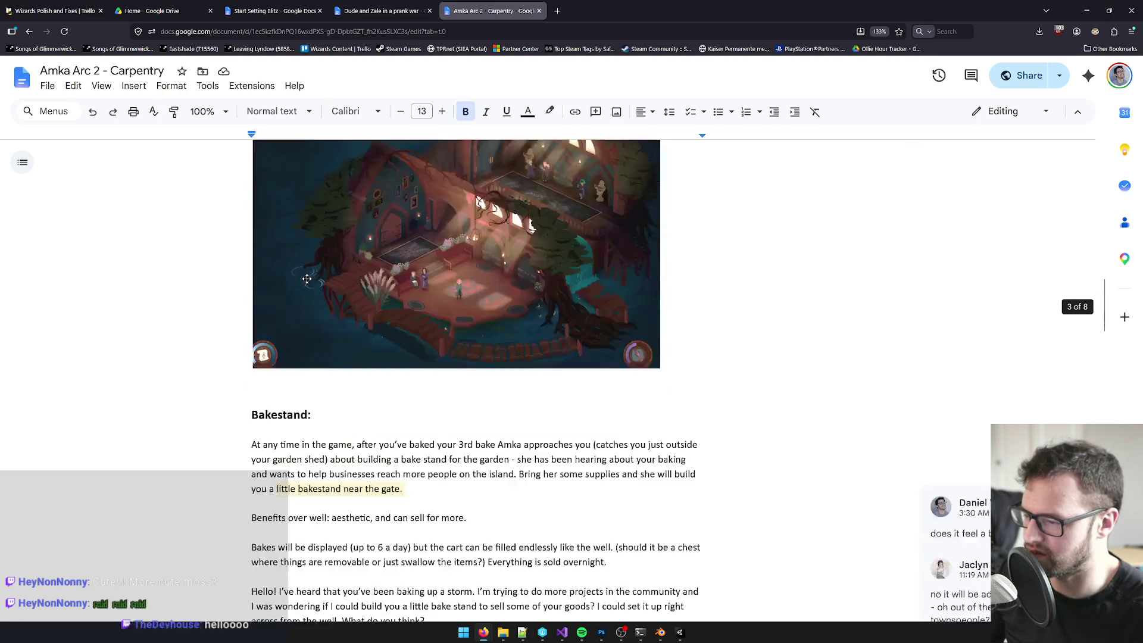
pyautogui.scroll(-3, 289, 296)
pyautogui.scroll(-4, 256, 279)
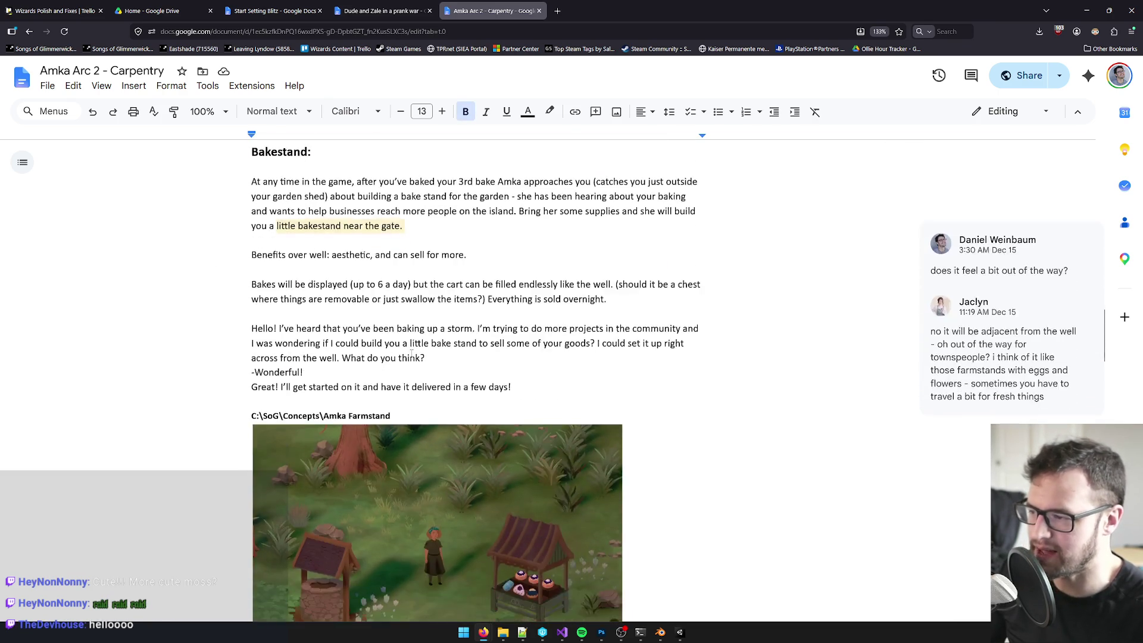
# Step: Look over the farmstand concept image, then return to Photoshop
pyautogui.click(616, 429)
pyautogui.scroll(-8, 756, 424)
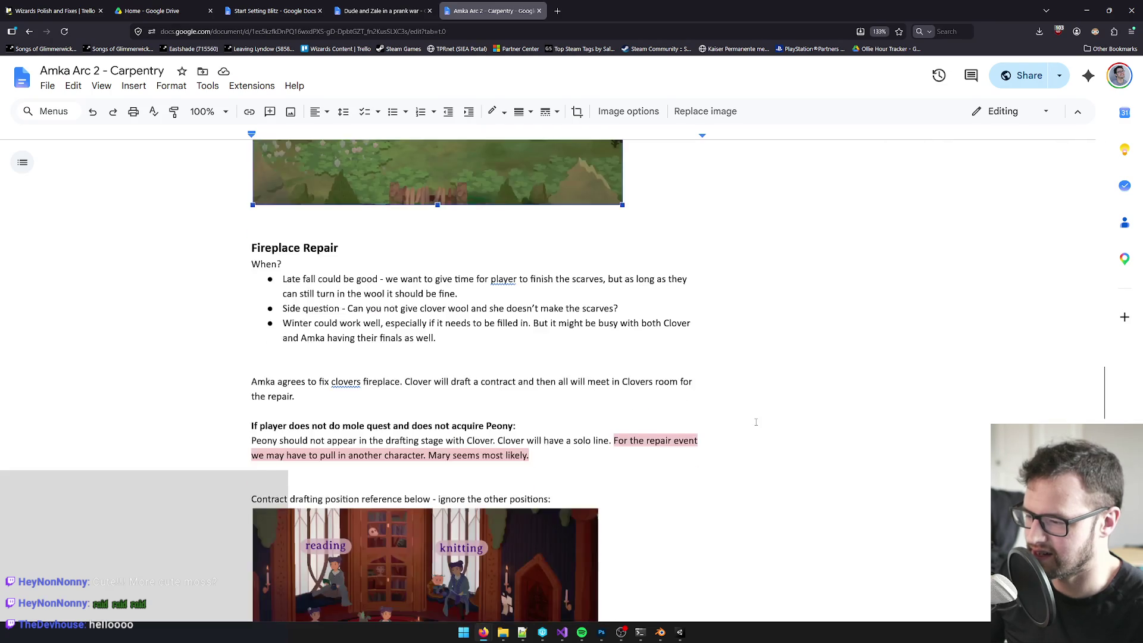
pyautogui.click(721, 495)
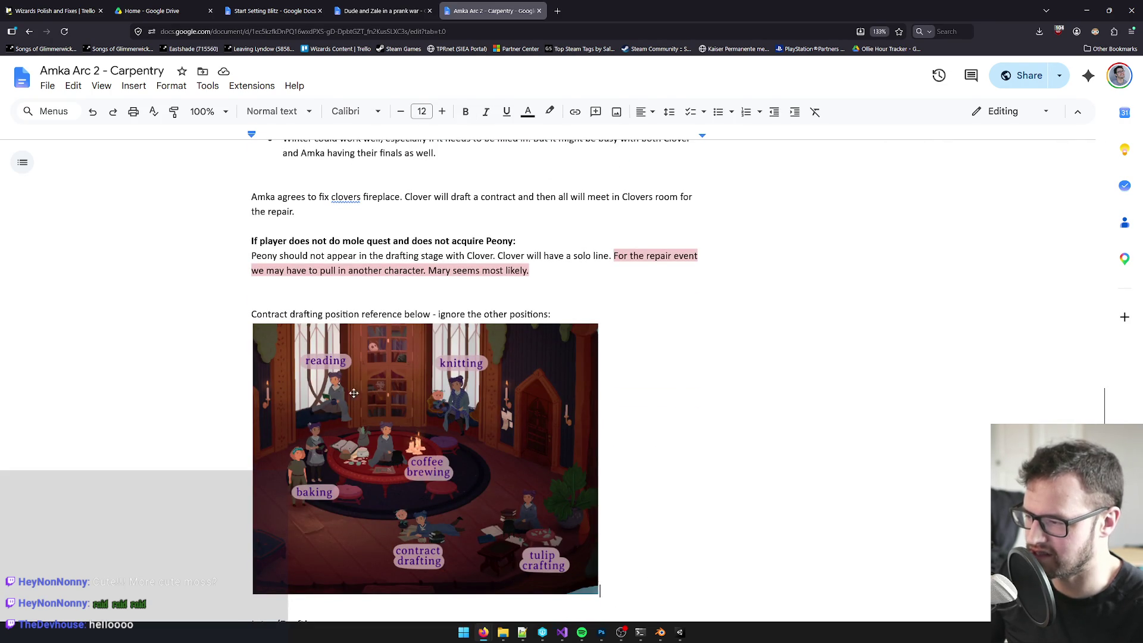
pyautogui.scroll(6, 476, 475)
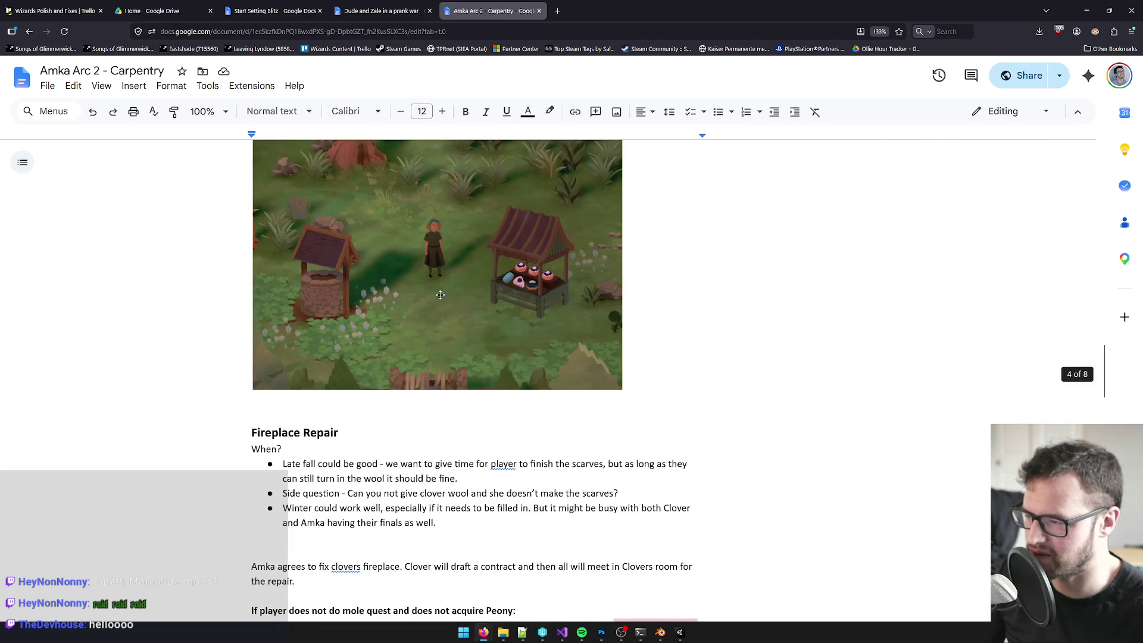
pyautogui.click(602, 633)
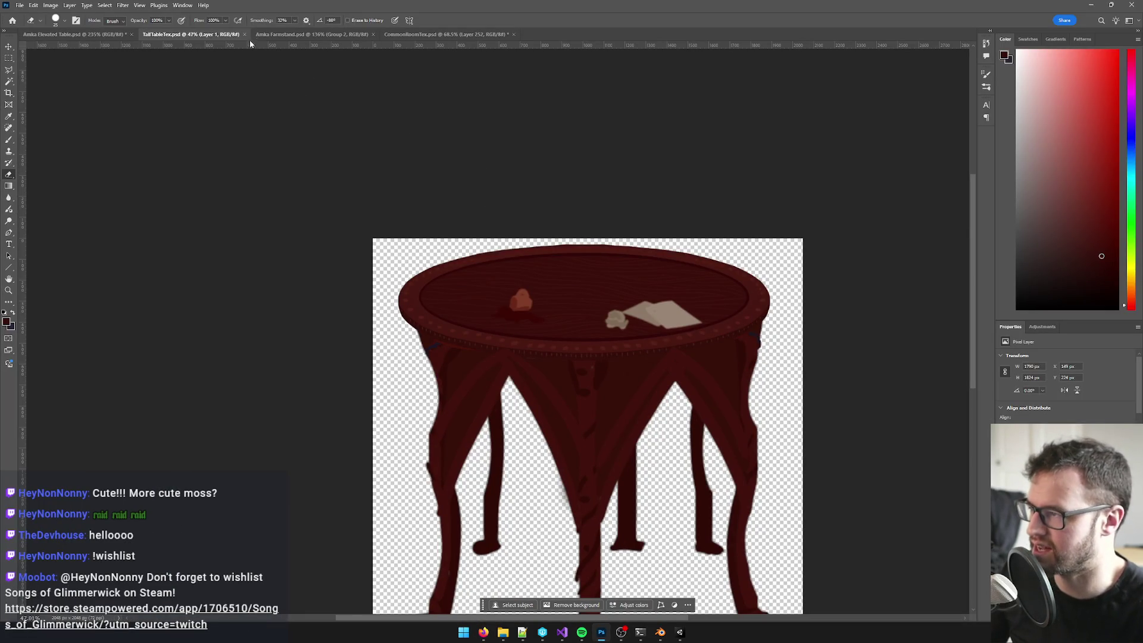
# Step: Close TallTableTex and CommonRoomTex without saving the common room changes
pyautogui.click(244, 34)
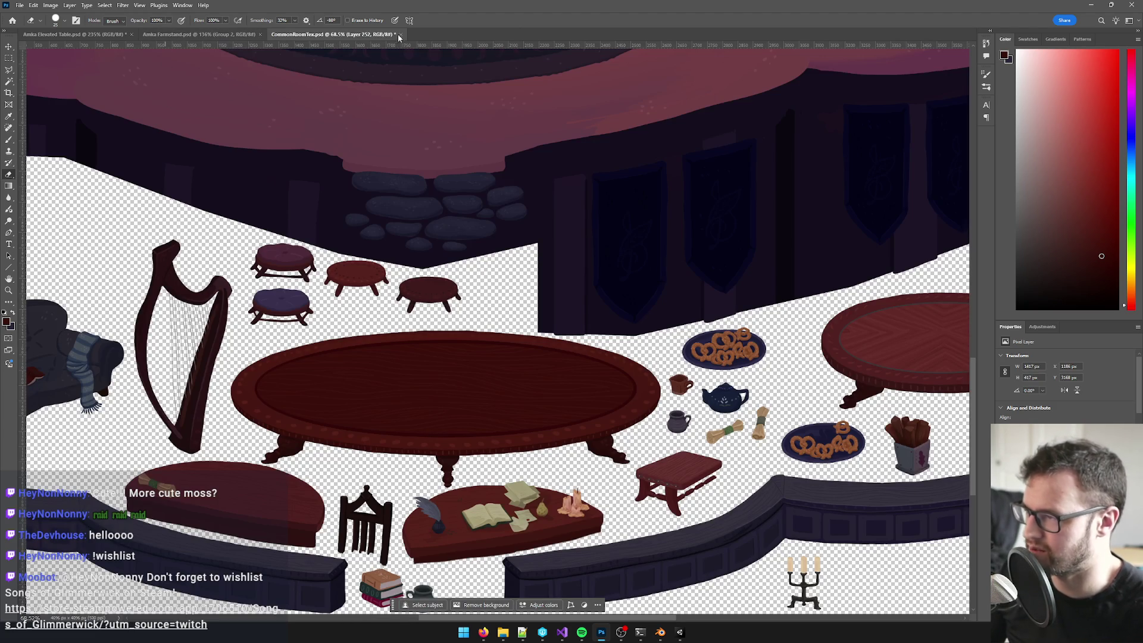
pyautogui.click(400, 35)
pyautogui.click(568, 228)
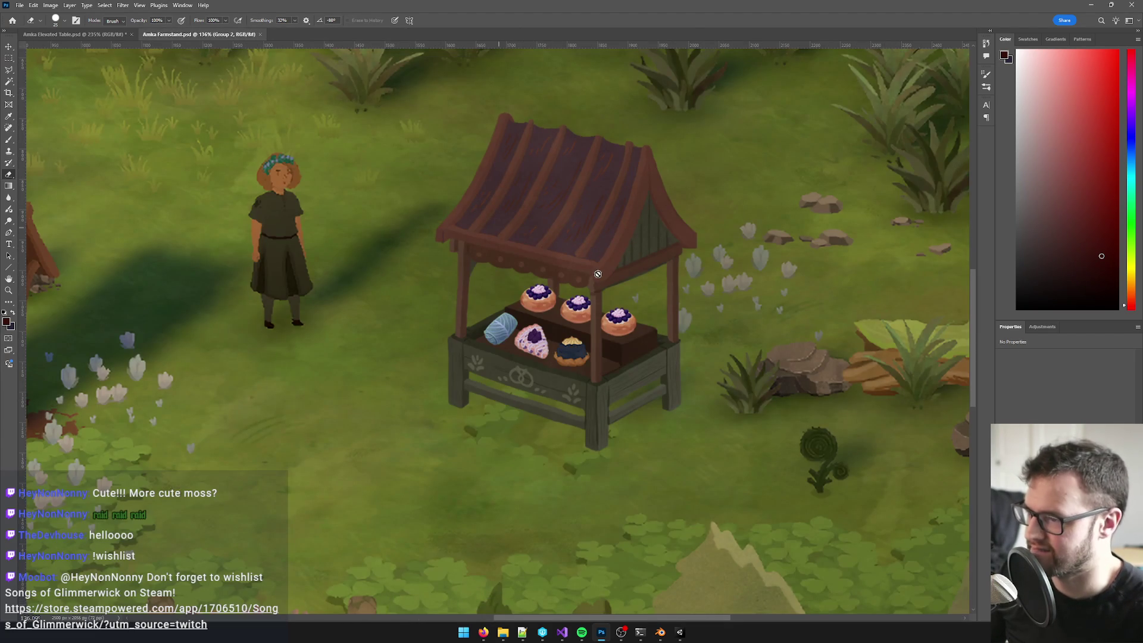
# Step: With the Move tool, select Layer 33 copy and toggle its visibility to check it
pyautogui.press('v')
pyautogui.click(1060, 506)
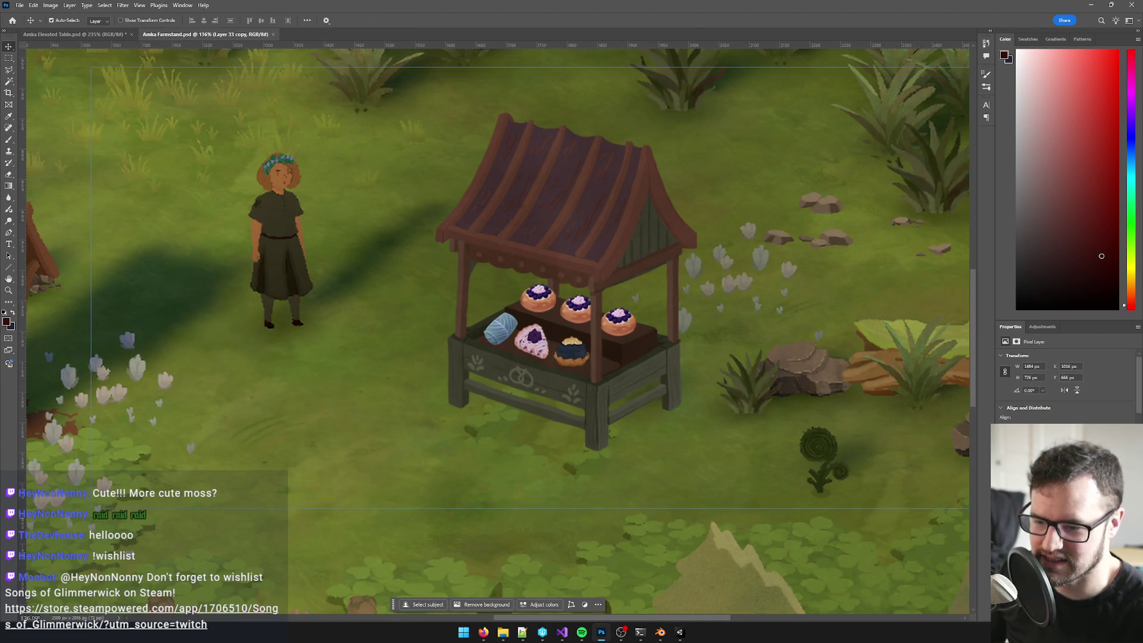
pyautogui.click(1005, 524)
pyautogui.click(1005, 524)
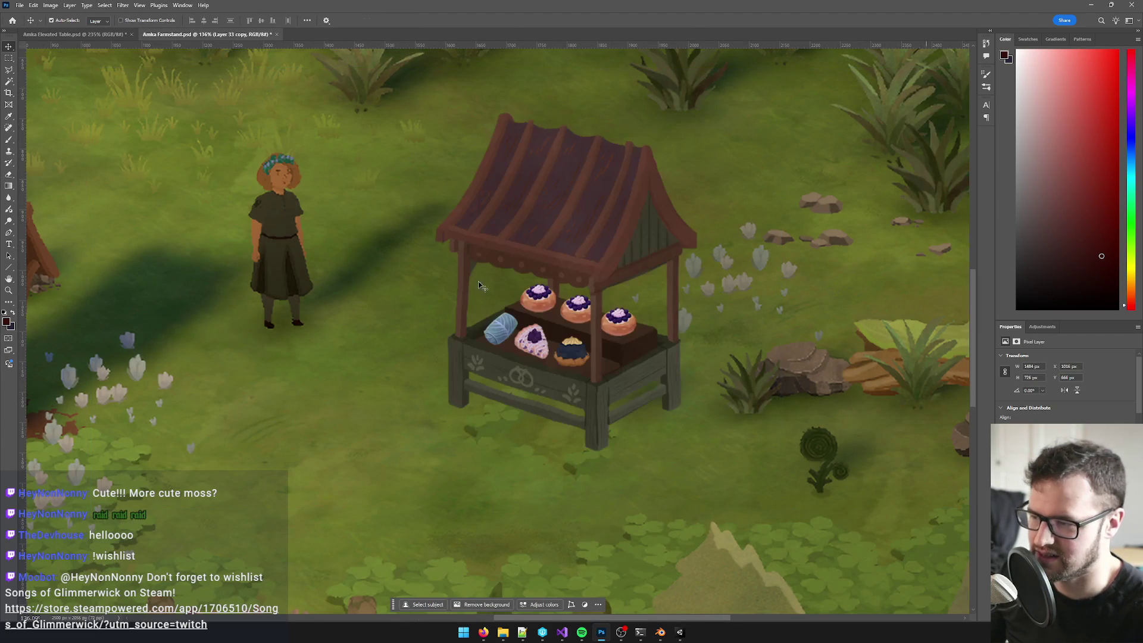
pyautogui.click(20, 5)
# Step: Create a new document with Width and Height both 1024 pixels
pyautogui.click(33, 15)
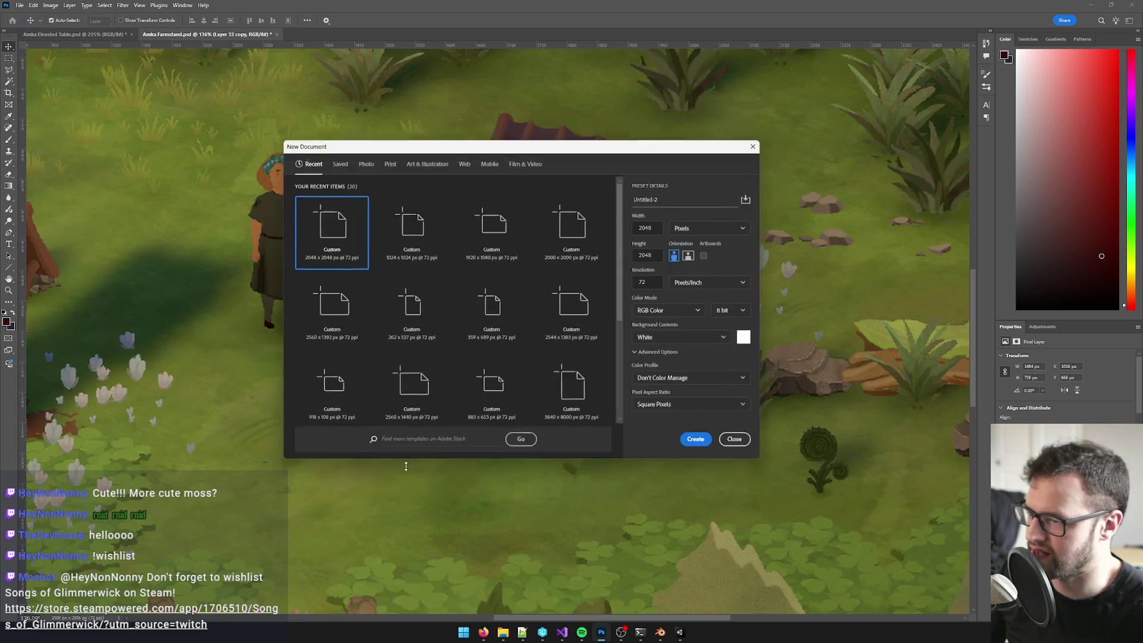
pyautogui.moveTo(619, 145)
pyautogui.mouseDown()
pyautogui.moveTo(542, 177)
pyautogui.moveTo(302, 411)
pyautogui.moveTo(548, 468)
pyautogui.moveTo(649, 471)
pyautogui.moveTo(678, 538)
pyautogui.moveTo(683, 326)
pyautogui.moveTo(762, 278)
pyautogui.mouseUp()
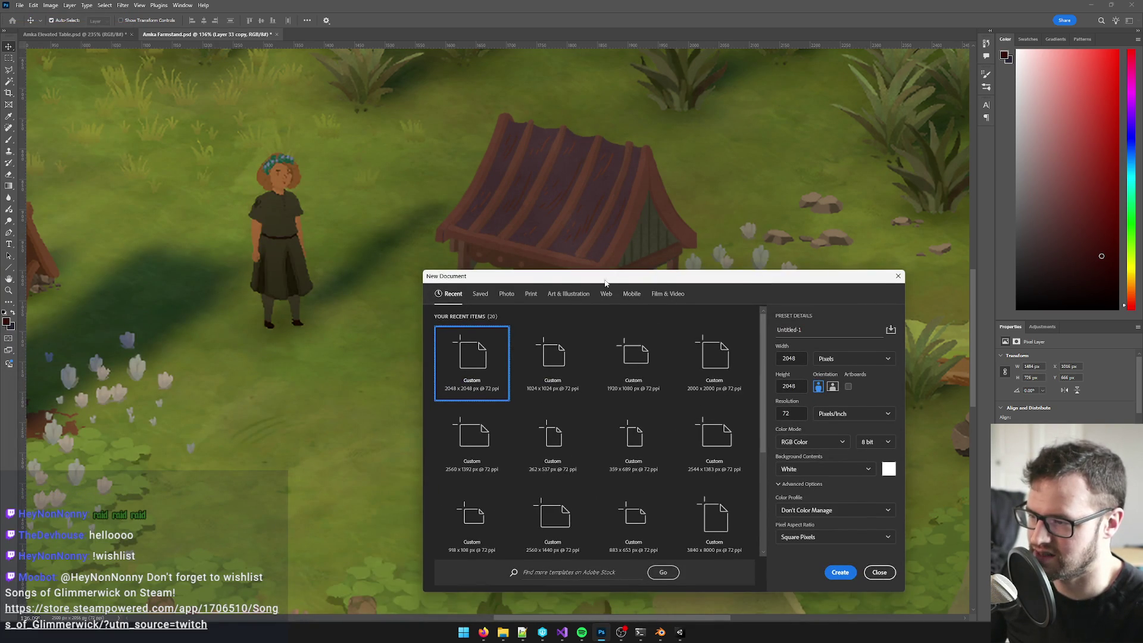
pyautogui.moveTo(605, 283); pyautogui.dragTo(583, 274)
pyautogui.doubleClick(771, 352)
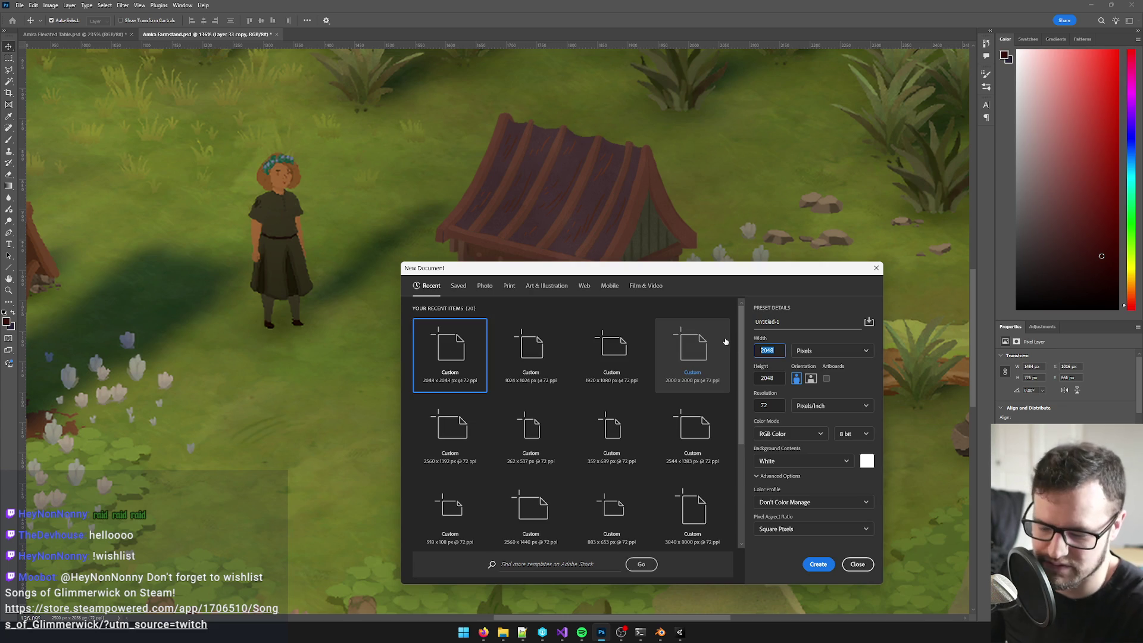
pyautogui.write('1024')
pyautogui.doubleClick(774, 378)
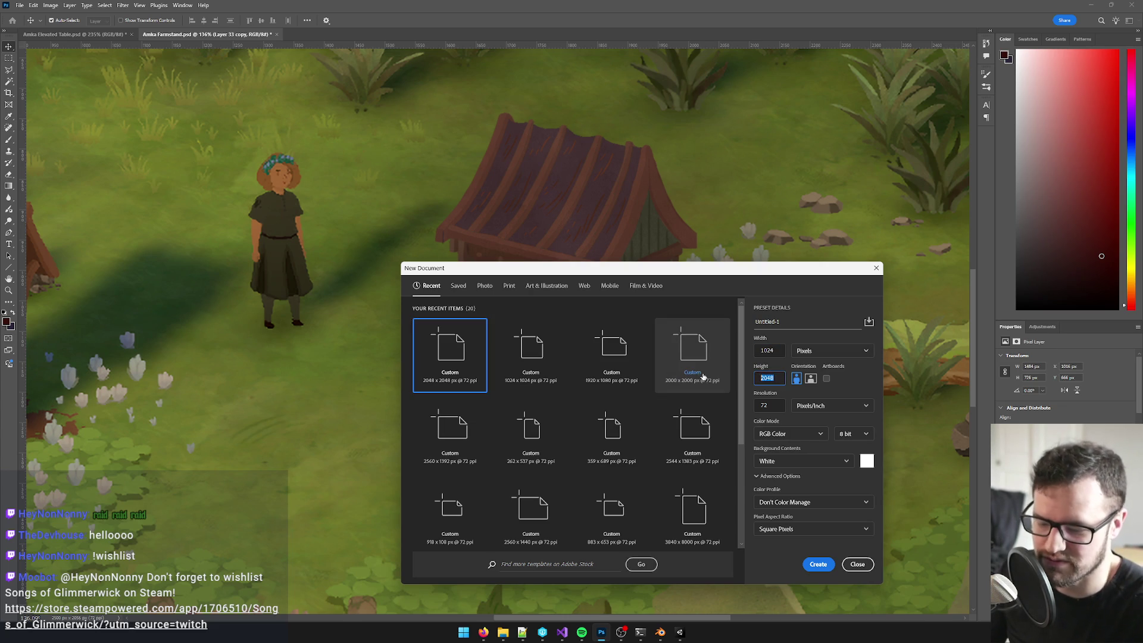
pyautogui.write('24')
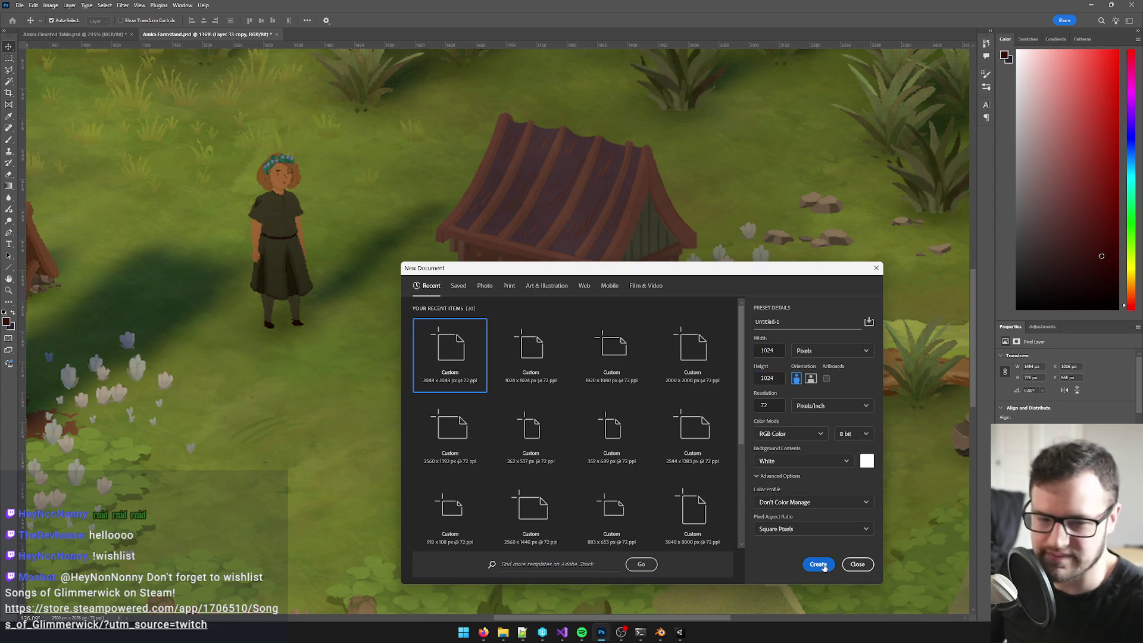
pyautogui.click(818, 564)
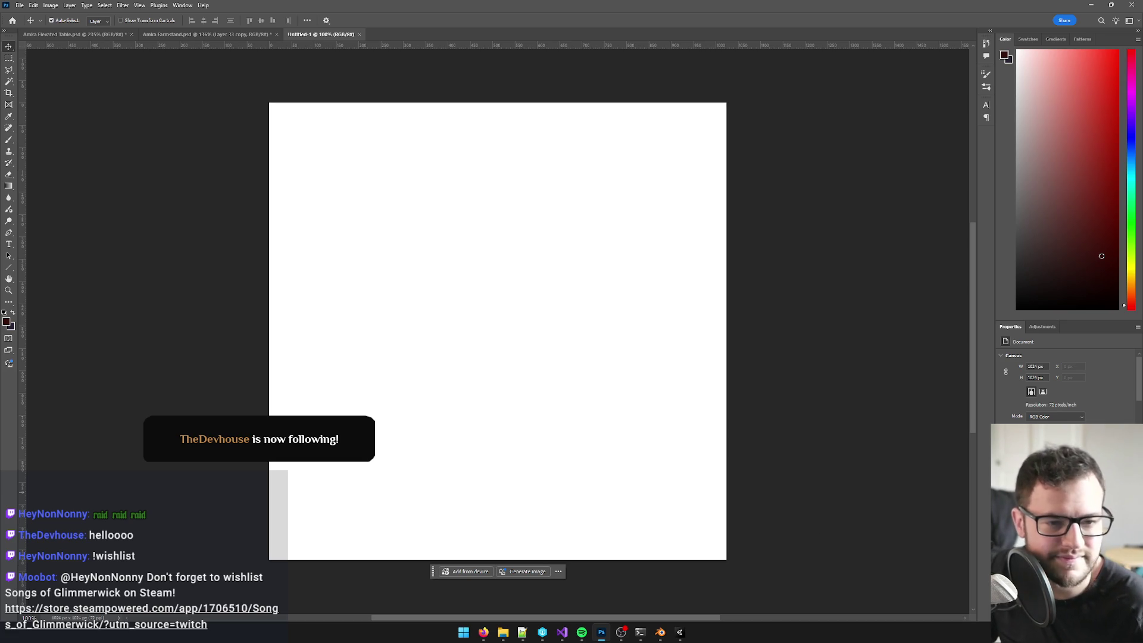
# Step: Delete the white Background so Untitled-1 becomes a transparent Layer 1
pyautogui.hotkey('alt', 'Tab')
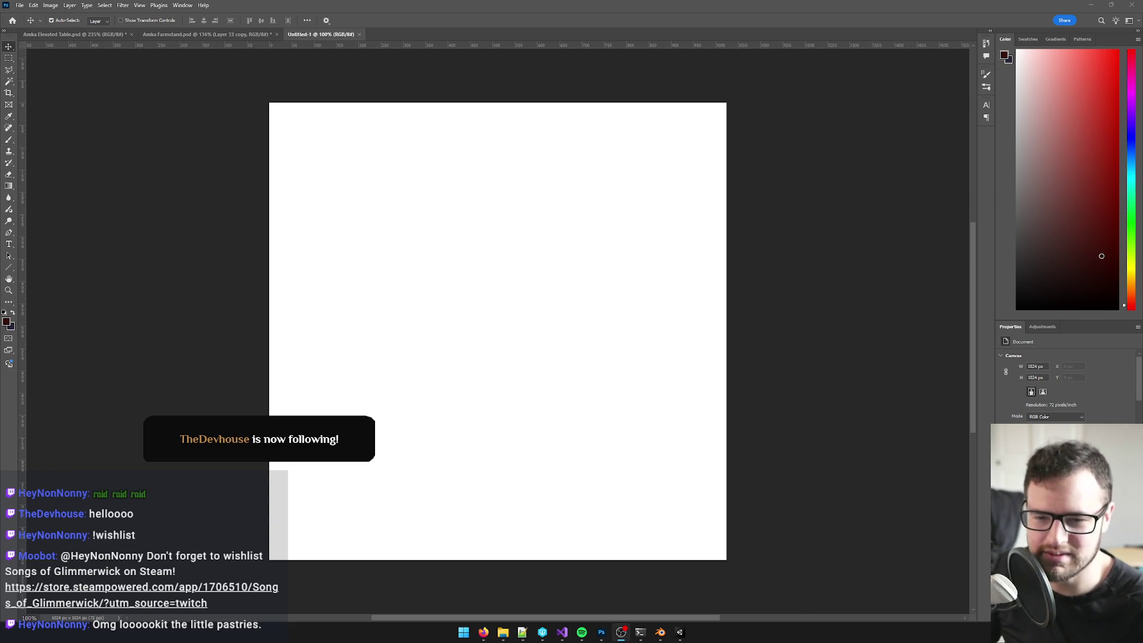
pyautogui.moveTo(484, 634)
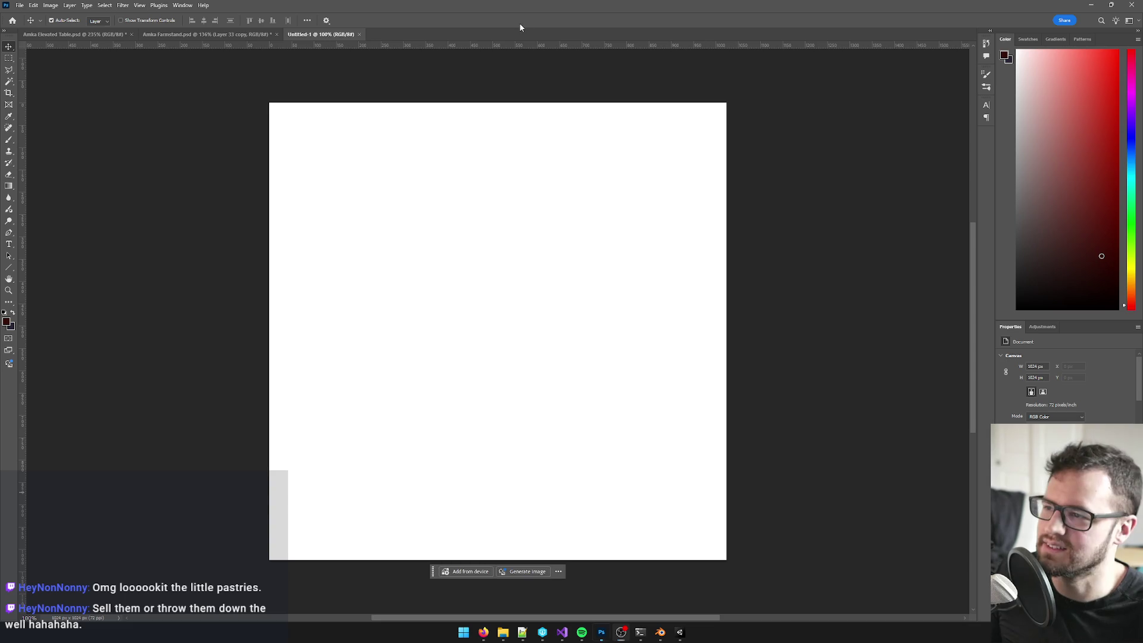
pyautogui.scroll(2, 524, 206)
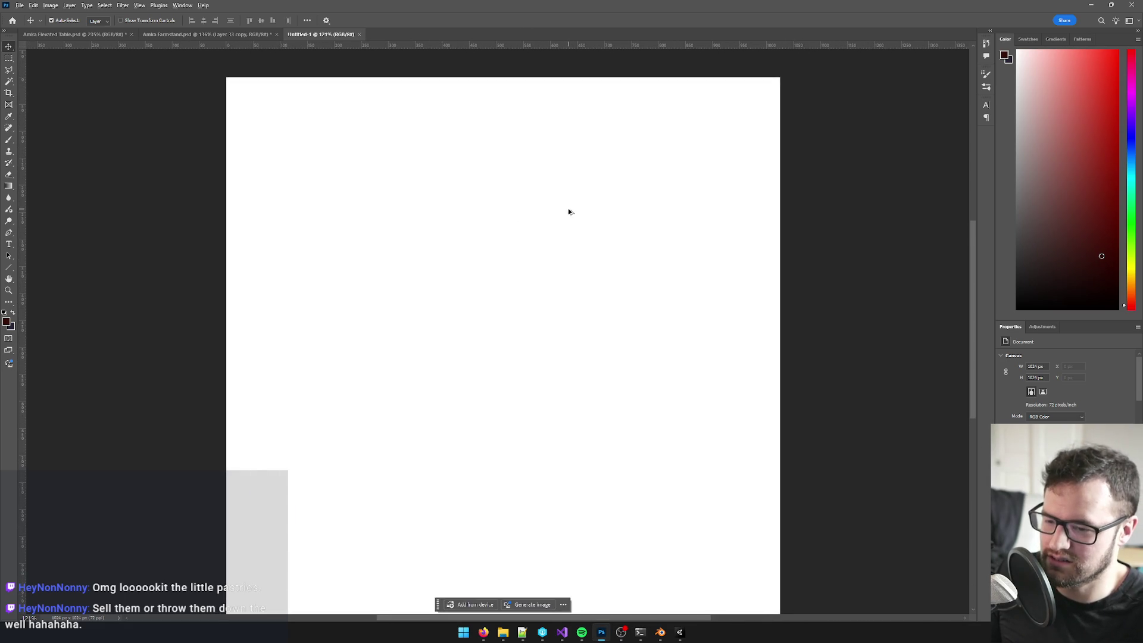
pyautogui.scroll(-1, 570, 210)
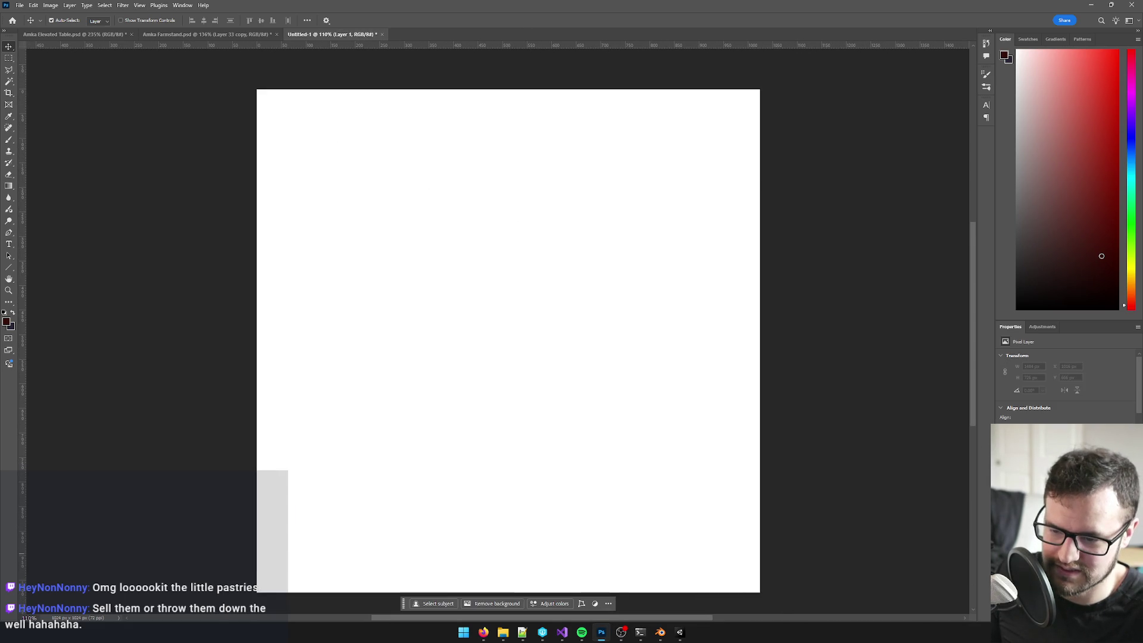
pyautogui.press('Delete')
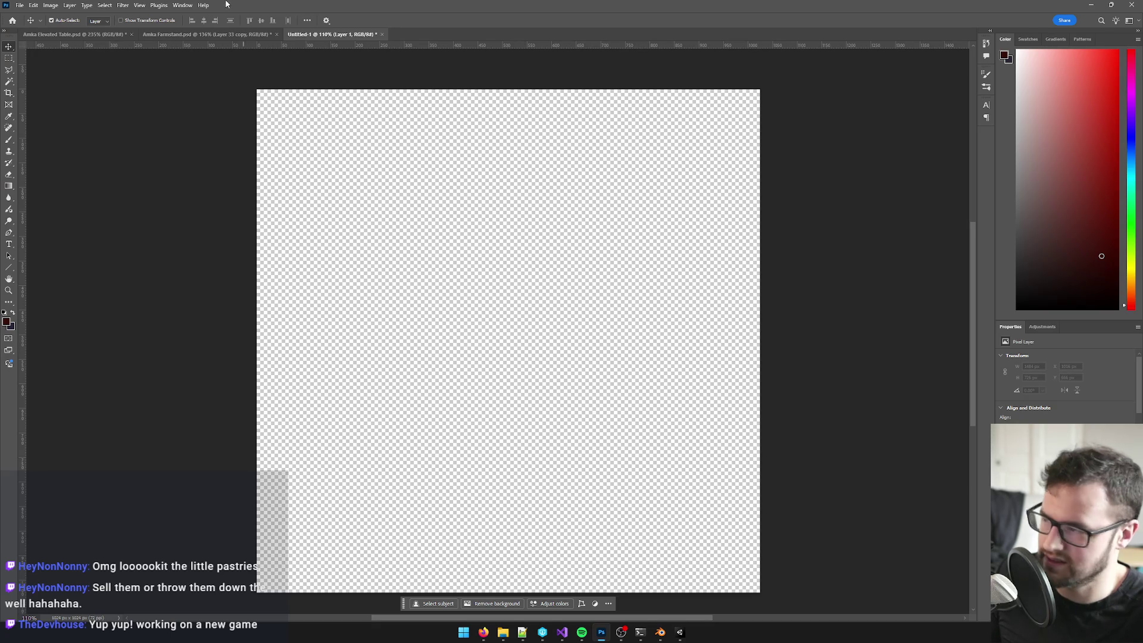
pyautogui.click(211, 36)
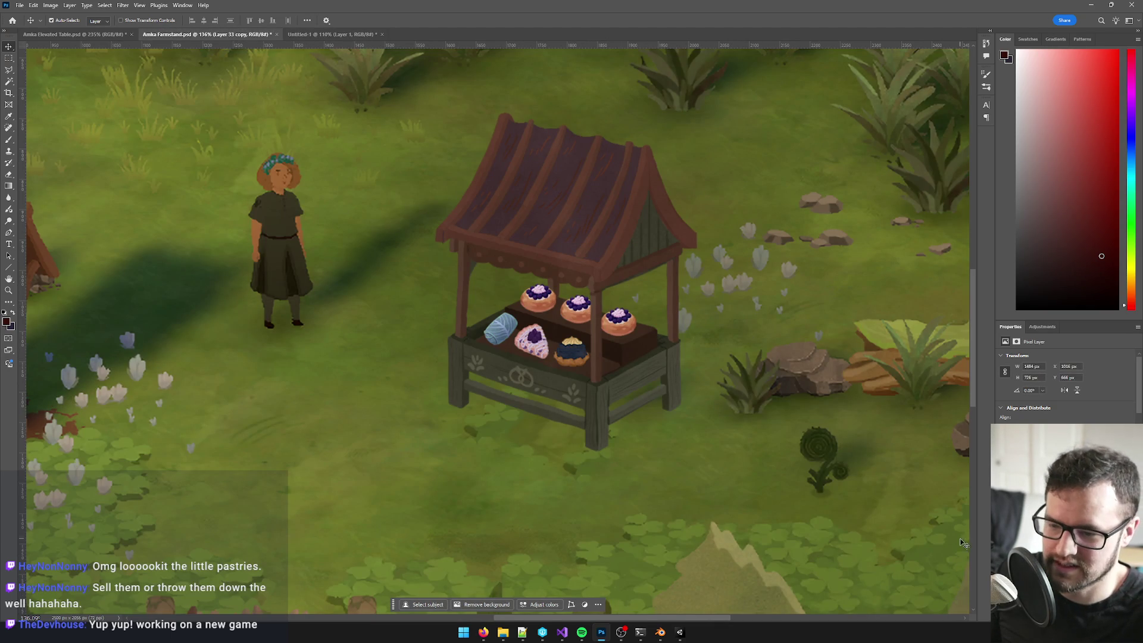
# Step: Drag the stall group from the farmstand artwork into Untitled-1
pyautogui.hotkey('ctrl', ',')
pyautogui.hotkey('ctrl', ',')
pyautogui.moveTo(1042, 452)
pyautogui.mouseDown()
pyautogui.moveTo(755, 332)
pyautogui.moveTo(401, 50)
pyautogui.moveTo(366, 34)
pyautogui.moveTo(486, 322)
pyautogui.mouseUp()
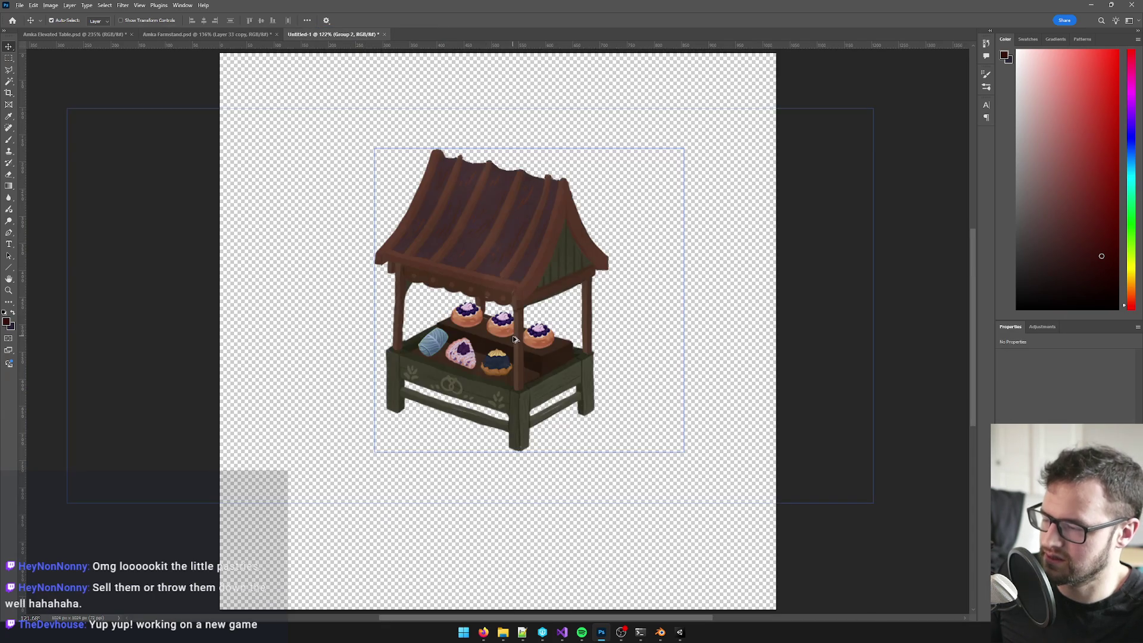
pyautogui.scroll(-3, 515, 339)
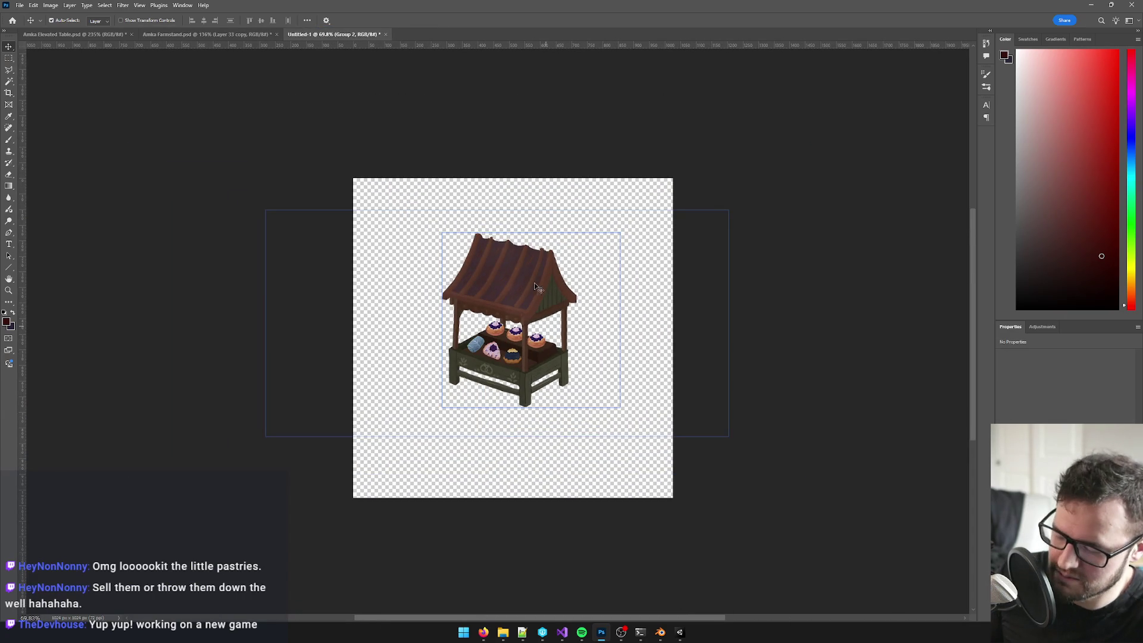
# Step: Free-transform the stall up to about 182.6%, position it, and commit
pyautogui.hotkey('ctrl', 't')
pyautogui.moveTo(723, 216)
pyautogui.mouseDown()
pyautogui.moveTo(857, 95)
pyautogui.moveTo(891, 83)
pyautogui.moveTo(896, 122)
pyautogui.mouseUp()
pyautogui.moveTo(624, 302)
pyautogui.mouseDown()
pyautogui.moveTo(626, 328)
pyautogui.moveTo(614, 322)
pyautogui.mouseUp()
pyautogui.scroll(-2, 633, 326)
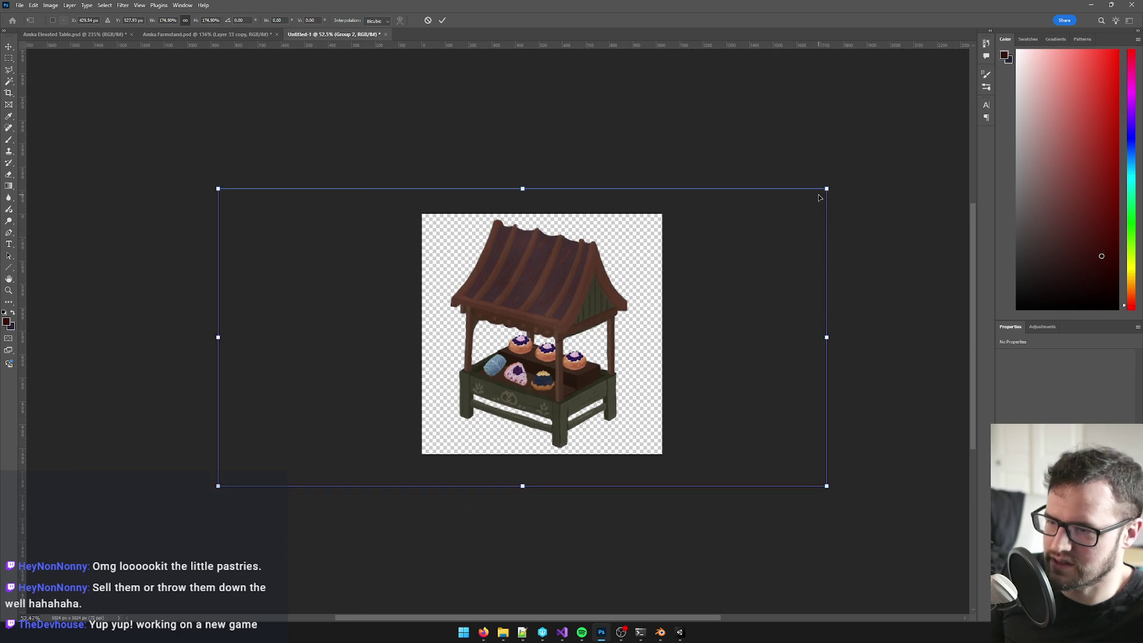
pyautogui.moveTo(825, 187); pyautogui.dragTo(837, 182)
pyautogui.moveTo(599, 287); pyautogui.dragTo(603, 289)
pyautogui.moveTo(528, 184); pyautogui.dragTo(527, 181)
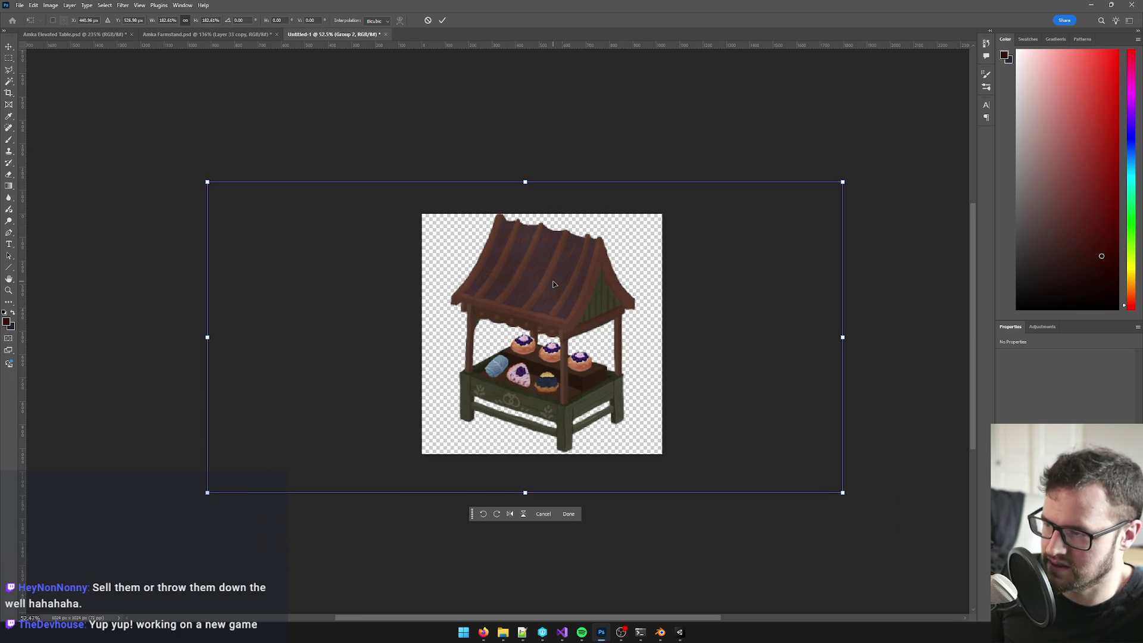
pyautogui.press('Return')
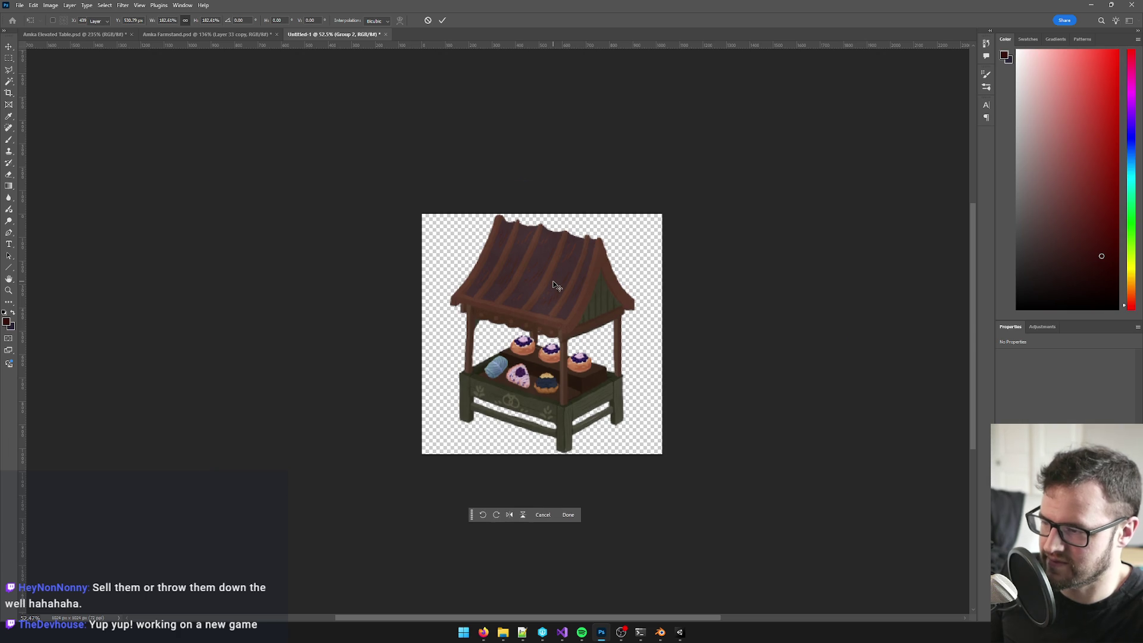
pyautogui.scroll(6, 555, 286)
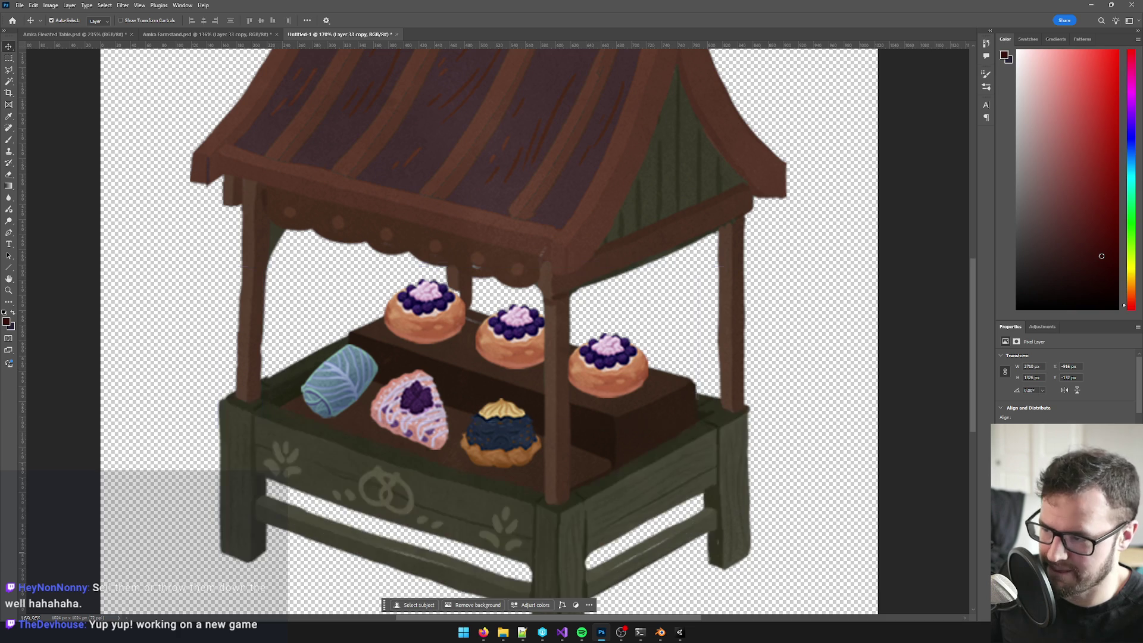
# Step: Check the shelf, counter pattern and tart layers, then hide all the pastries
pyautogui.hotkey('ctrl', 'z')
pyautogui.hotkey('ctrl', 'shift', 'z')
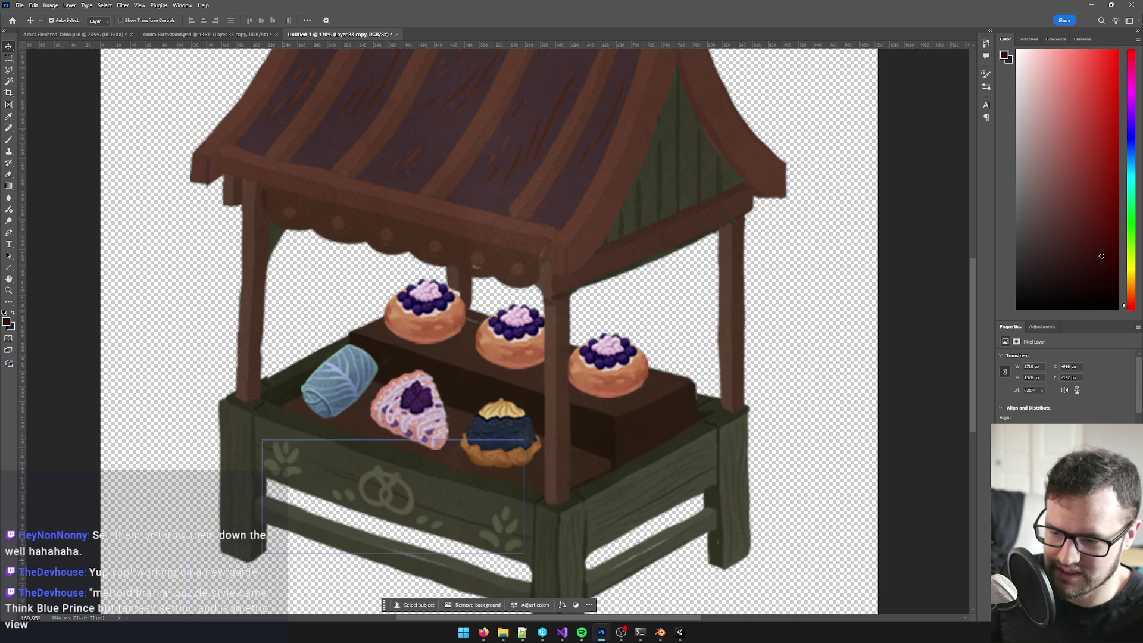
pyautogui.hotkey('ctrl', 'shift', 'z')
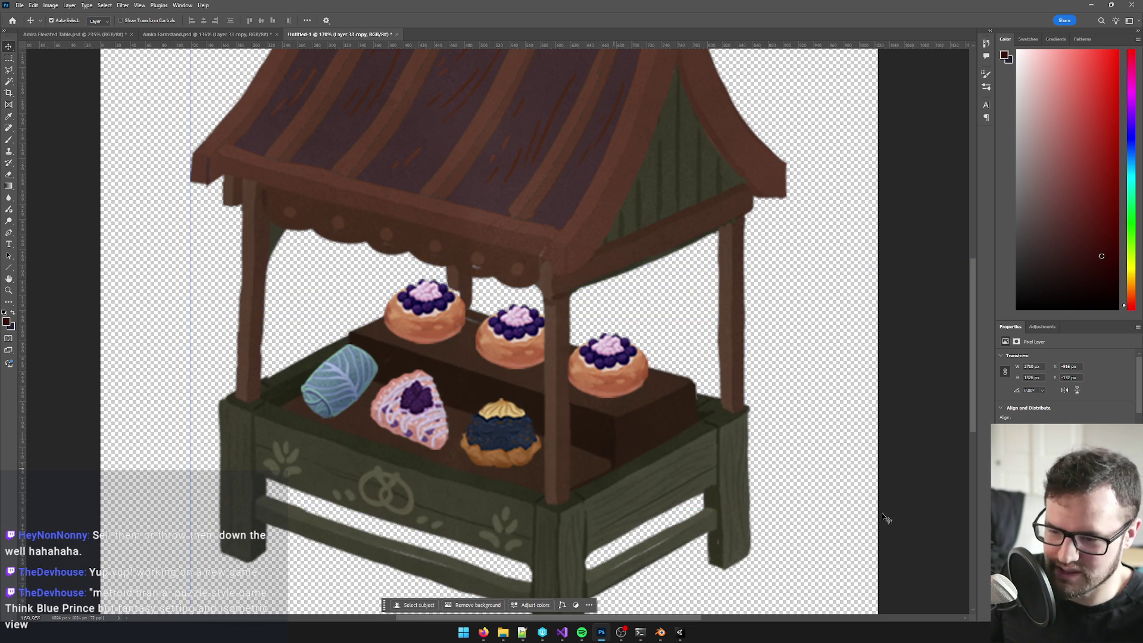
pyautogui.hotkey('ctrl', 'z')
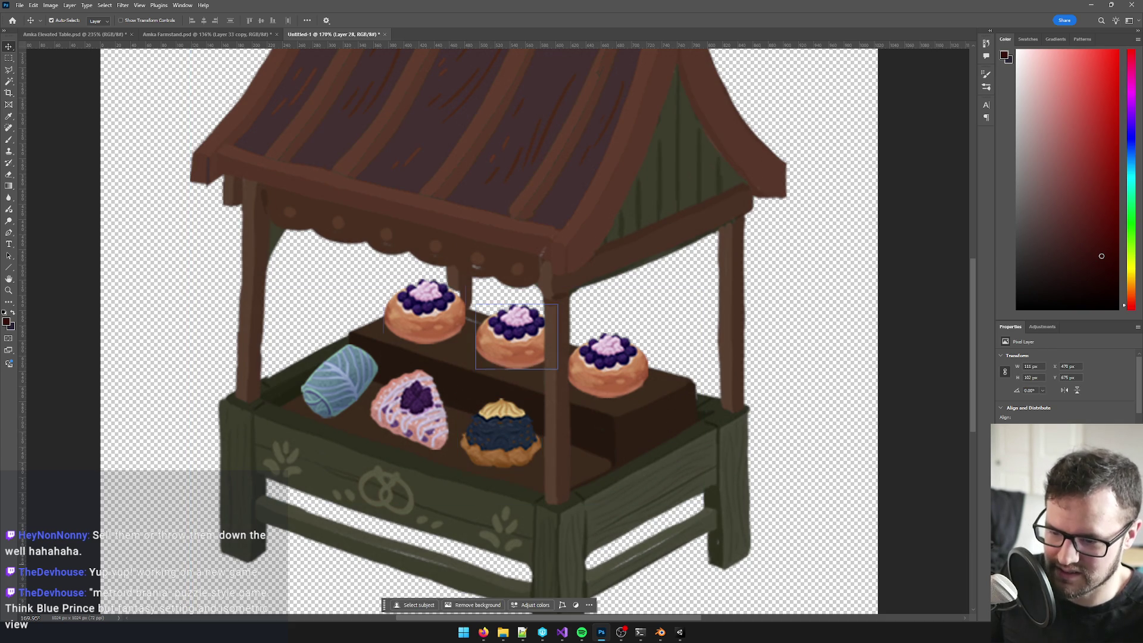
pyautogui.hotkey('ctrl', 'shift', 'z')
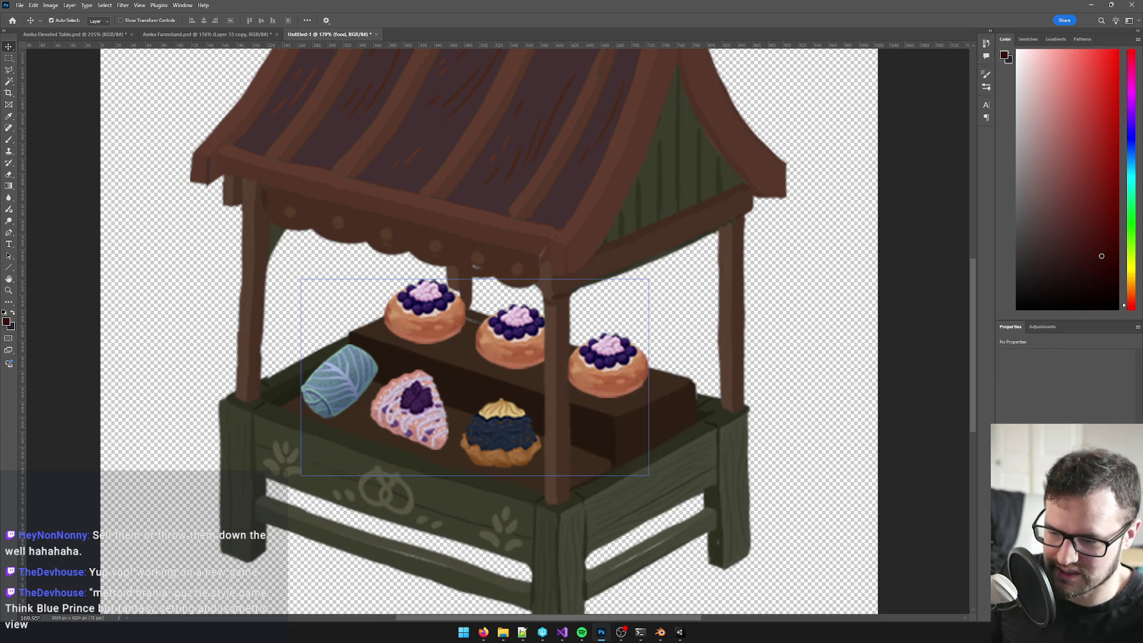
pyautogui.hotkey('ctrl', 'z')
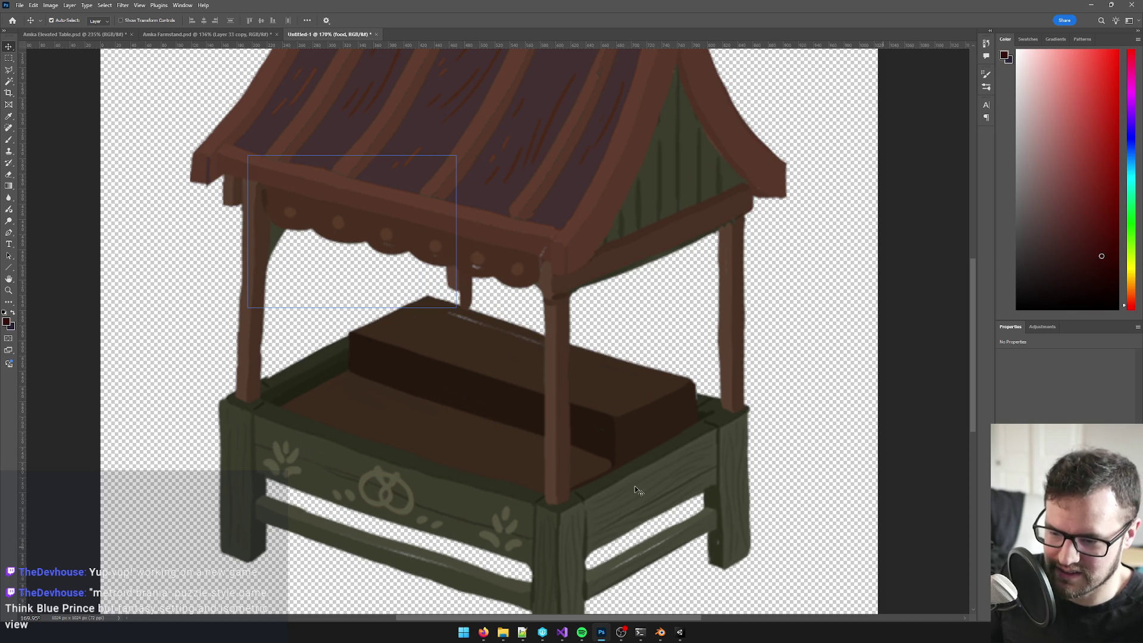
# Step: Select Layer 30 and sample the stall's dark brown with a smaller brush
pyautogui.click(487, 365)
pyautogui.press('b')
pyautogui.keyDown('alt'); pyautogui.click(469, 341); pyautogui.keyUp('alt')
pyautogui.press('[')
pyautogui.press('[')
pyautogui.press('[')
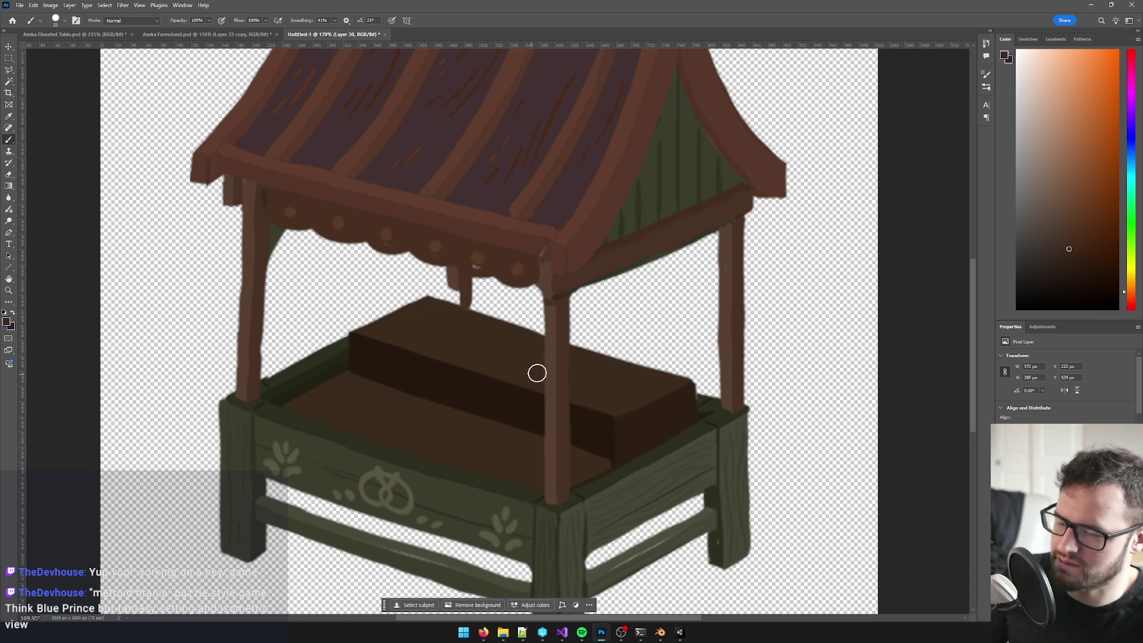
# Step: Select Layer 10, the layer holding the drip under the awning
pyautogui.scroll(-2, 538, 372)
pyautogui.scroll(3, 471, 326)
pyautogui.scroll(1, 470, 326)
pyautogui.press('v')
pyautogui.click(481, 272)
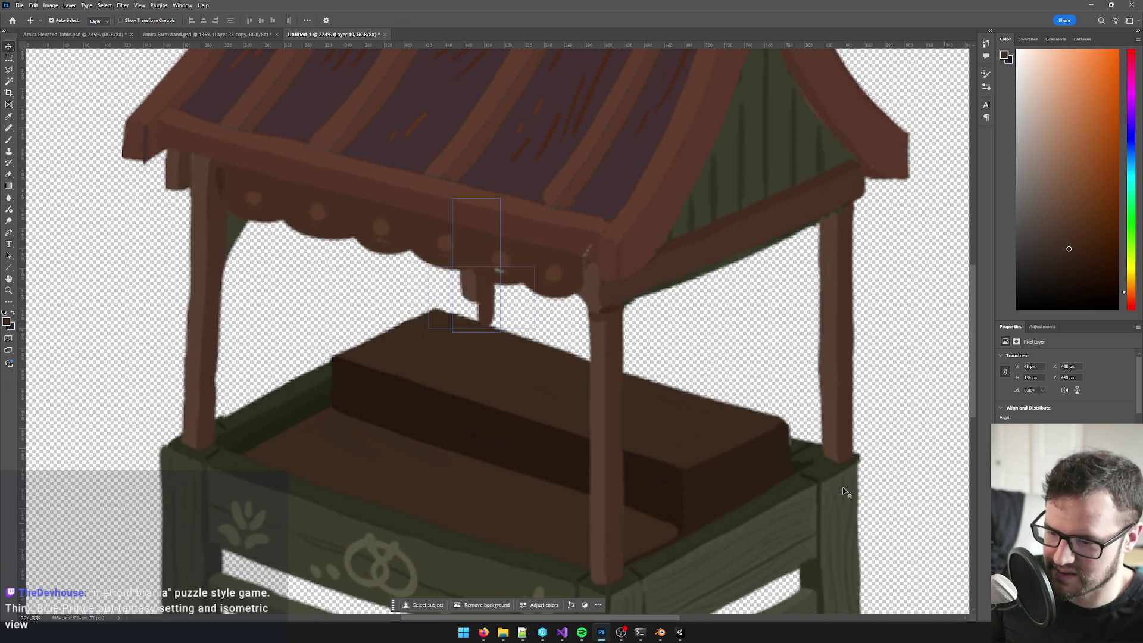
pyautogui.scroll(3, 474, 301)
# Step: Paint the drip fuller and rounder in brown with a ~25 px brush, smoothing at 24%
pyautogui.press('b')
pyautogui.press('[')
pyautogui.press('[')
pyautogui.press('[')
pyautogui.moveTo(469, 291)
pyautogui.mouseDown()
pyautogui.moveTo(473, 322)
pyautogui.moveTo(485, 325)
pyautogui.moveTo(484, 297)
pyautogui.mouseUp()
pyautogui.keyDown('alt'); pyautogui.click(470, 272); pyautogui.keyUp('alt')
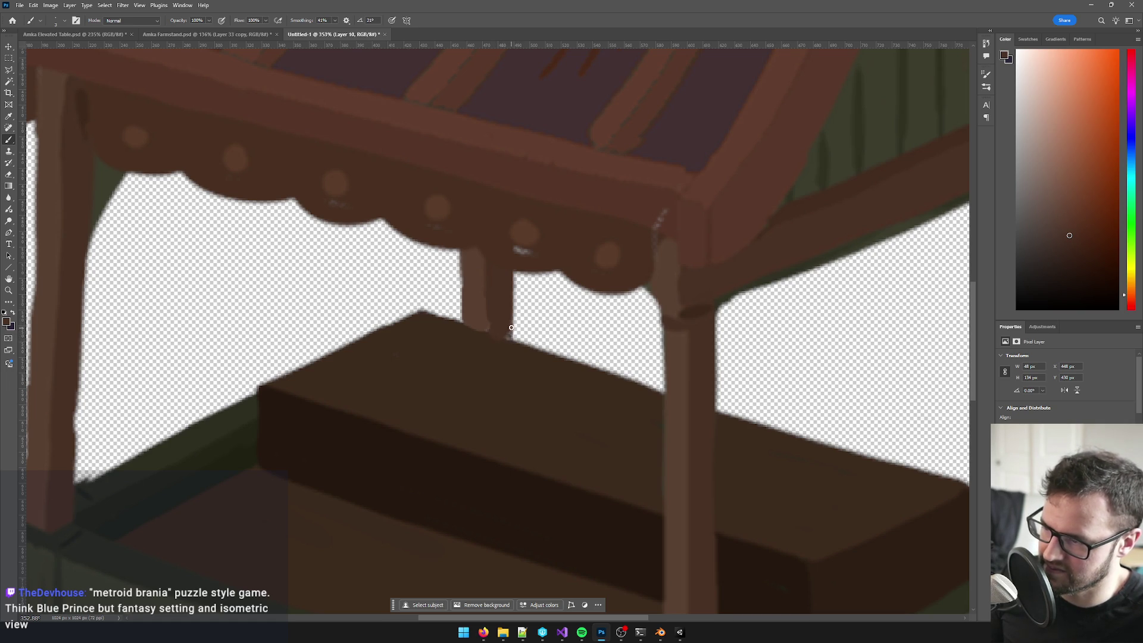
pyautogui.click(335, 21)
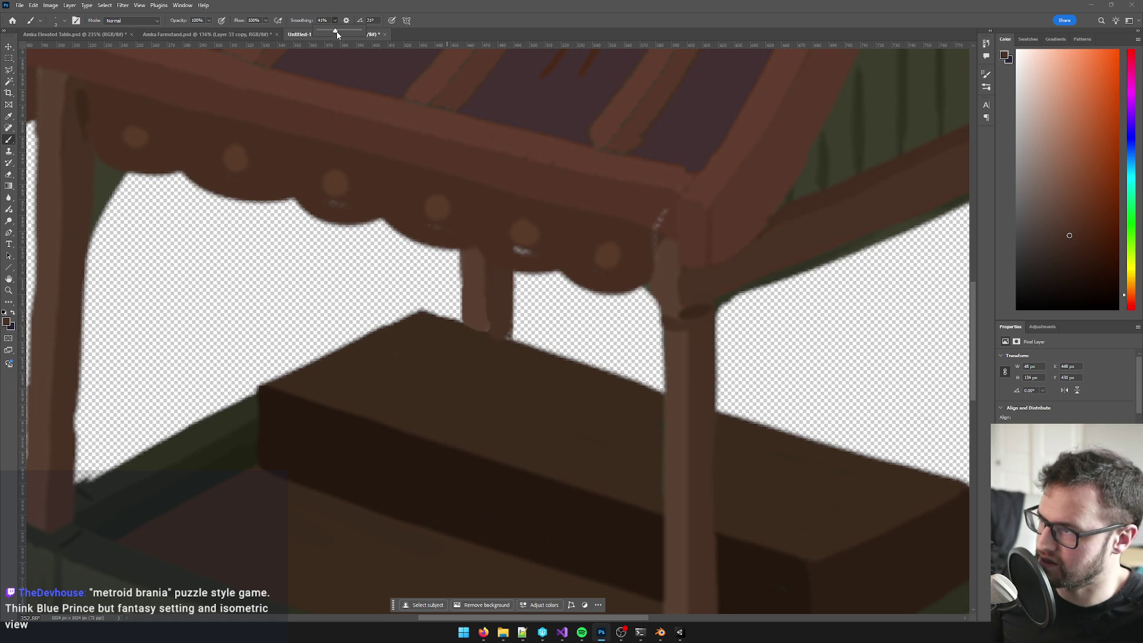
pyautogui.click(510, 332)
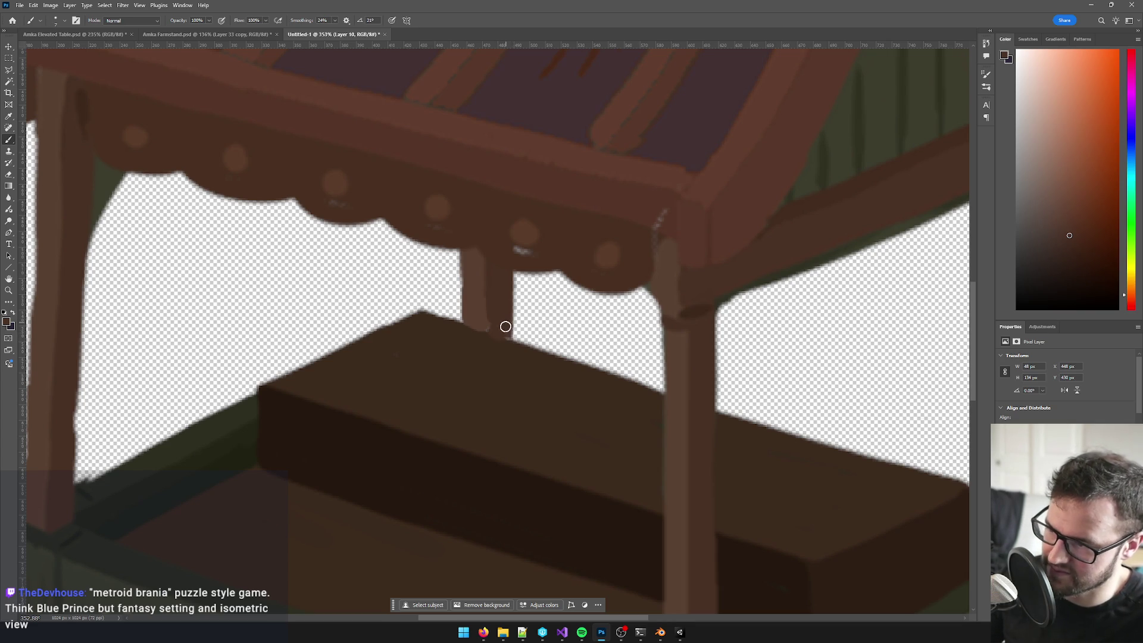
pyautogui.scroll(-10, 506, 297)
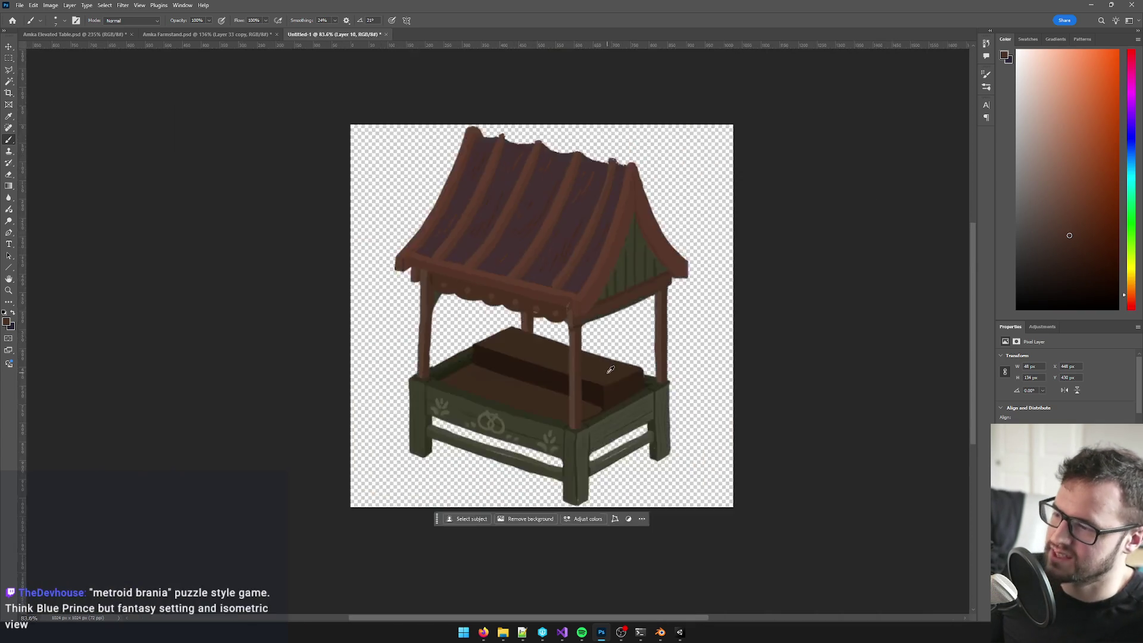
# Step: Select Layer 24, the roof and posts, and zoom out to the whole stall
pyautogui.scroll(6, 631, 374)
pyautogui.moveTo(631, 374); pyautogui.dragTo(651, 343)
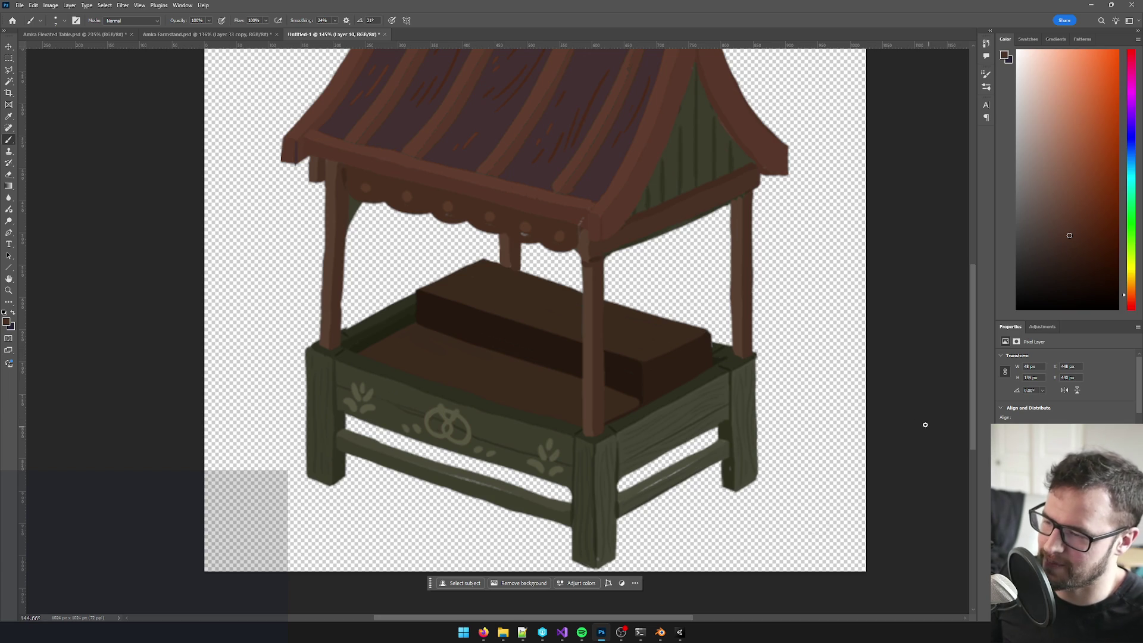
pyautogui.keyDown('ctrl'); pyautogui.click(596, 296); pyautogui.keyUp('ctrl')
pyautogui.hotkey('ctrl', ',')
pyautogui.hotkey('ctrl', ',')
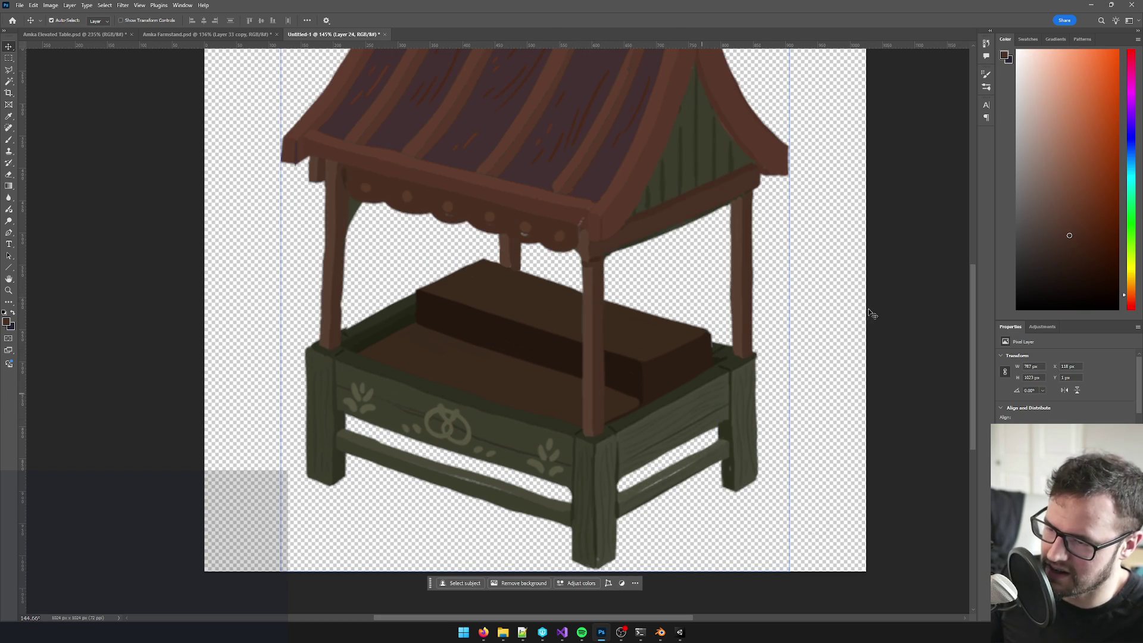
pyautogui.hotkey('ctrl', '-')
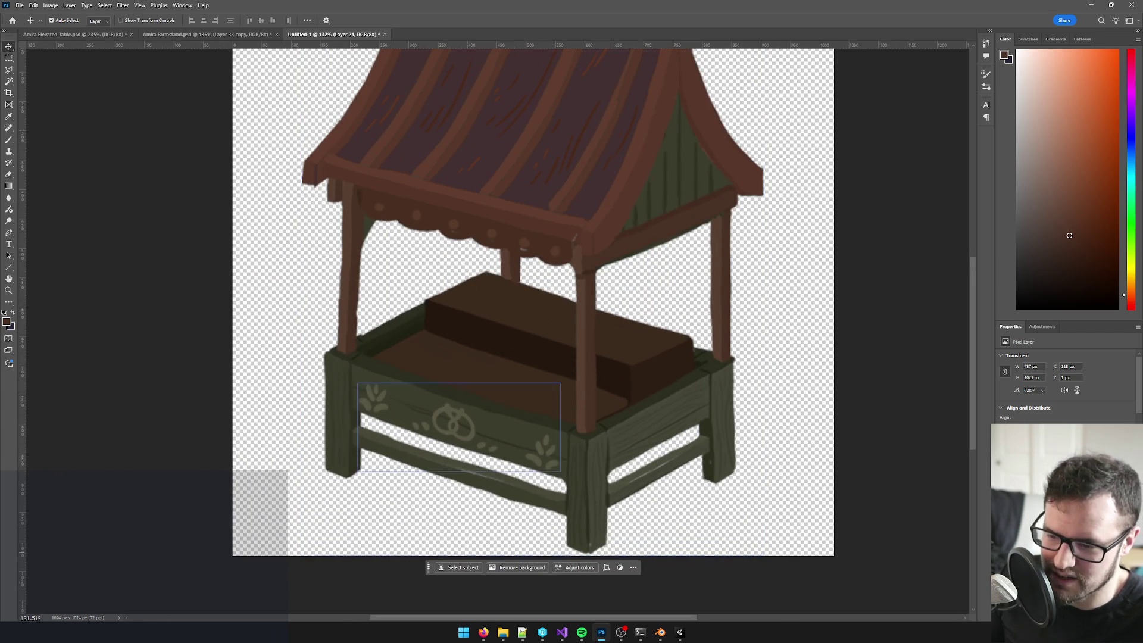
# Step: Lasso the front post from the roof down to the counter
pyautogui.press('l')
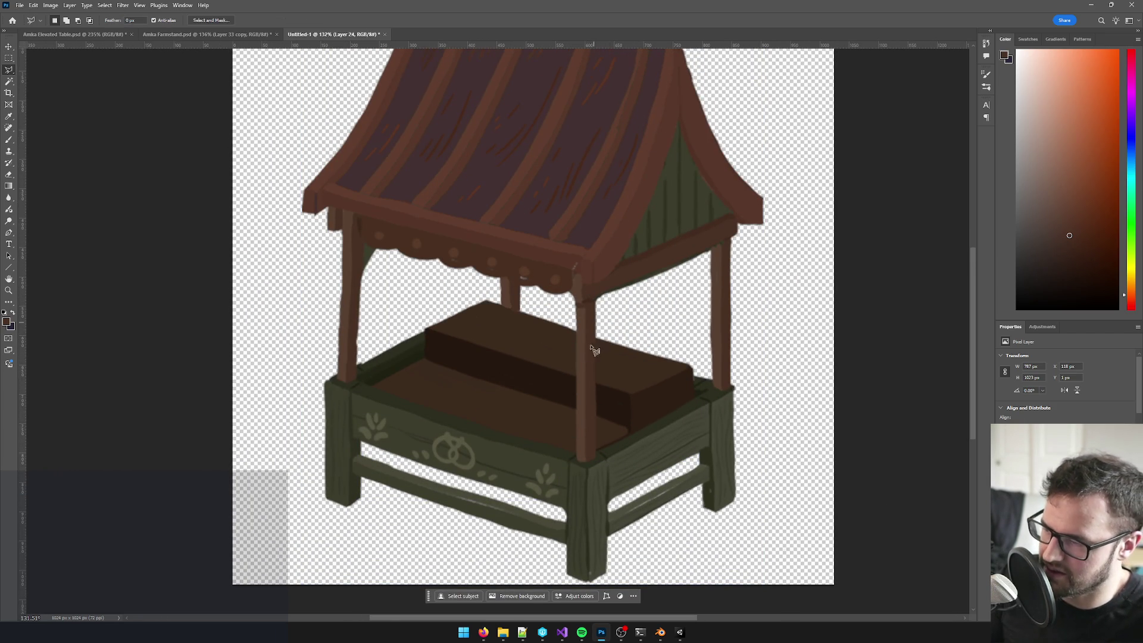
pyautogui.scroll(5, 590, 282)
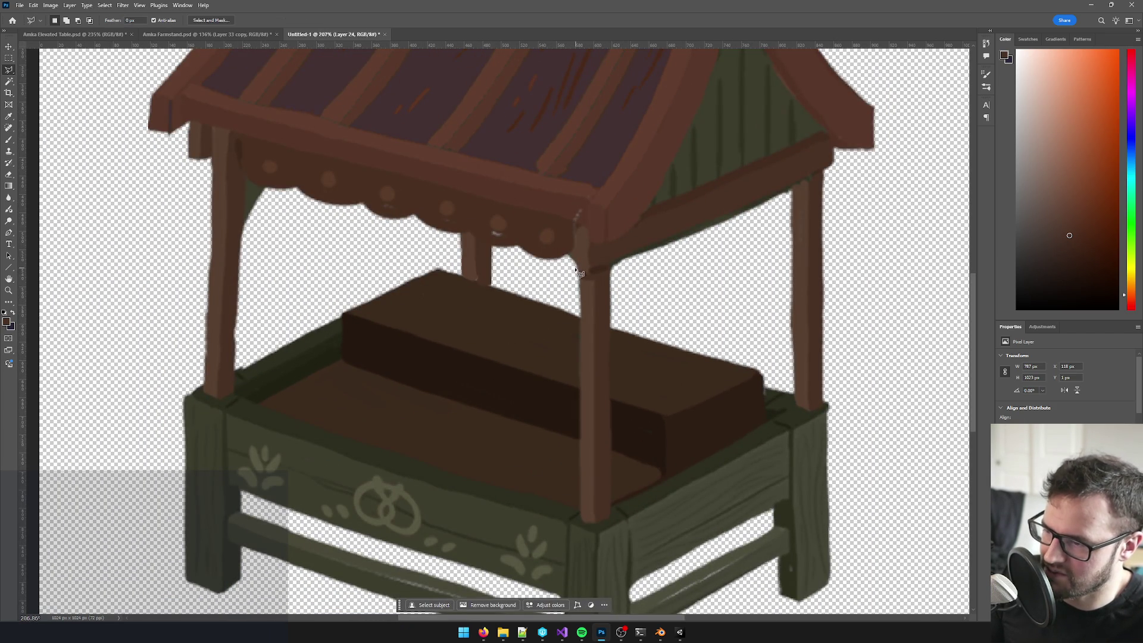
pyautogui.moveTo(578, 273); pyautogui.dragTo(583, 277)
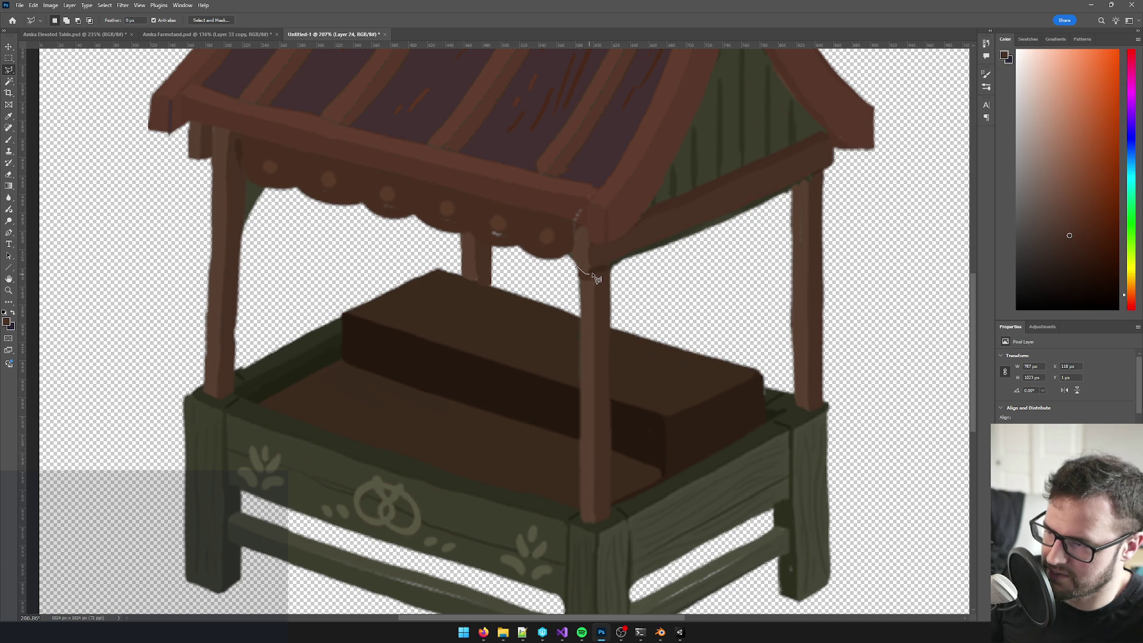
pyautogui.moveTo(647, 270)
pyautogui.mouseDown()
pyautogui.moveTo(634, 434)
pyautogui.moveTo(641, 497)
pyautogui.mouseUp()
pyautogui.moveTo(554, 493)
pyautogui.mouseDown()
pyautogui.moveTo(562, 337)
pyautogui.moveTo(584, 274)
pyautogui.mouseUp()
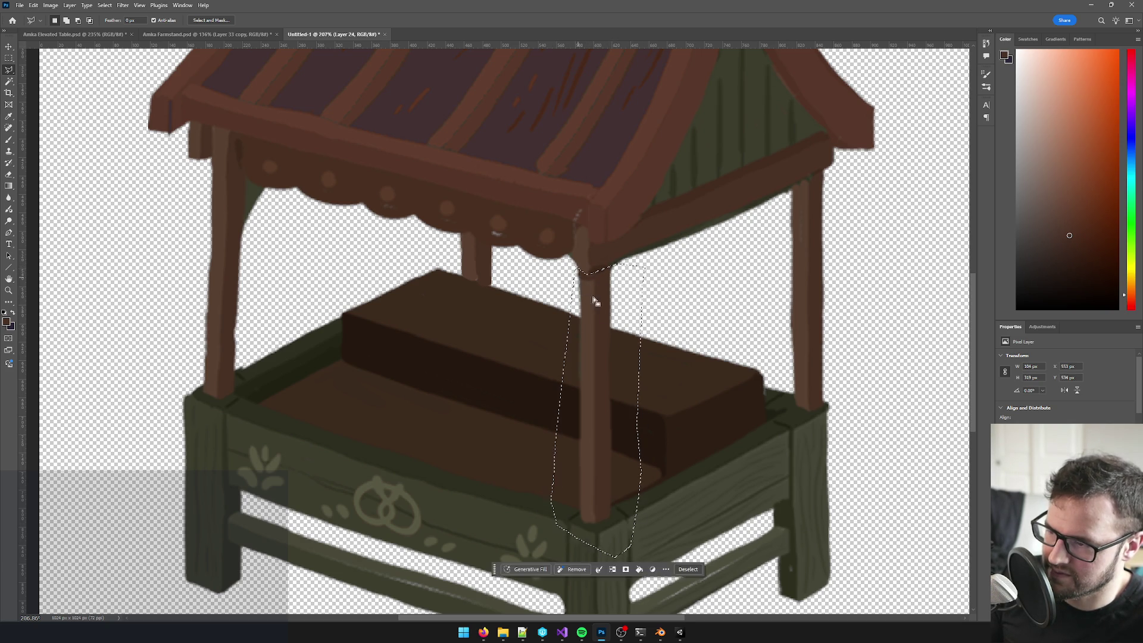
pyautogui.scroll(-3, 595, 301)
pyautogui.moveTo(628, 367); pyautogui.dragTo(807, 368)
pyautogui.hotkey('ctrl', 'z')
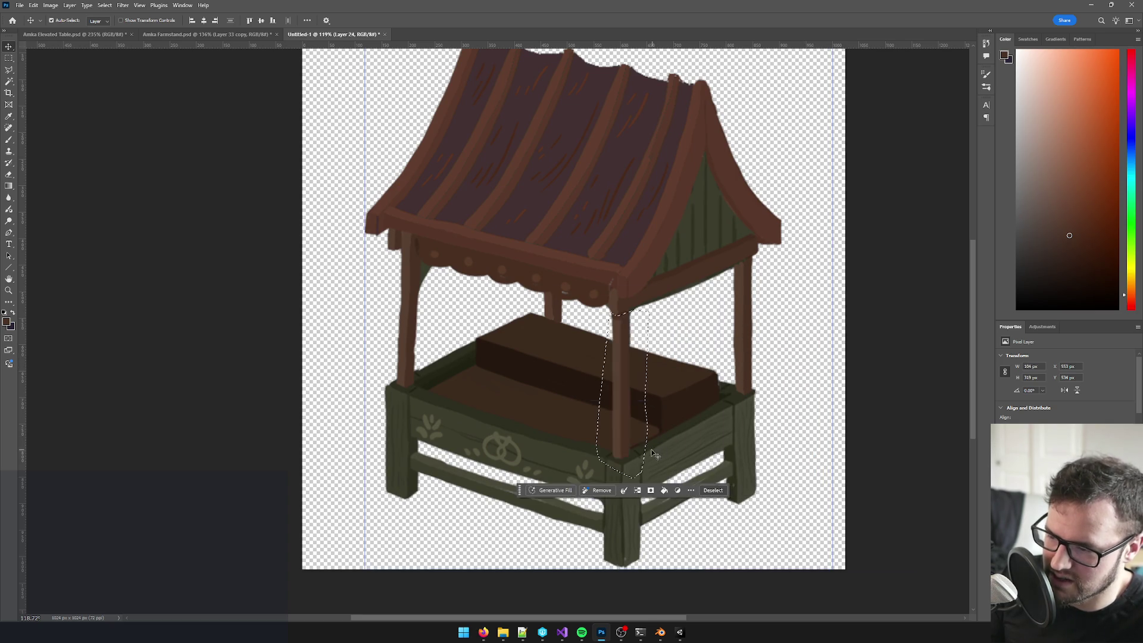
pyautogui.scroll(2, 649, 456)
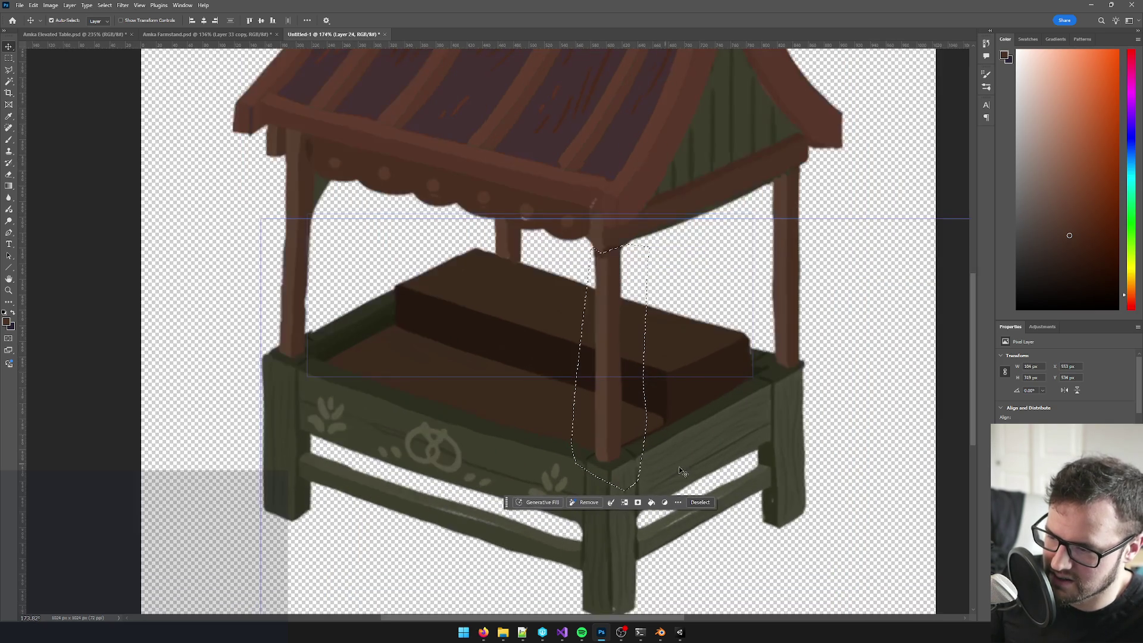
# Step: Trim the post selection and move the post to the right of the stall, then deselect
pyautogui.press('b')
pyautogui.keyDown('alt'); pyautogui.click(583, 475); pyautogui.keyUp('alt')
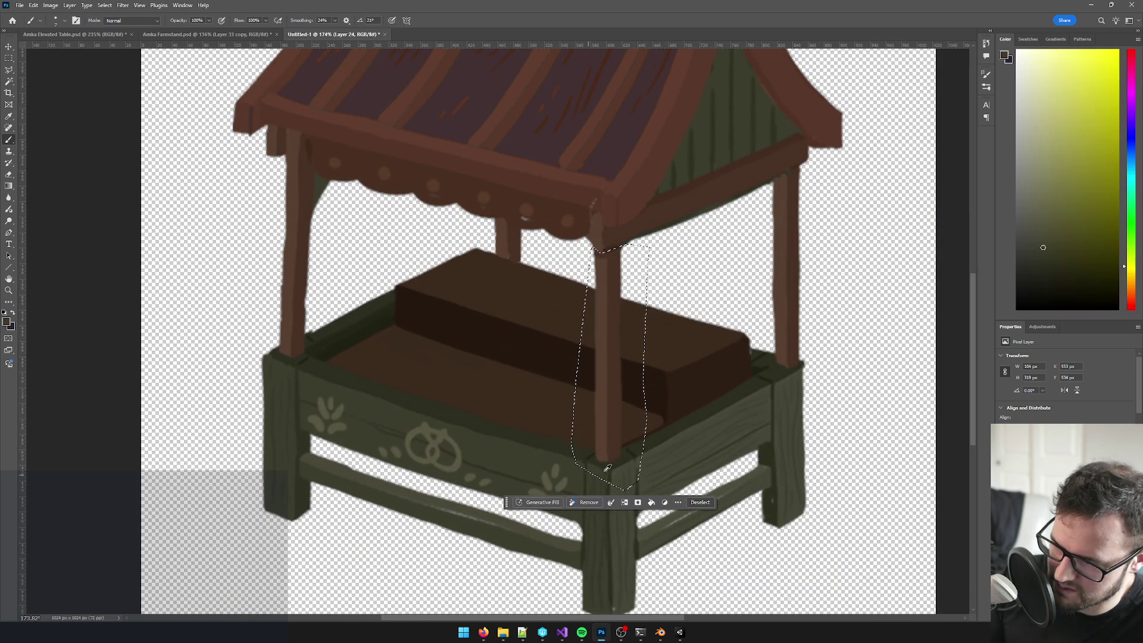
pyautogui.press('l')
pyautogui.moveTo(662, 437)
pyautogui.mouseDown()
pyautogui.moveTo(618, 472)
pyautogui.moveTo(643, 512)
pyautogui.moveTo(702, 453)
pyautogui.moveTo(681, 431)
pyautogui.mouseUp()
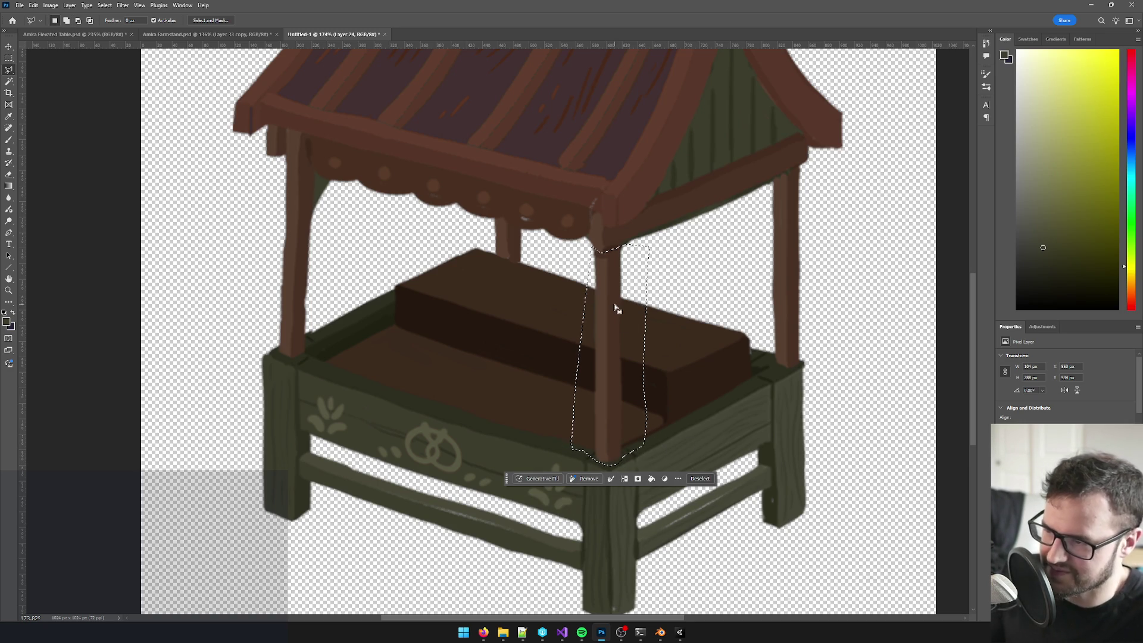
pyautogui.press('v')
pyautogui.moveTo(616, 308); pyautogui.dragTo(890, 317)
pyautogui.hotkey('ctrl', 'd')
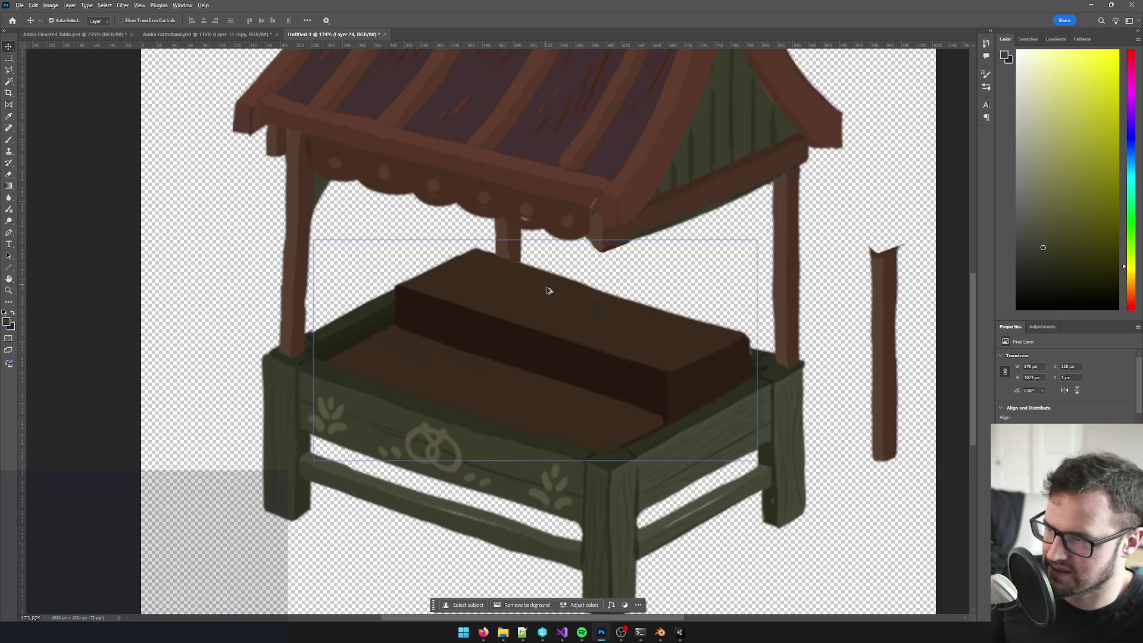
# Step: Sample the post's brown, inspect the stall edges, and load the stall outline on Layer 33 copy's mask
pyautogui.keyDown('alt'); pyautogui.scroll(3, 747, 282); pyautogui.keyUp('alt')
pyautogui.hscroll(5, 616, 255)
pyautogui.press('b')
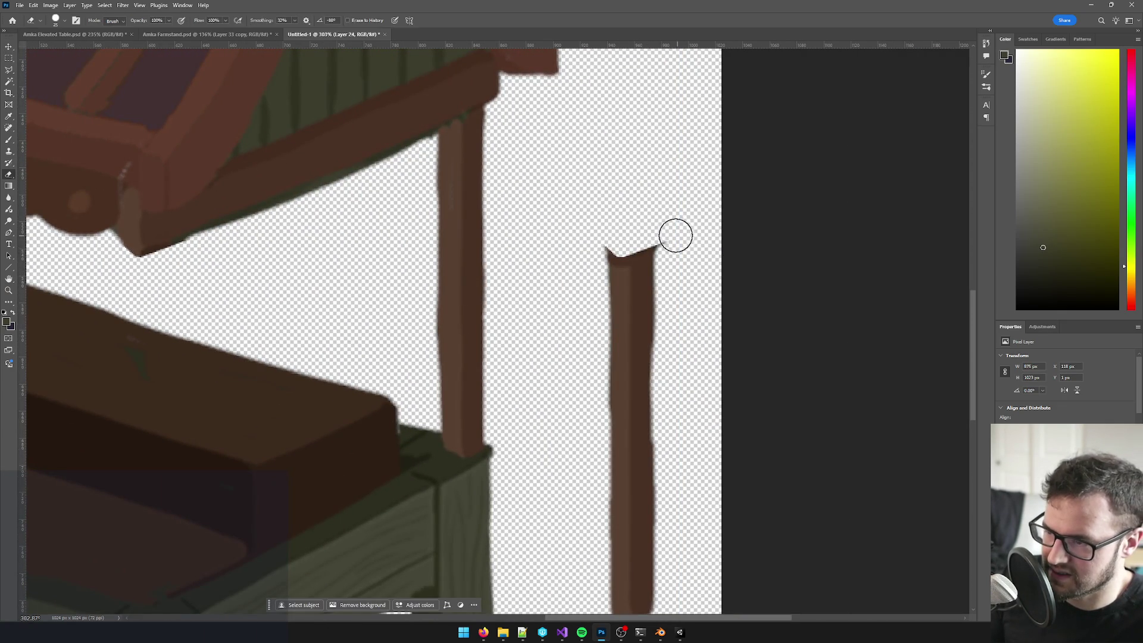
pyautogui.keyDown('alt'); pyautogui.click(616, 253); pyautogui.keyUp('alt')
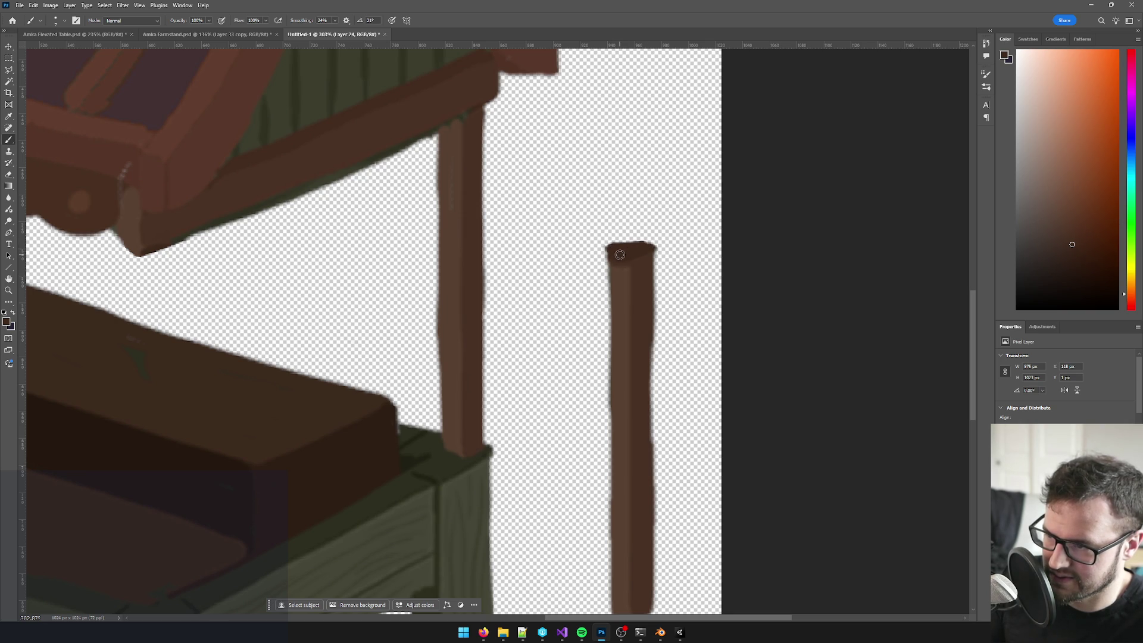
pyautogui.scroll(-10, 633, 253)
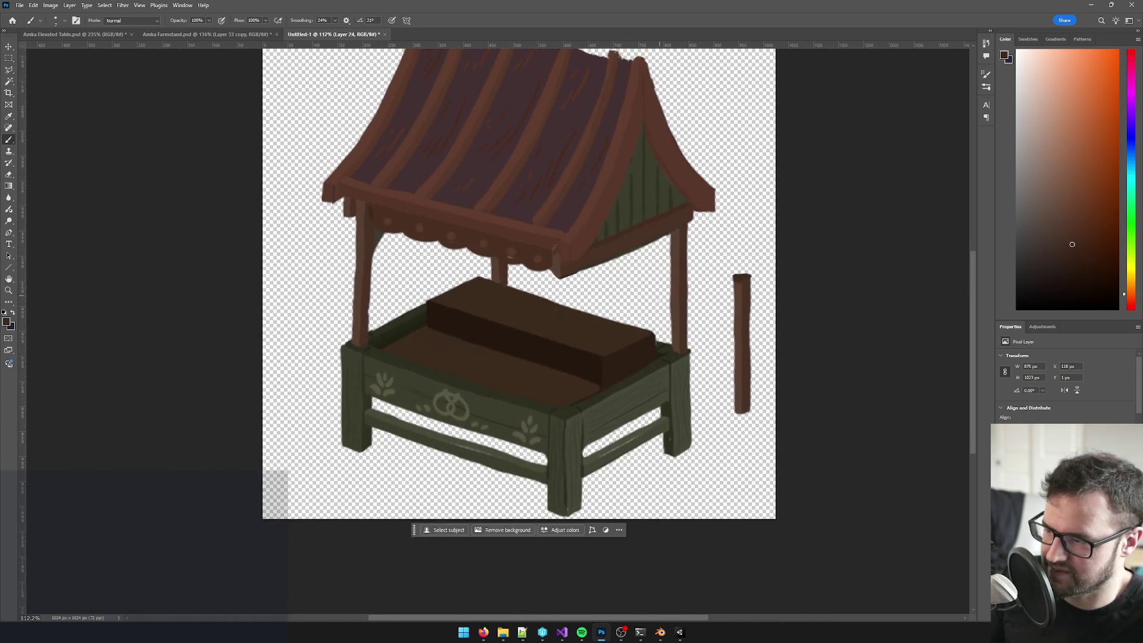
pyautogui.scroll(6, 609, 305)
pyautogui.scroll(-8, 627, 312)
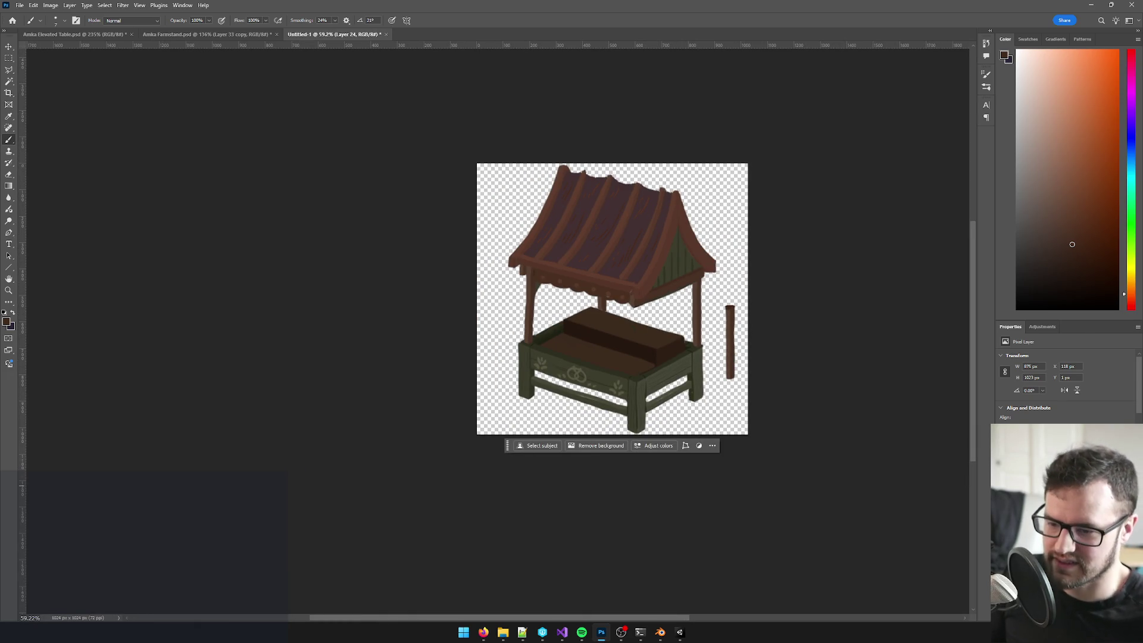
pyautogui.scroll(6, 721, 322)
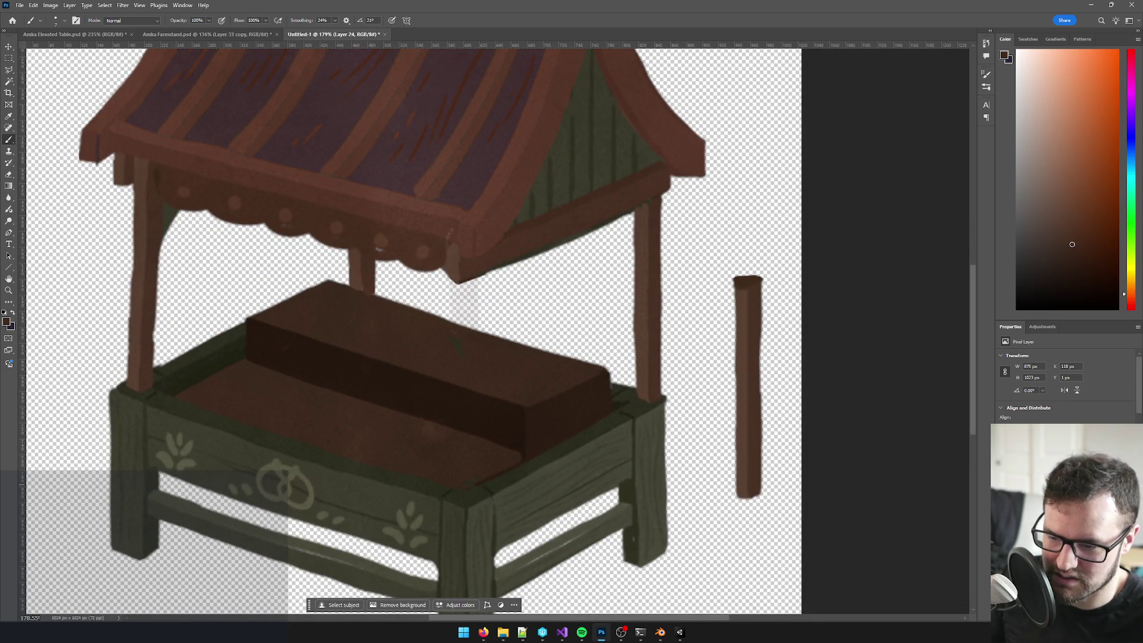
pyautogui.hotkey('ctrl', '\\')
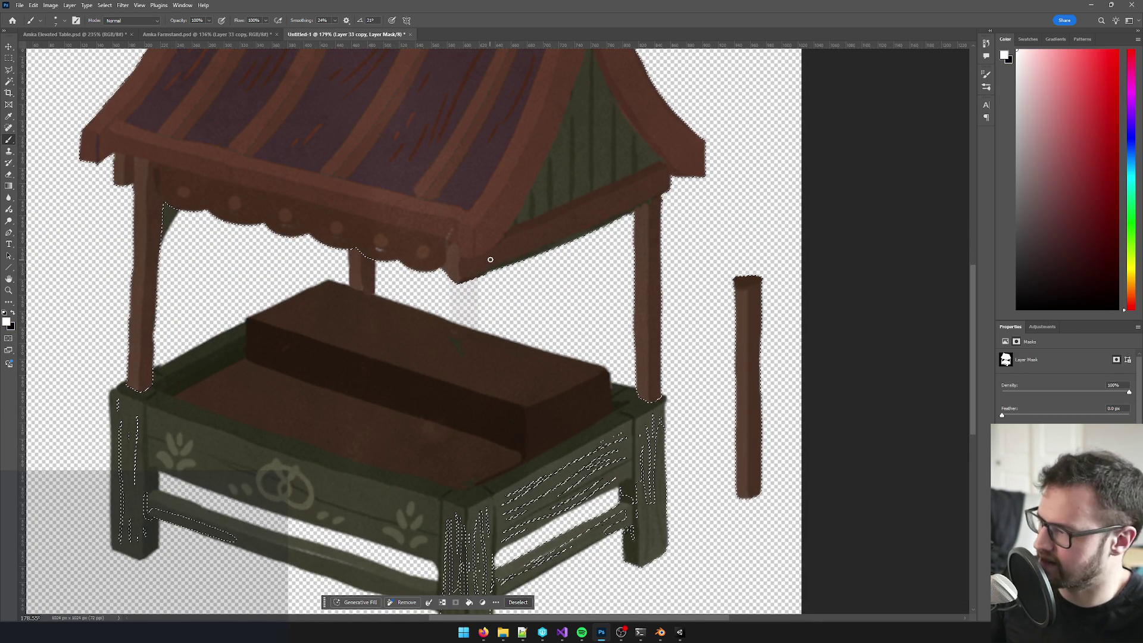
# Step: Deselect the stall and nudge the view down and right
pyautogui.hotkey('ctrl', 'd')
pyautogui.scroll(-4, 633, 319)
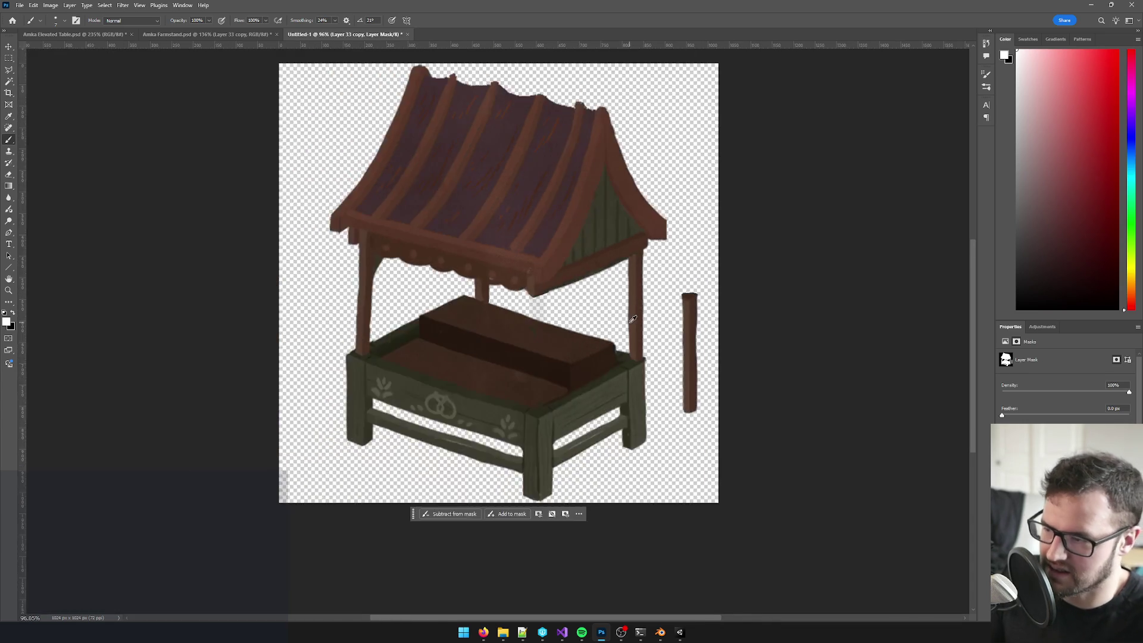
pyautogui.scroll(-2, 633, 319)
pyautogui.scroll(4, 619, 322)
pyautogui.moveTo(631, 358); pyautogui.dragTo(657, 381)
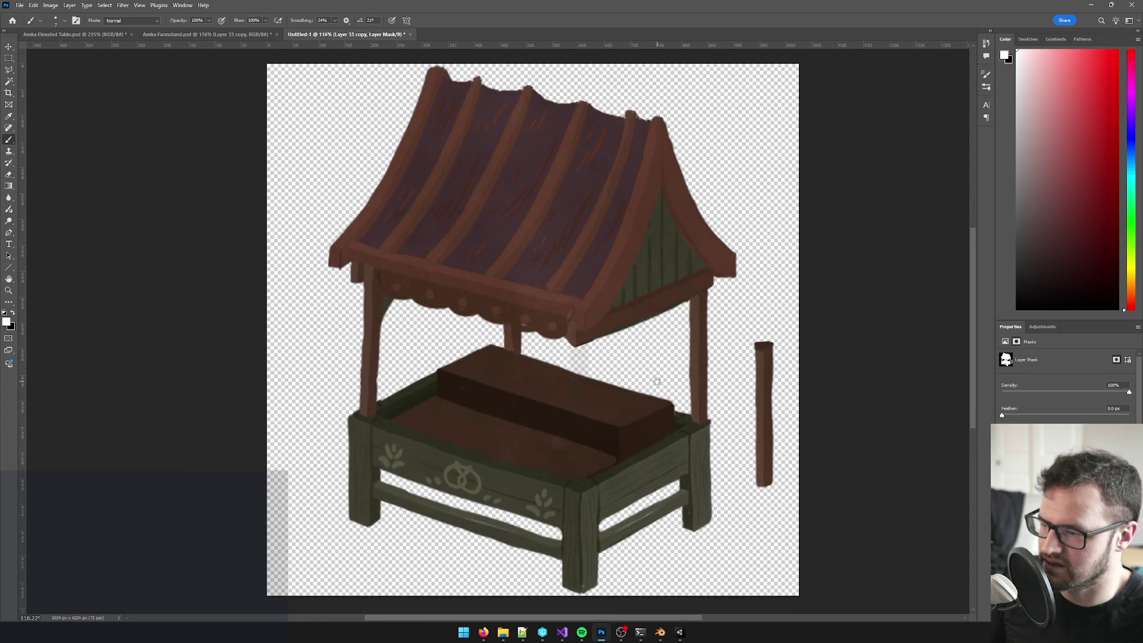
# Step: Zoom around the stall to review it, then start File > Save As
pyautogui.scroll(-8, 663, 395)
pyautogui.scroll(4, 670, 420)
pyautogui.scroll(3, 675, 418)
pyautogui.scroll(-3, 645, 456)
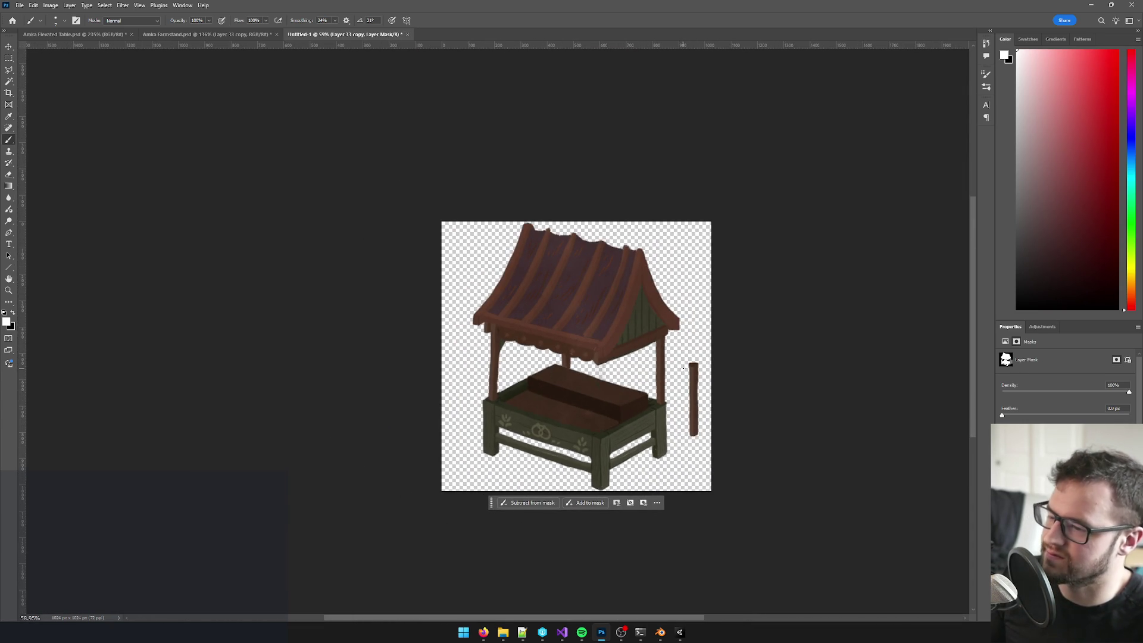
pyautogui.scroll(7, 633, 474)
pyautogui.scroll(-6, 618, 448)
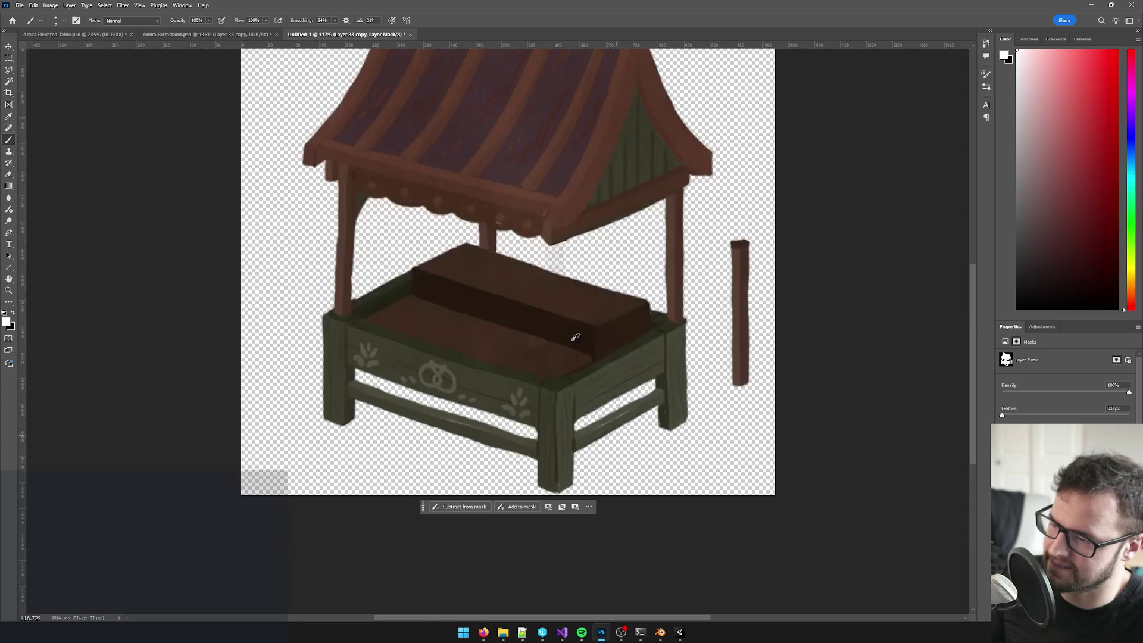
pyautogui.scroll(4, 560, 379)
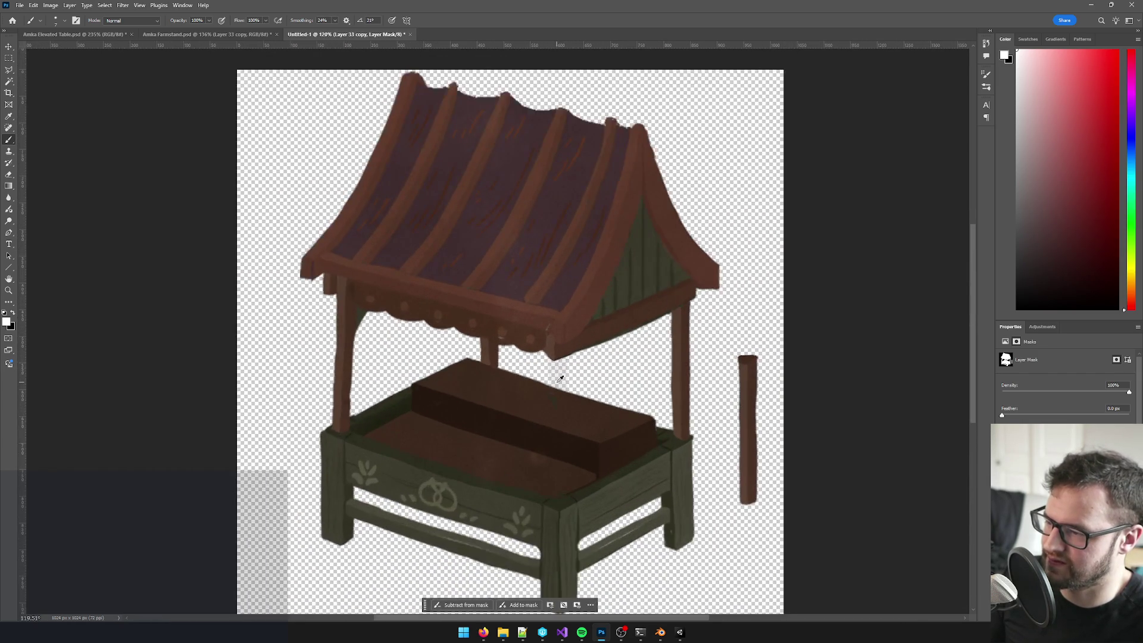
pyautogui.scroll(-2, 516, 357)
pyautogui.scroll(-2, 605, 376)
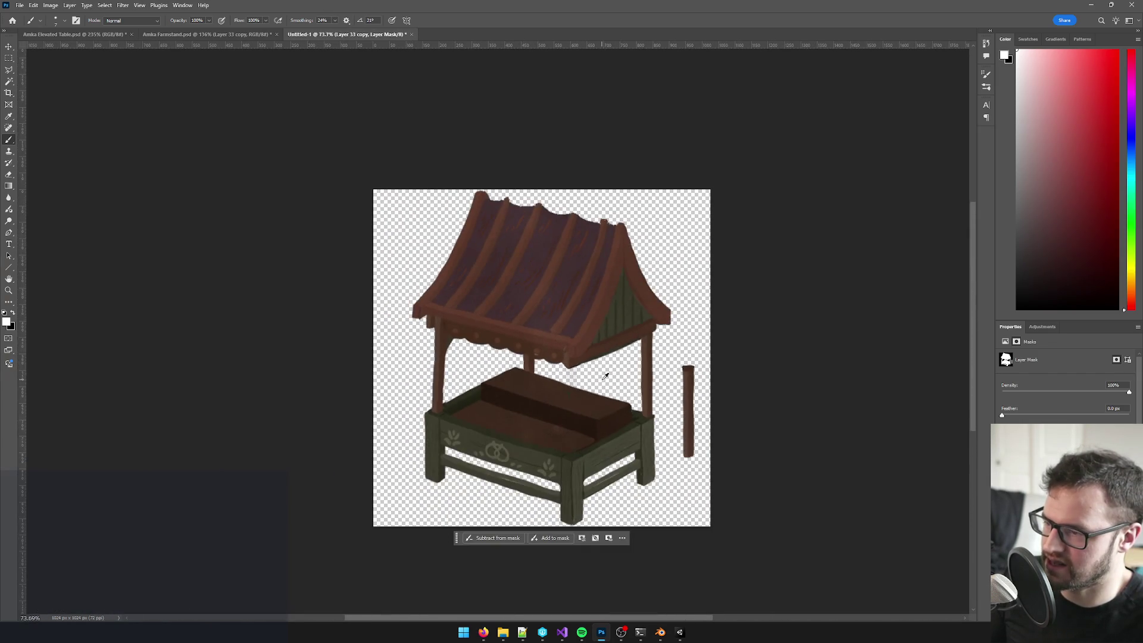
pyautogui.scroll(2, 604, 375)
pyautogui.click(19, 6)
pyautogui.click(47, 119)
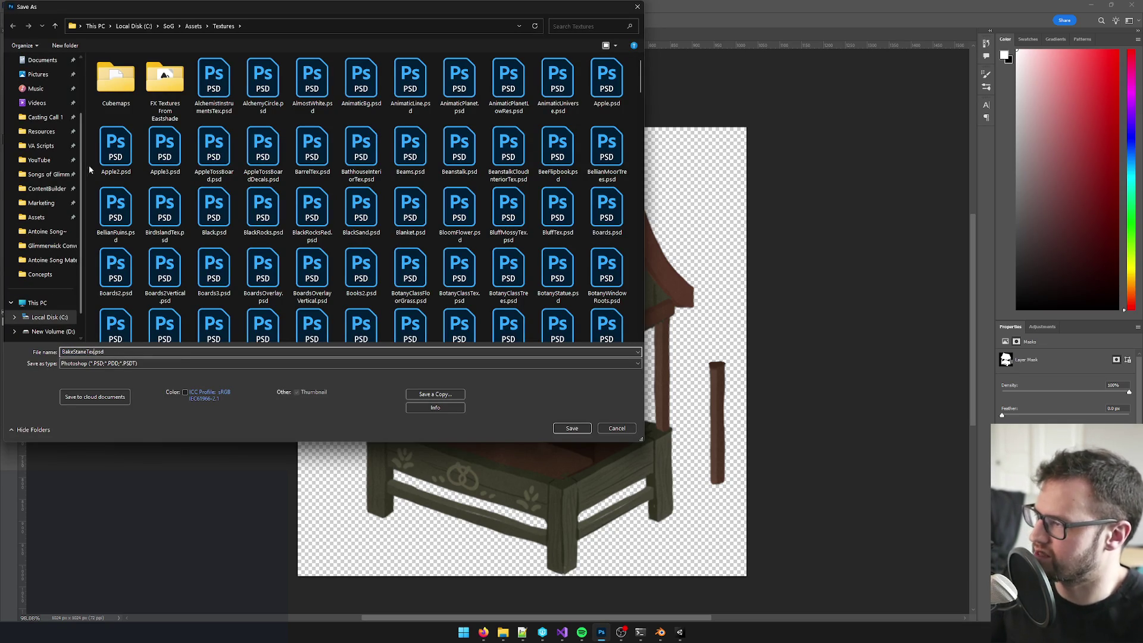
# Step: Save as BakeStaneTex.psd, accepting the Photoshop Format Options, then zoom and pan to review the stall
pyautogui.click(572, 429)
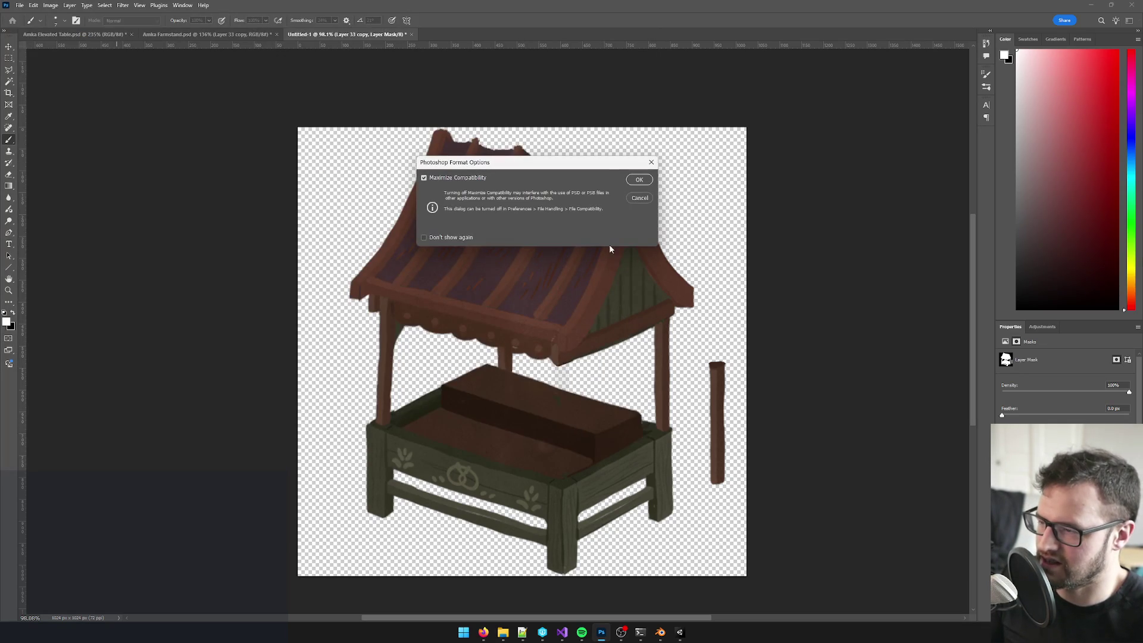
pyautogui.click(639, 181)
pyautogui.scroll(5, 548, 273)
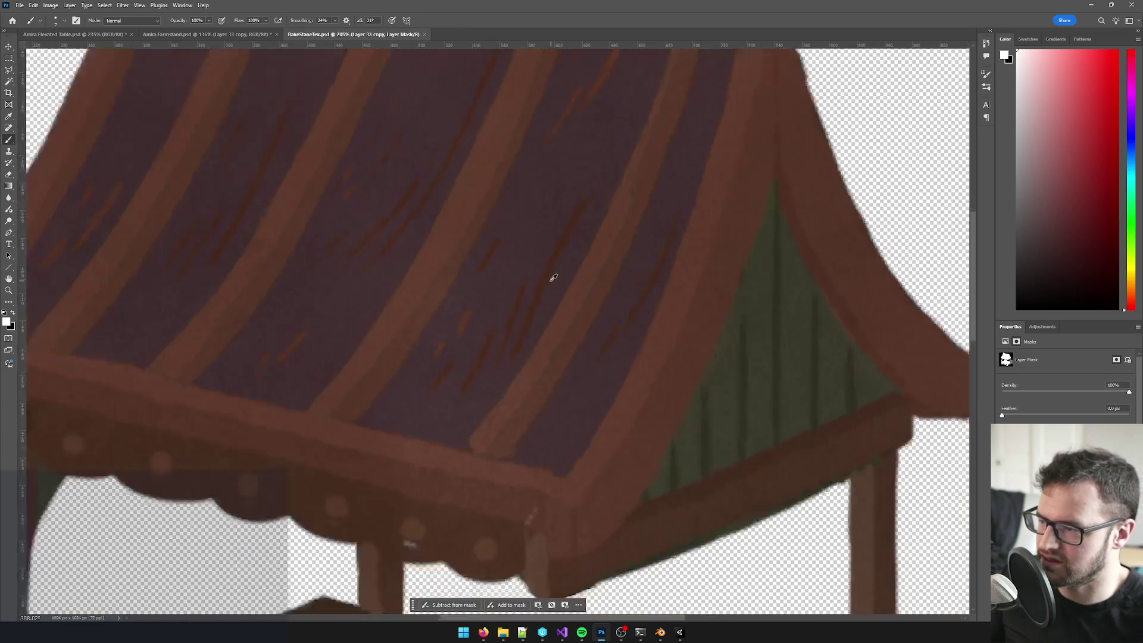
pyautogui.scroll(-5, 577, 286)
pyautogui.scroll(-3, 576, 287)
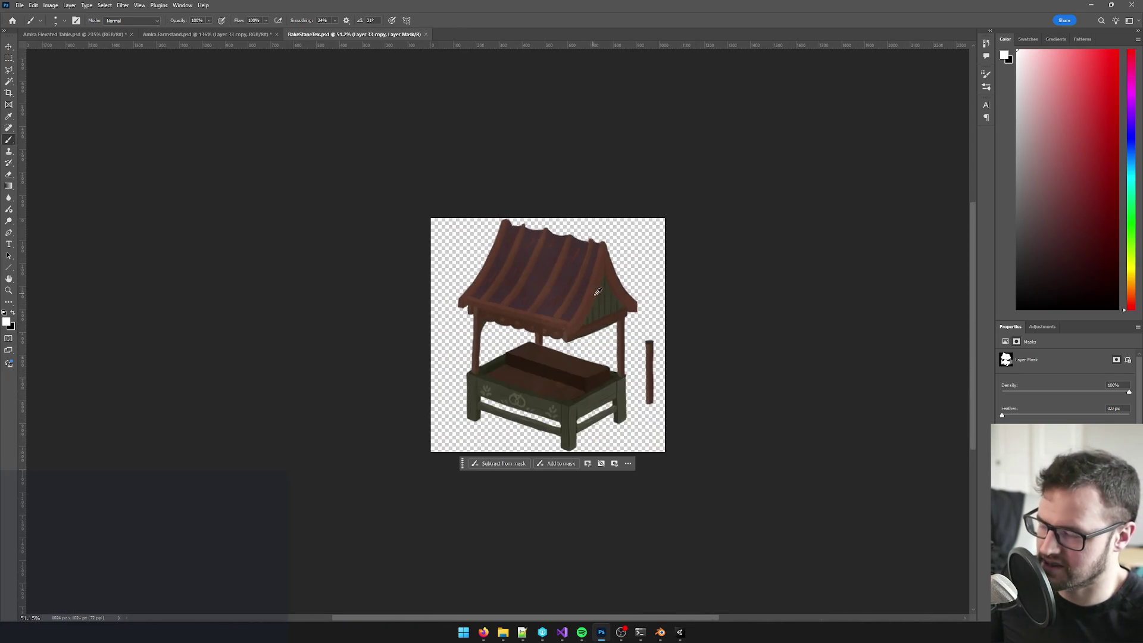
pyautogui.scroll(5, 595, 295)
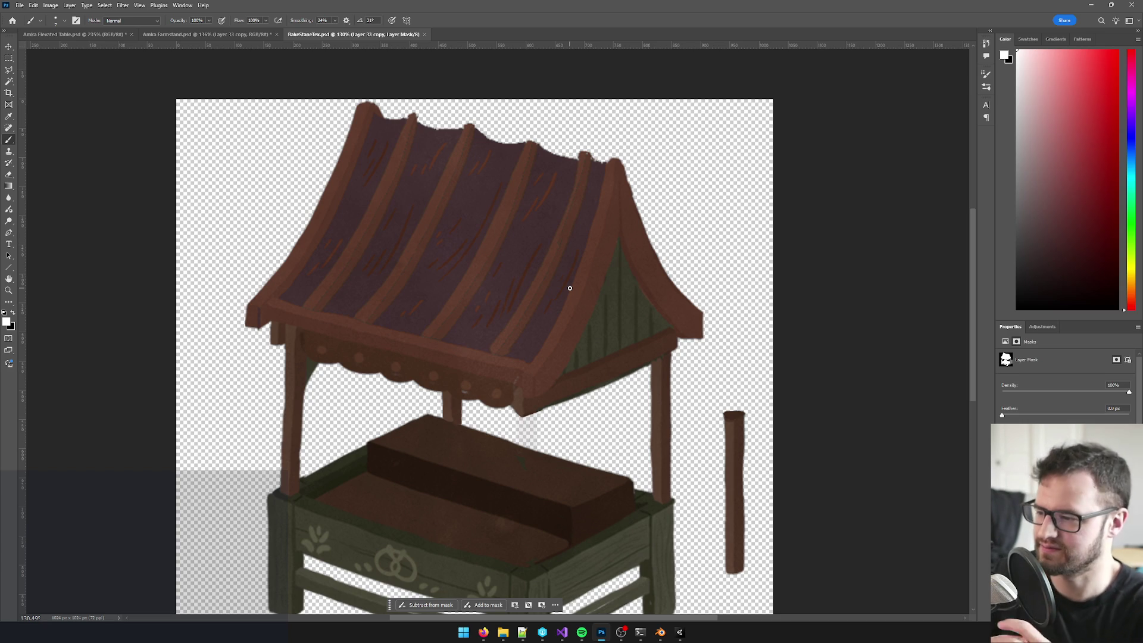
pyautogui.scroll(-4, 570, 288)
pyautogui.scroll(3, 570, 288)
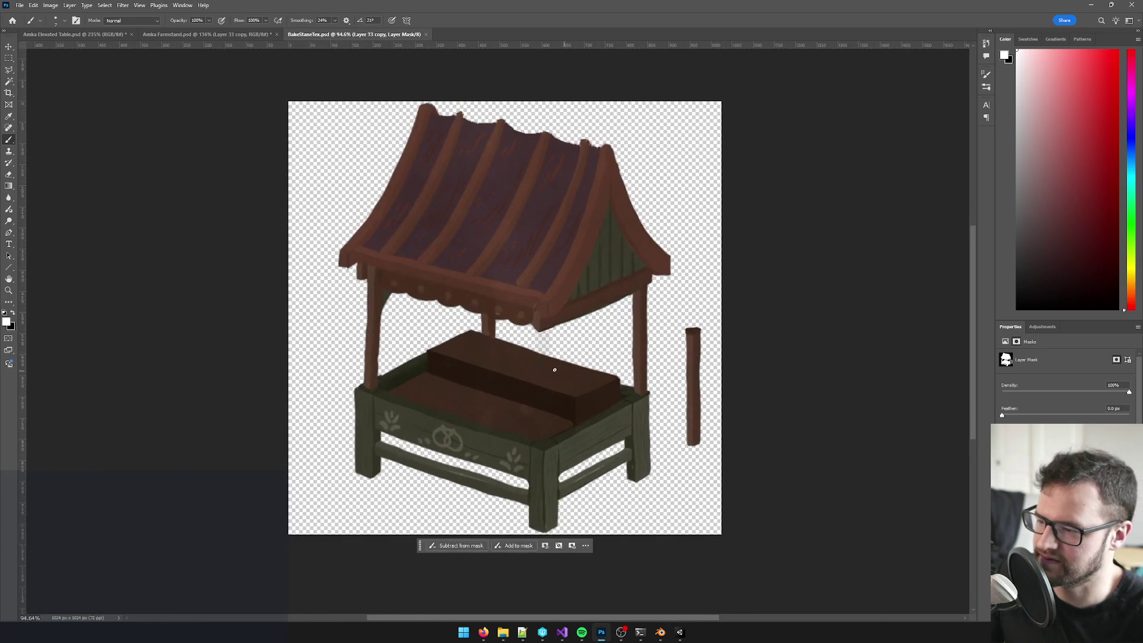
pyautogui.moveTo(550, 368); pyautogui.dragTo(573, 368)
pyautogui.scroll(3, 572, 368)
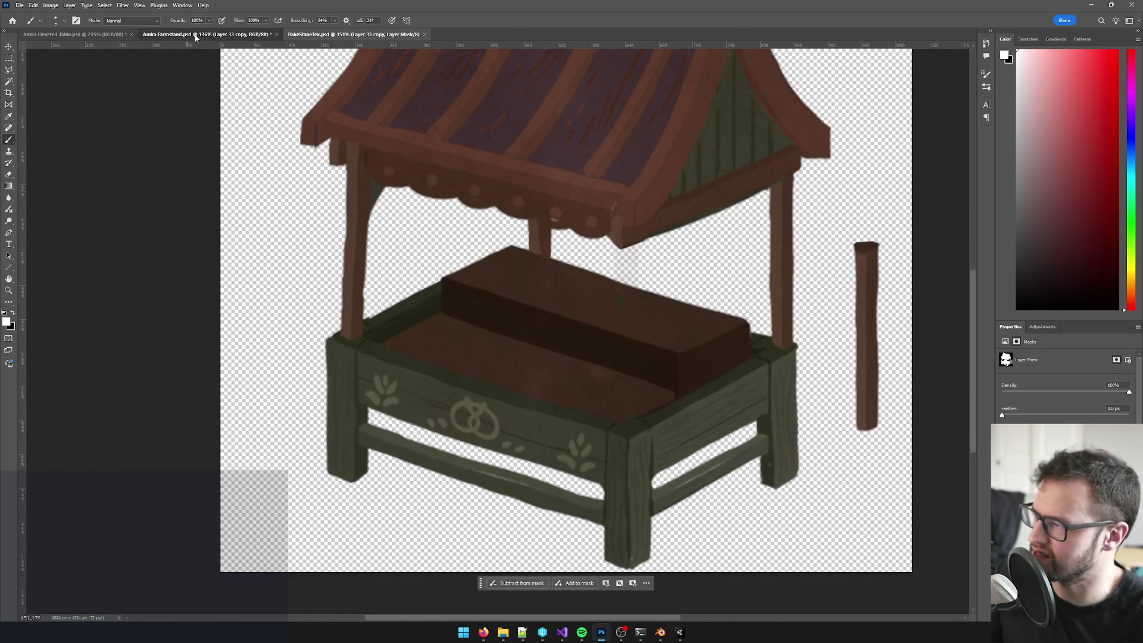
pyautogui.click(196, 34)
pyautogui.scroll(-5, 612, 282)
pyautogui.scroll(5, 497, 264)
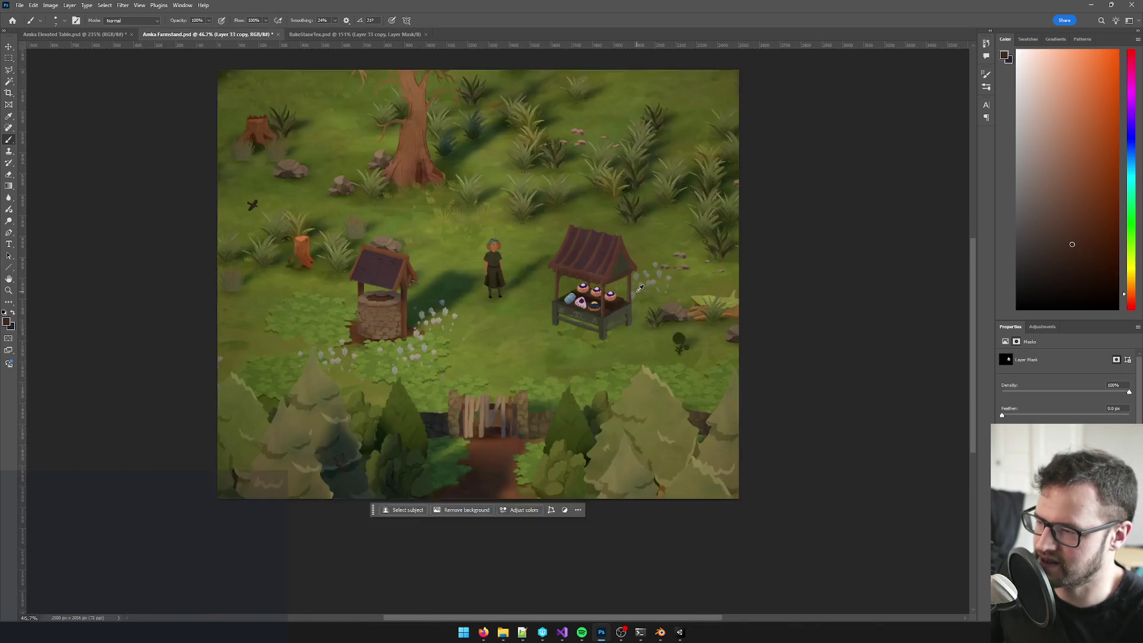
pyautogui.scroll(-1, 607, 257)
pyautogui.scroll(1, 514, 265)
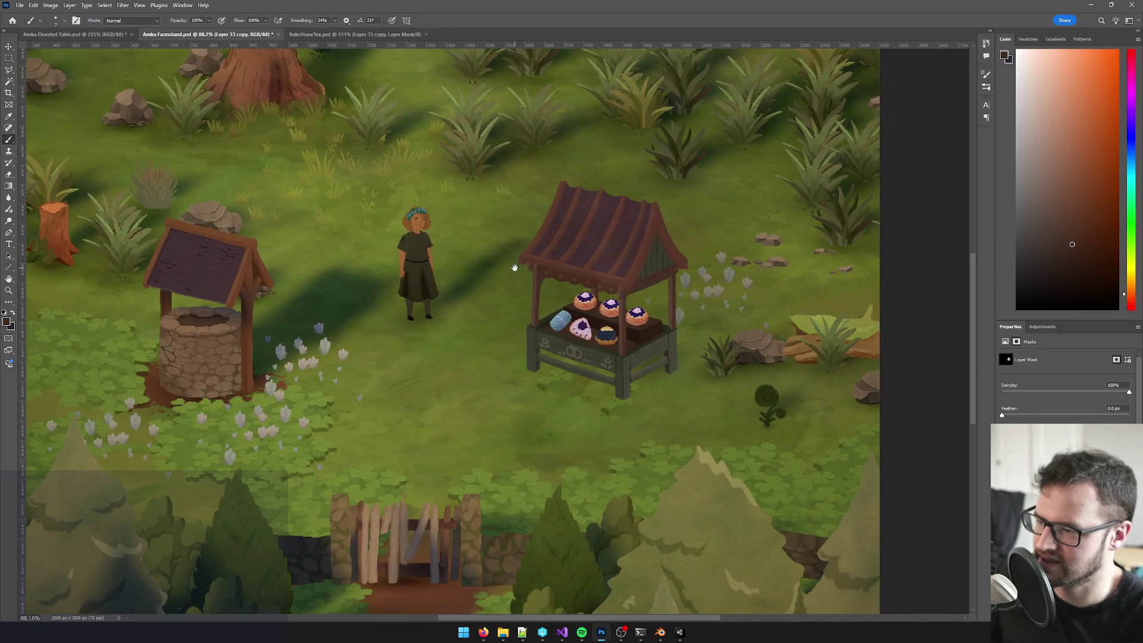
pyautogui.click(356, 34)
pyautogui.scroll(-1, 584, 243)
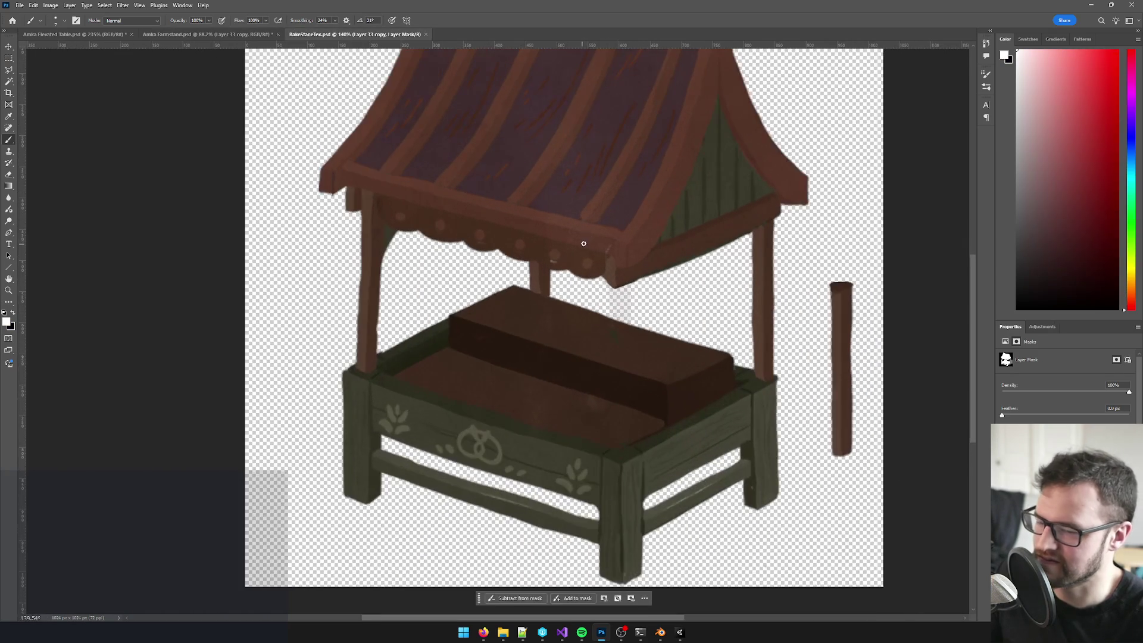
pyautogui.scroll(-2, 603, 241)
pyautogui.moveTo(574, 173); pyautogui.dragTo(537, 197)
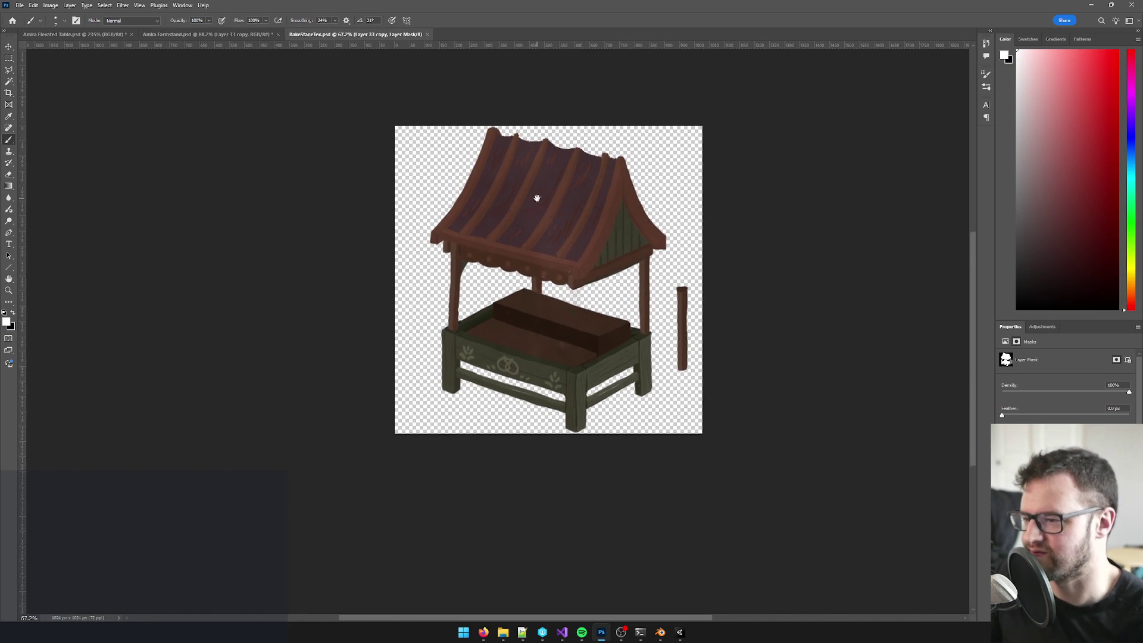
pyautogui.scroll(3, 543, 239)
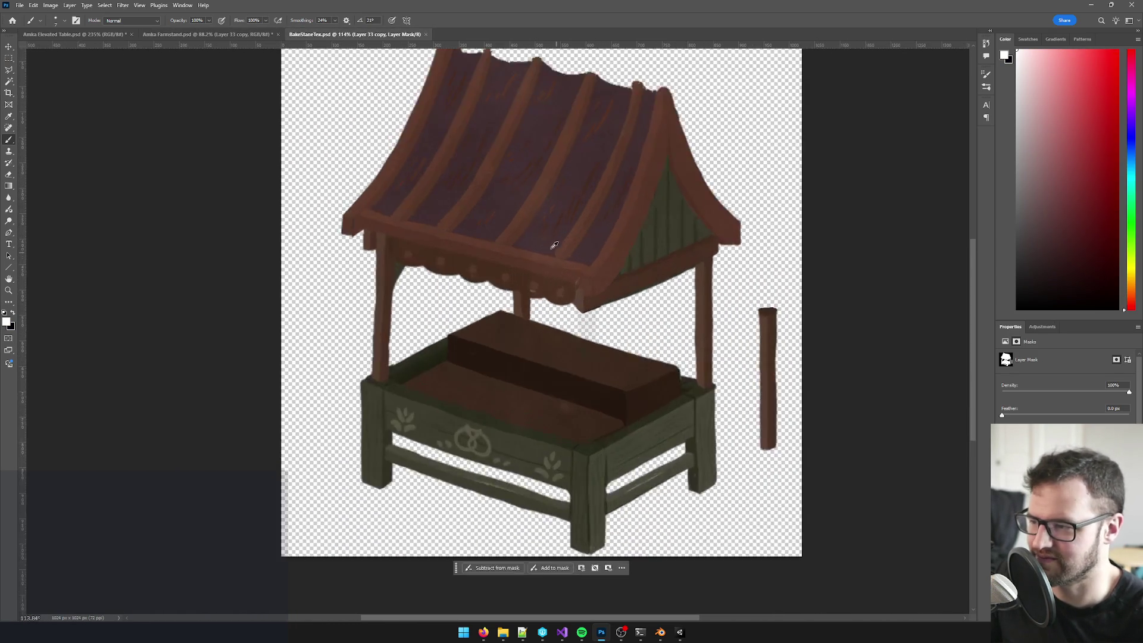
pyautogui.scroll(-1, 544, 240)
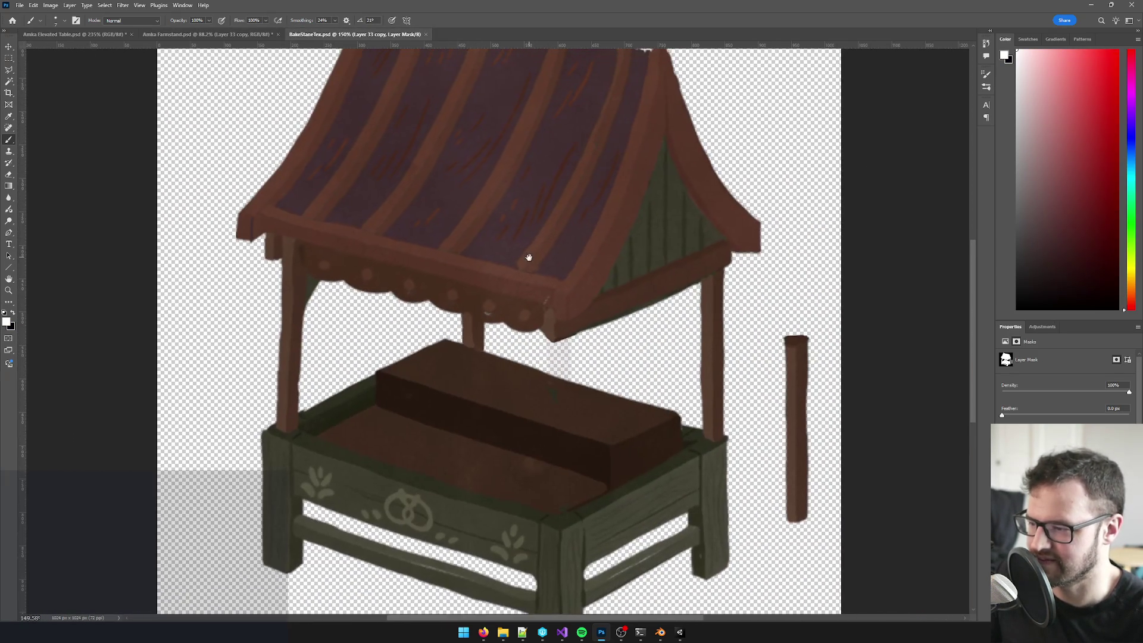
pyautogui.click(184, 37)
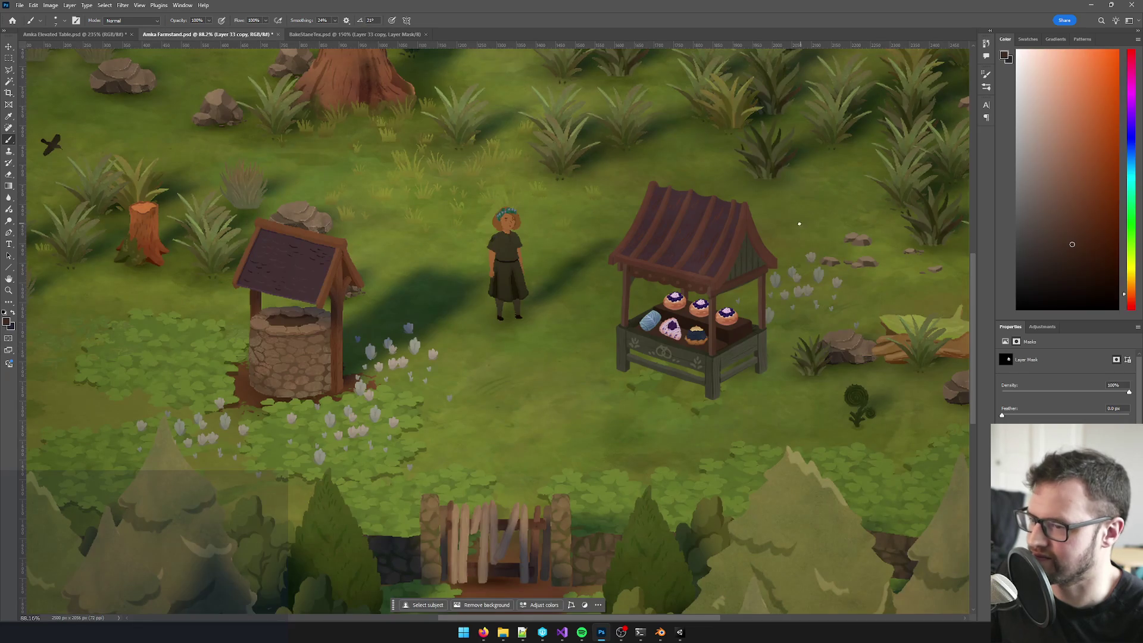
pyautogui.press('m')
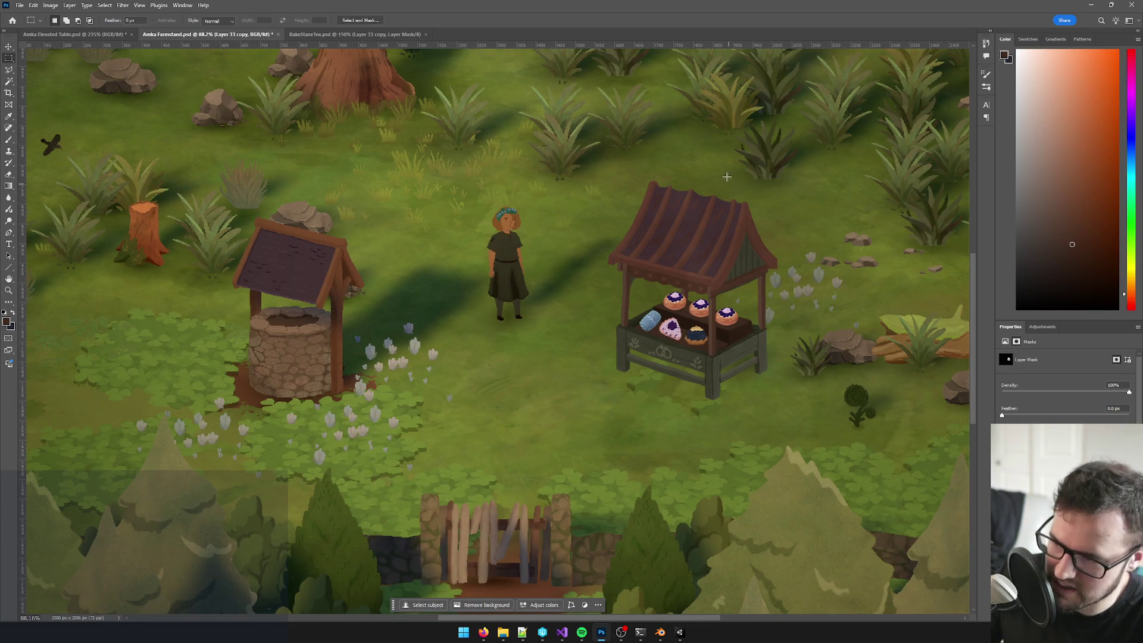
pyautogui.moveTo(598, 166)
pyautogui.mouseDown()
pyautogui.moveTo(819, 428)
pyautogui.moveTo(839, 434)
pyautogui.mouseUp()
pyautogui.hotkey('ctrl', 'd')
pyautogui.click(298, 35)
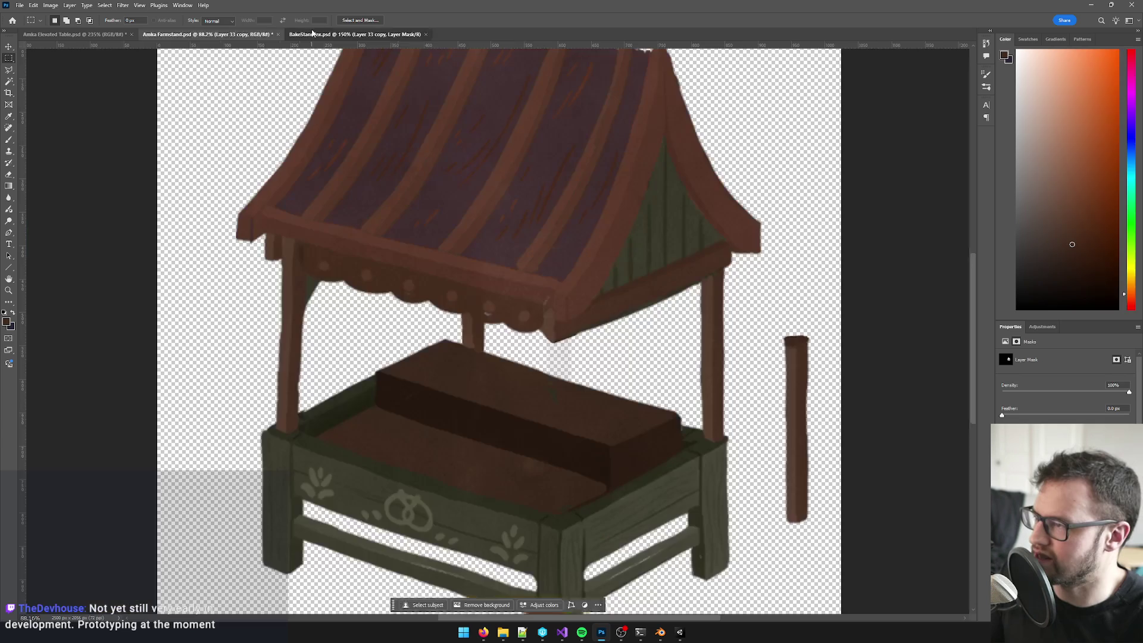
pyautogui.hotkey('ctrl', '0')
pyautogui.click(49, 5)
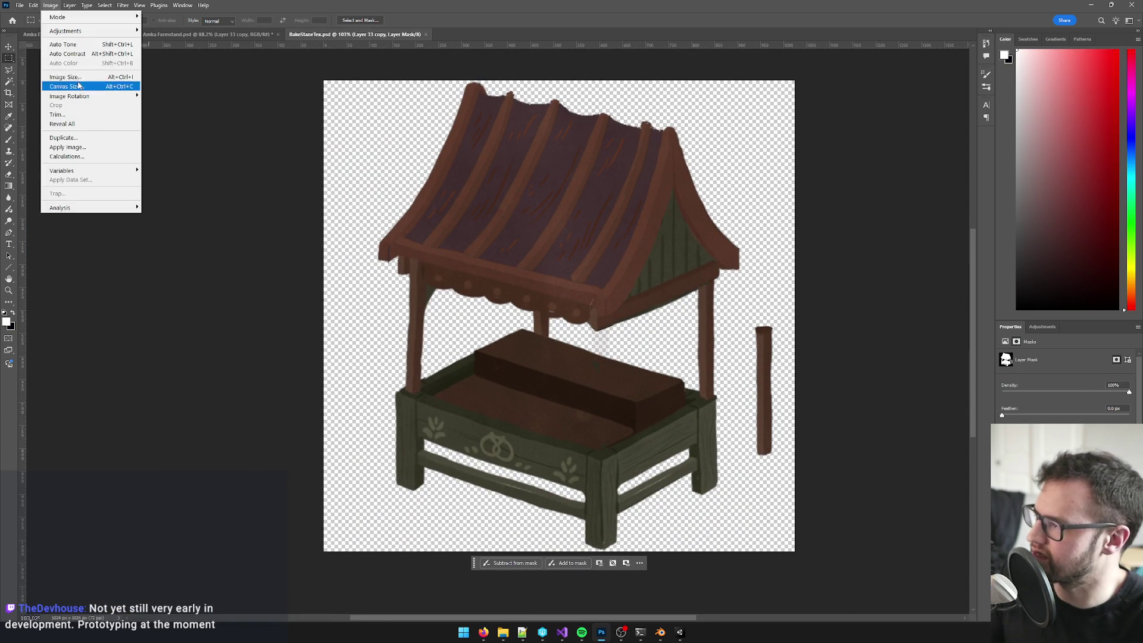
pyautogui.click(84, 81)
pyautogui.write('512')
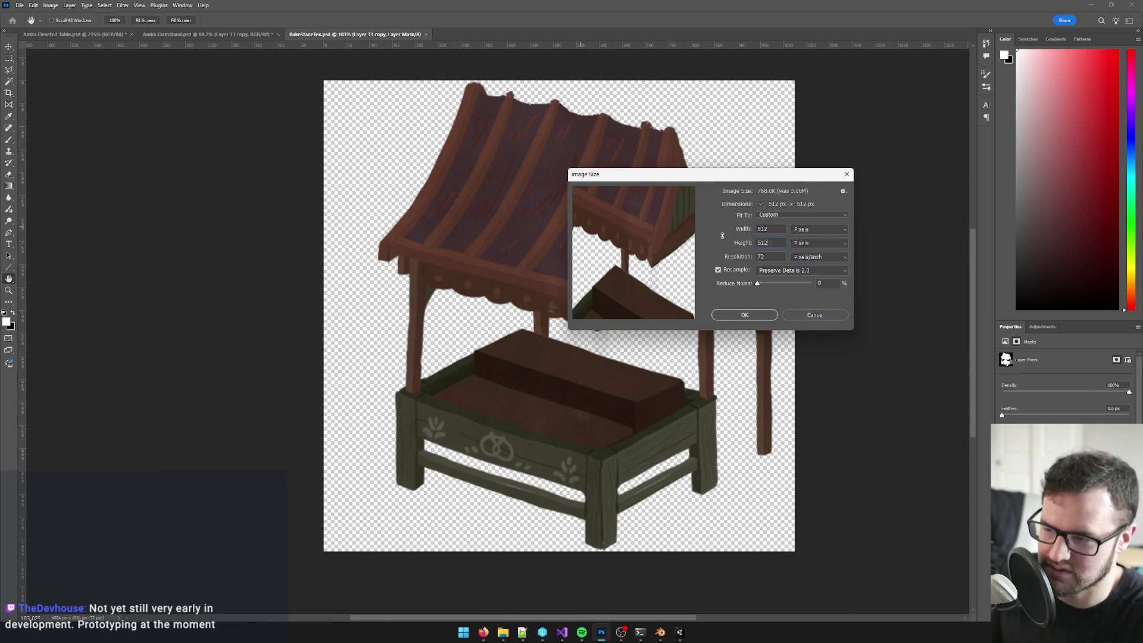
pyautogui.click(813, 315)
pyautogui.press('m')
pyautogui.scroll(5, 603, 351)
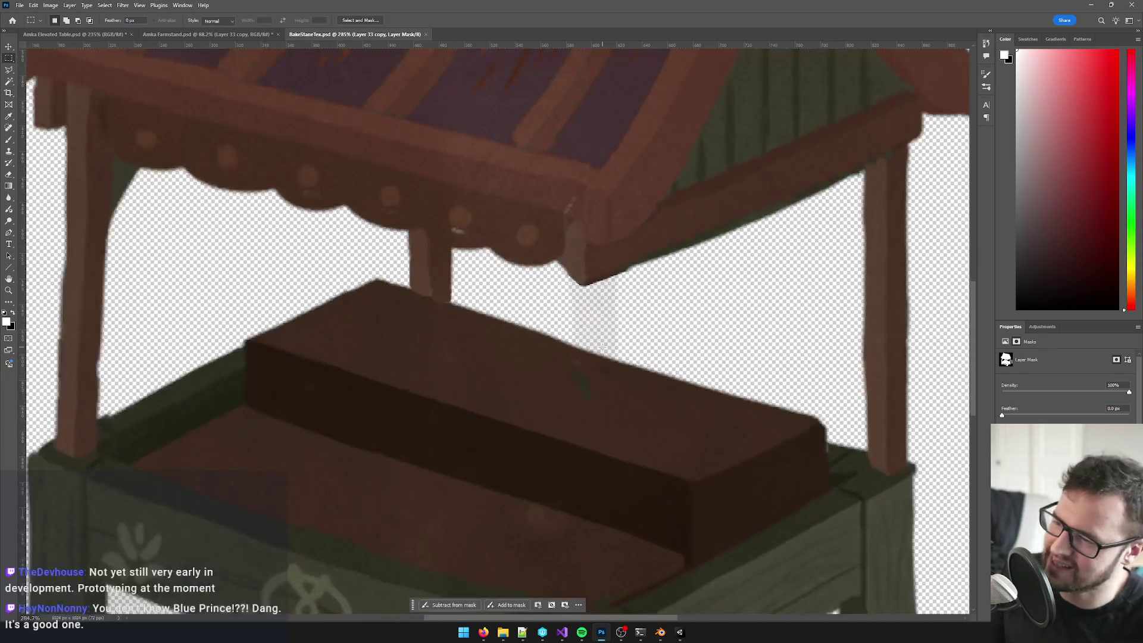
pyautogui.scroll(-5, 603, 351)
pyautogui.scroll(5, 582, 314)
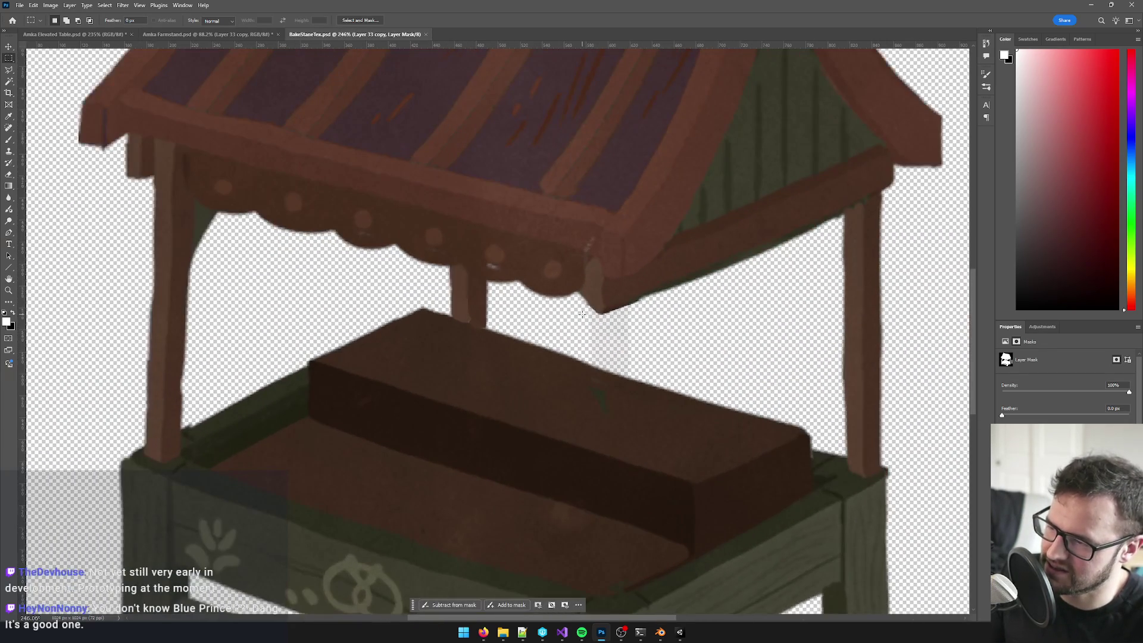
pyautogui.scroll(-5, 582, 313)
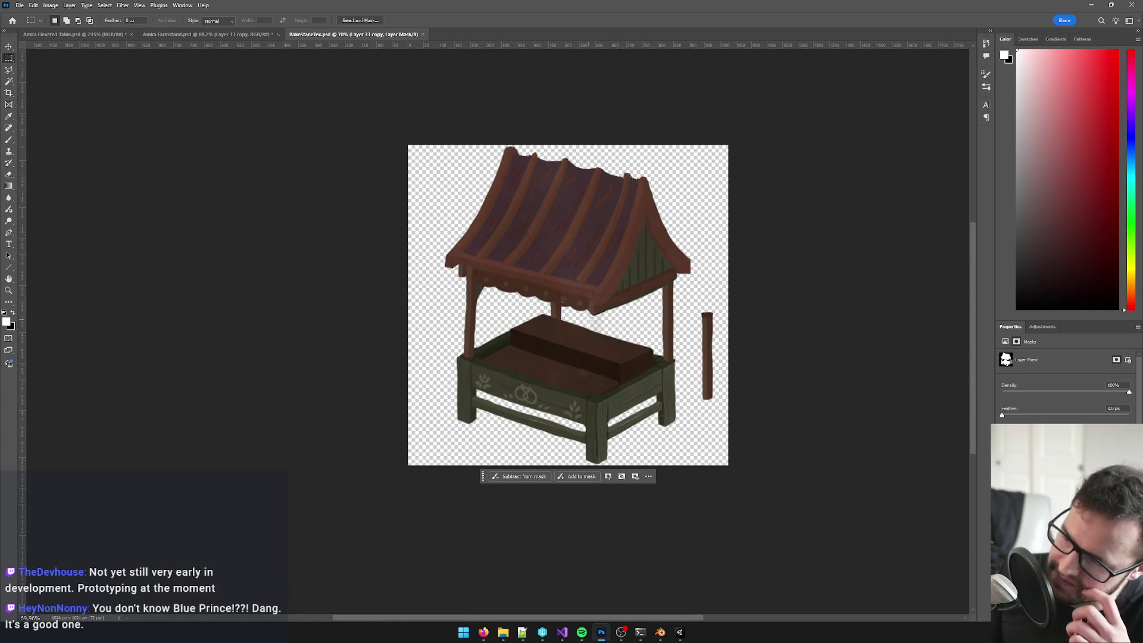
pyautogui.scroll(5, 589, 320)
pyautogui.scroll(-4, 617, 401)
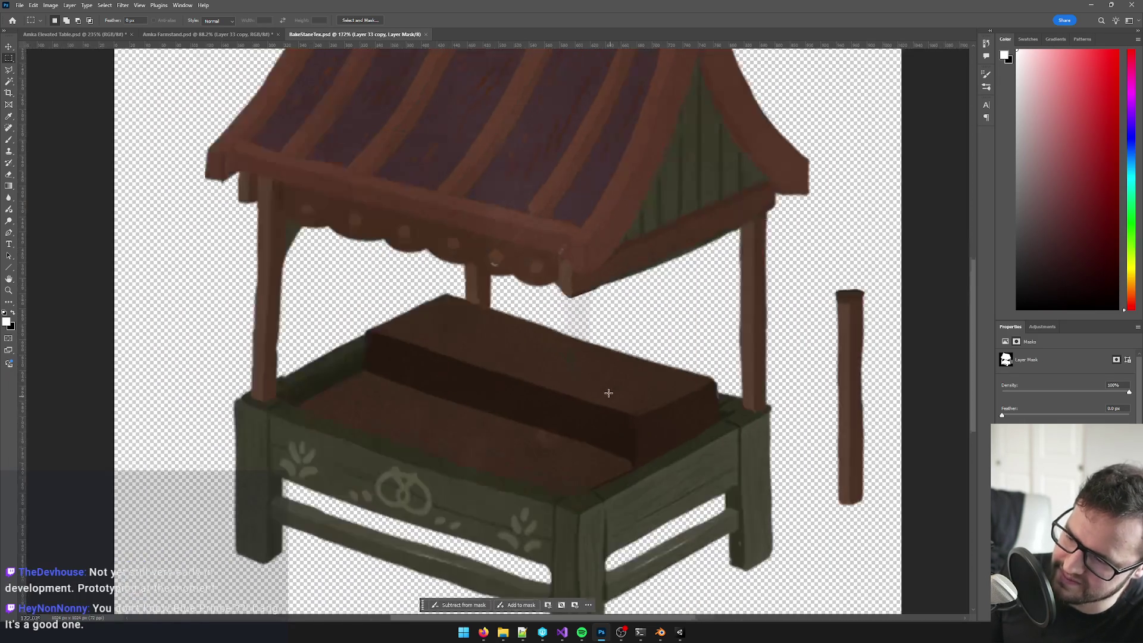
pyautogui.moveTo(590, 262); pyautogui.dragTo(578, 289)
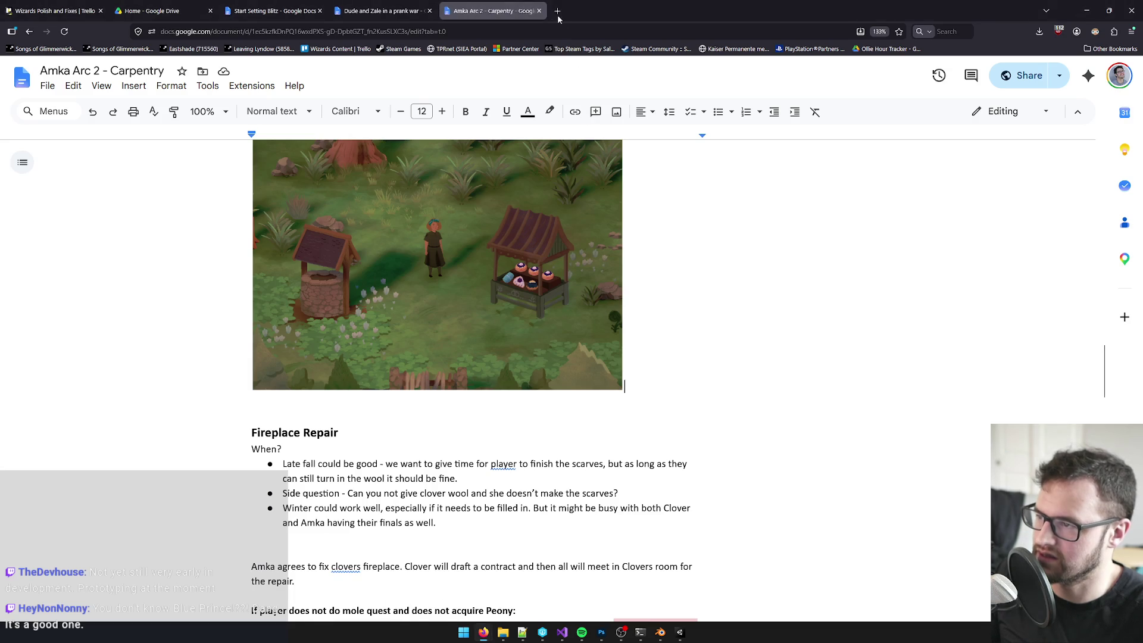
# Step: Search the web for 'blue prince' in a new Firefox tab
pyautogui.click(435, 589)
pyautogui.hotkey('ctrl', 't')
pyautogui.write('blue ')
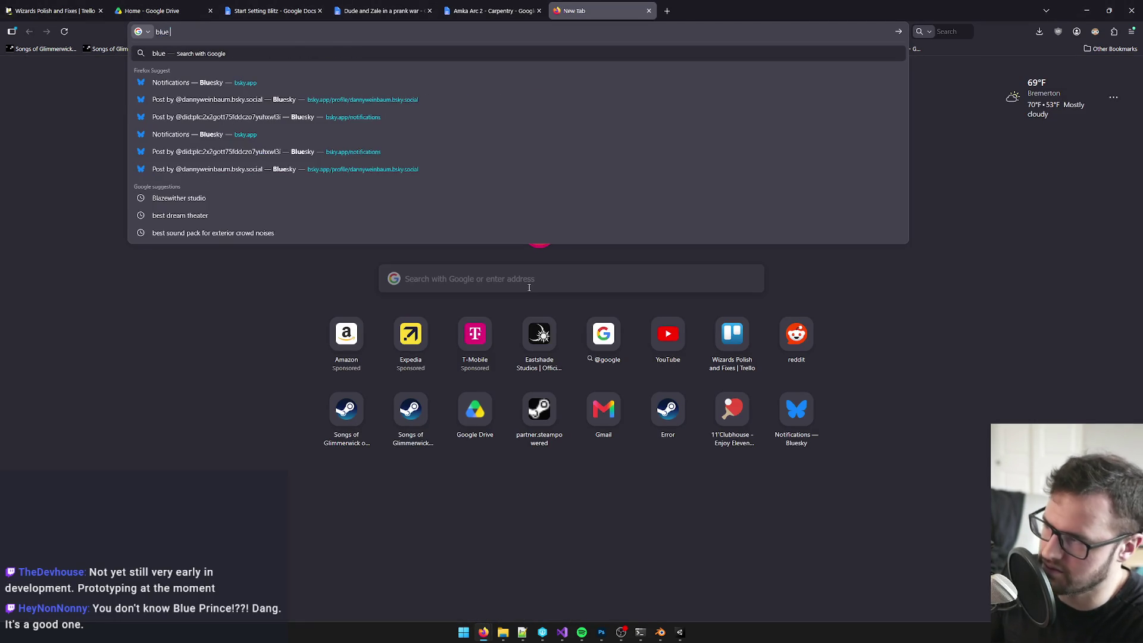
pyautogui.write('prince')
pyautogui.press('Return')
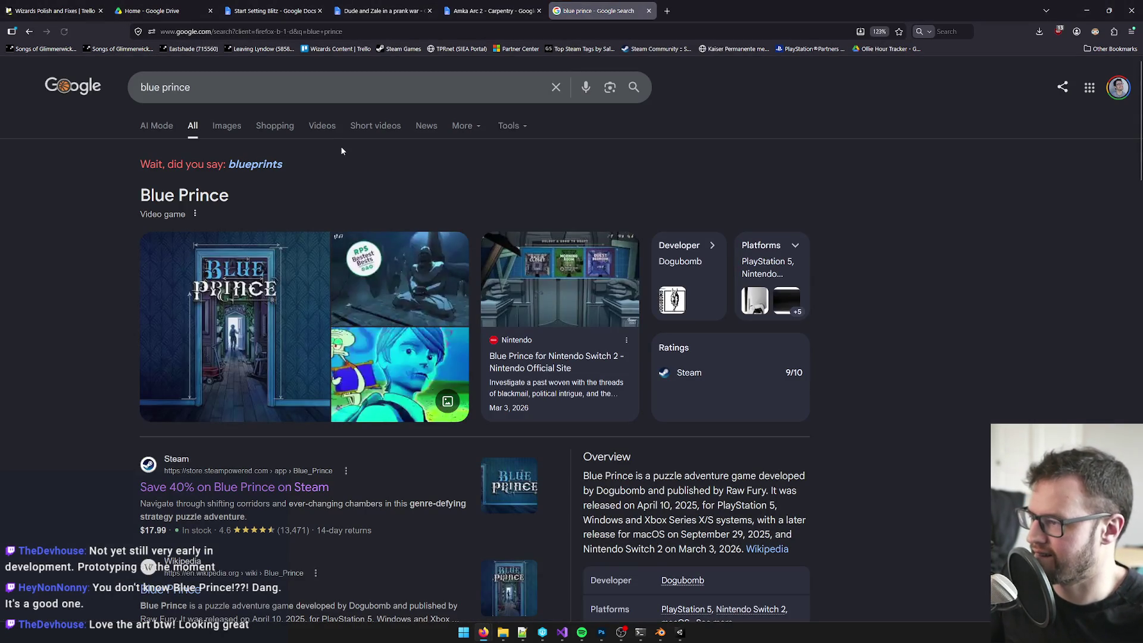
pyautogui.scroll(-2, 325, 203)
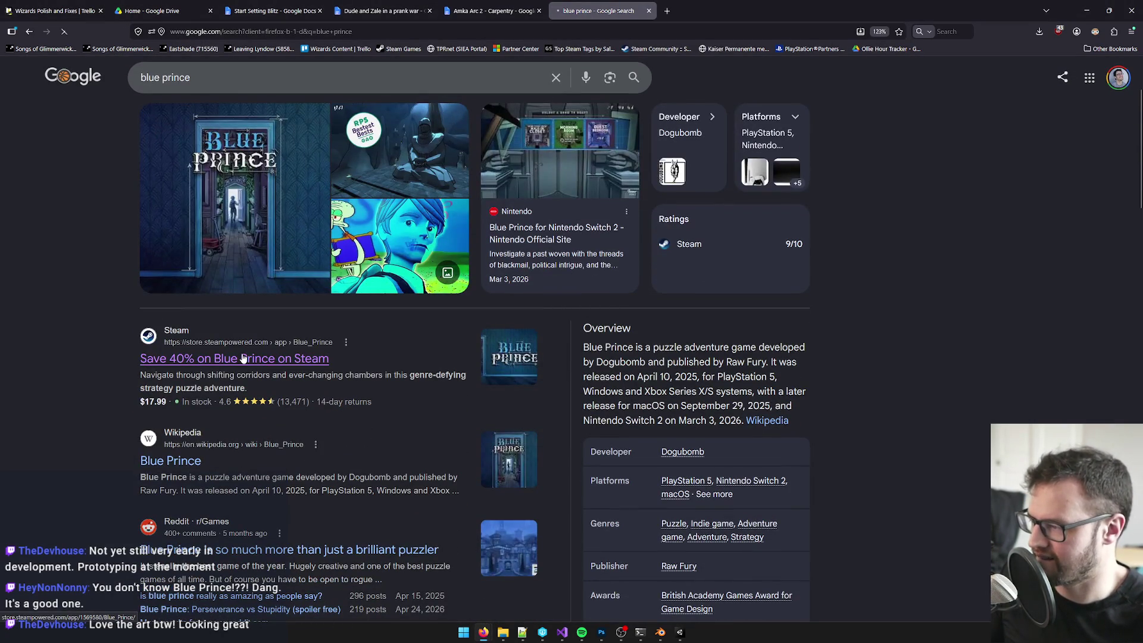
pyautogui.scroll(-3, 562, 326)
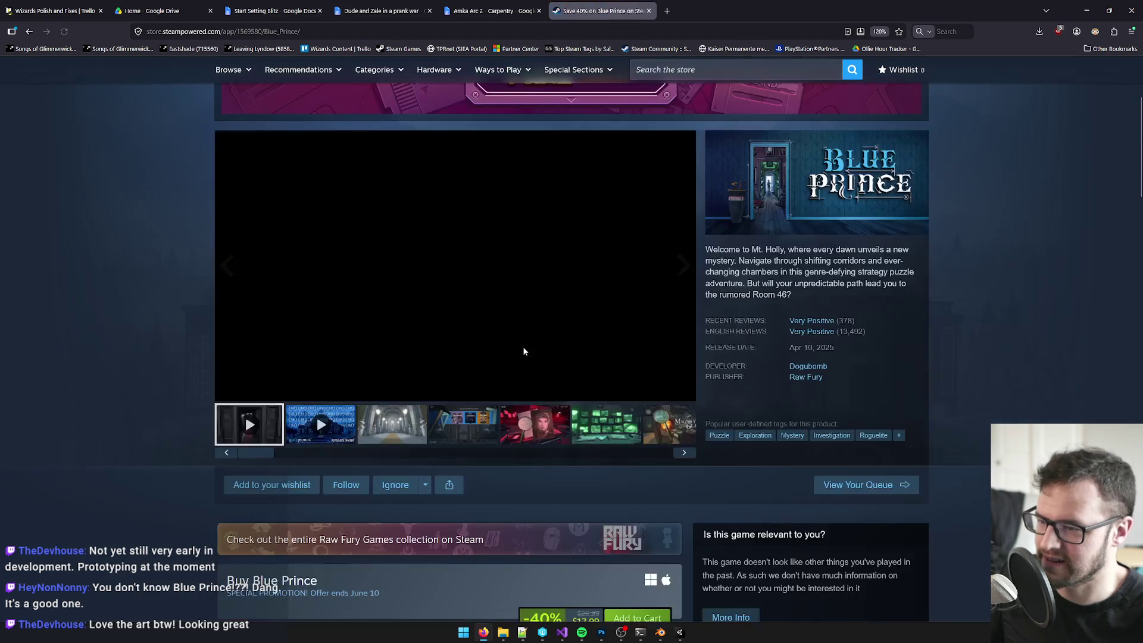
pyautogui.scroll(1, 461, 362)
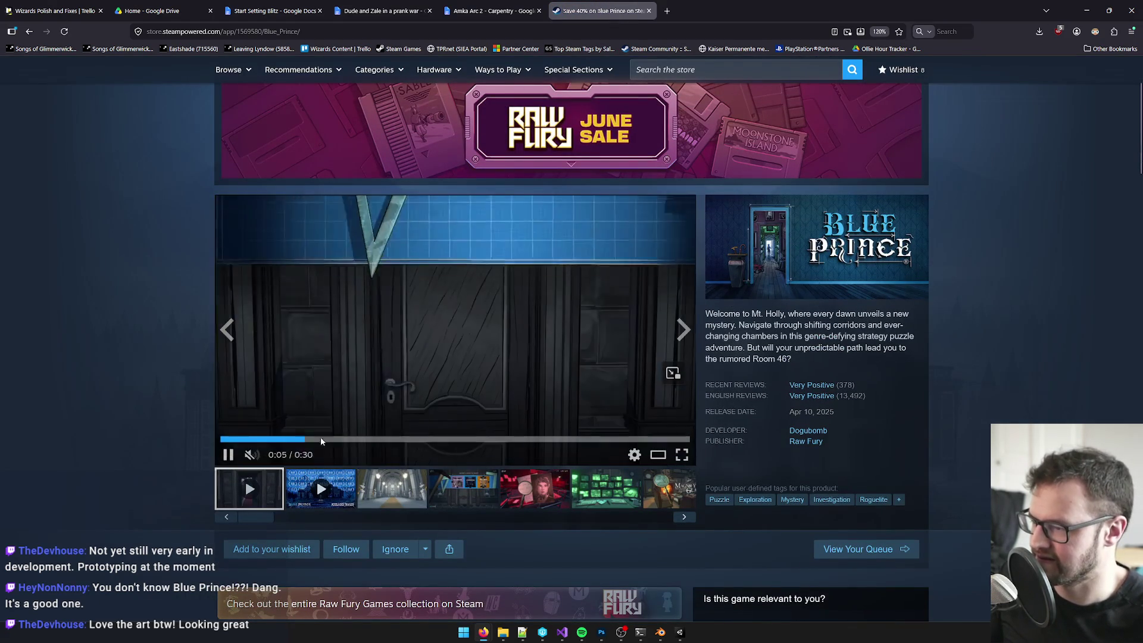
# Step: Skip ahead through the Blue Prince Steam trailer and pause it
pyautogui.click(430, 439)
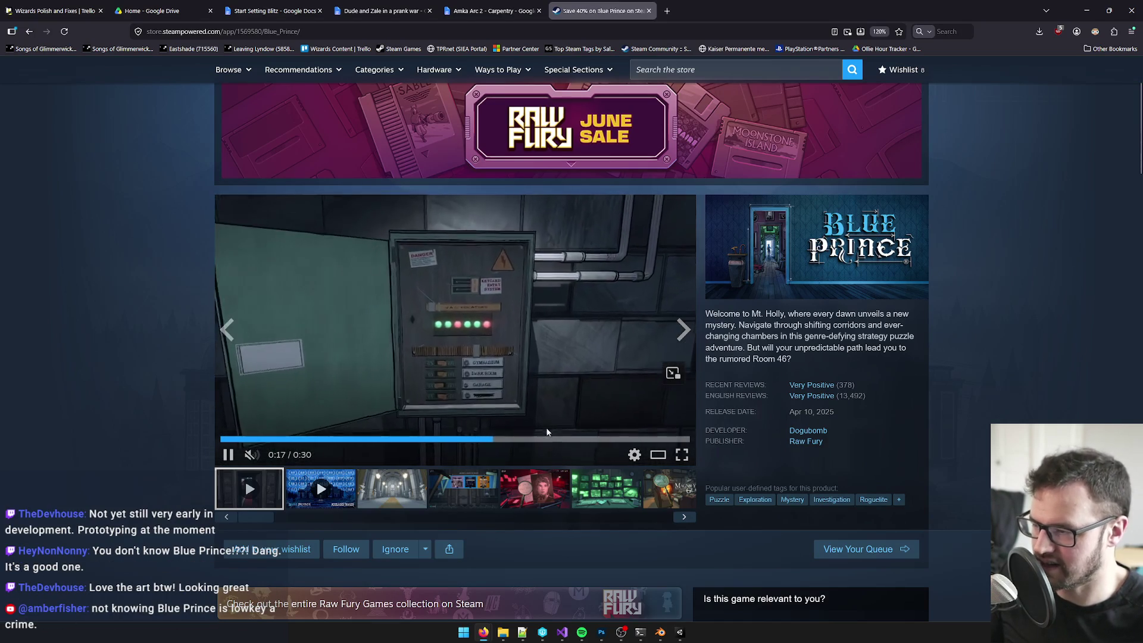
pyautogui.click(550, 440)
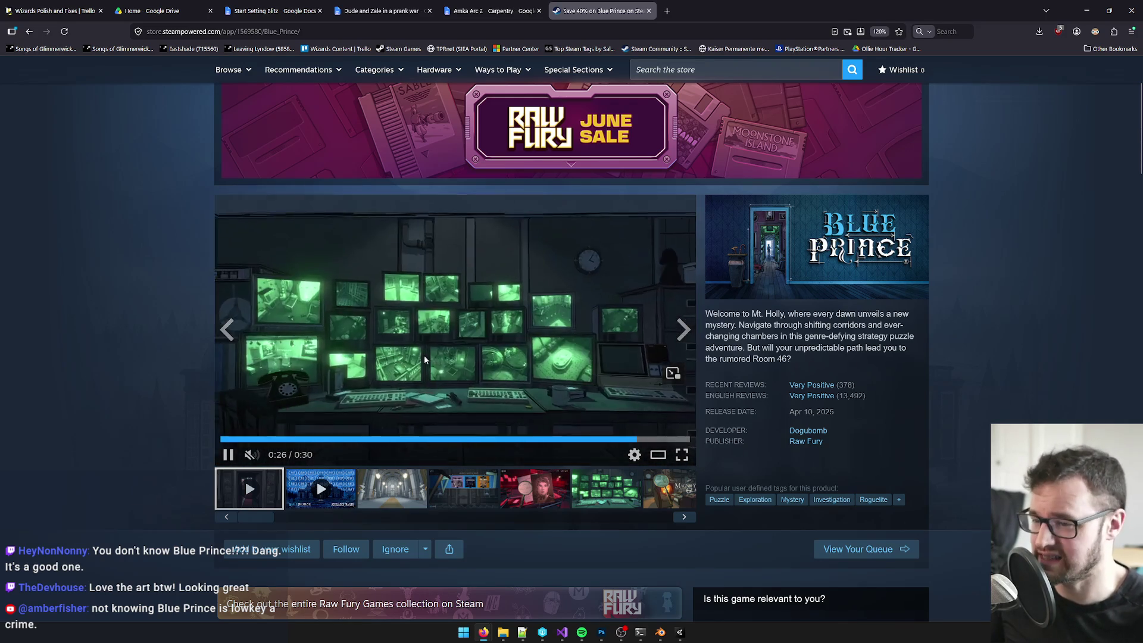
pyautogui.click(424, 354)
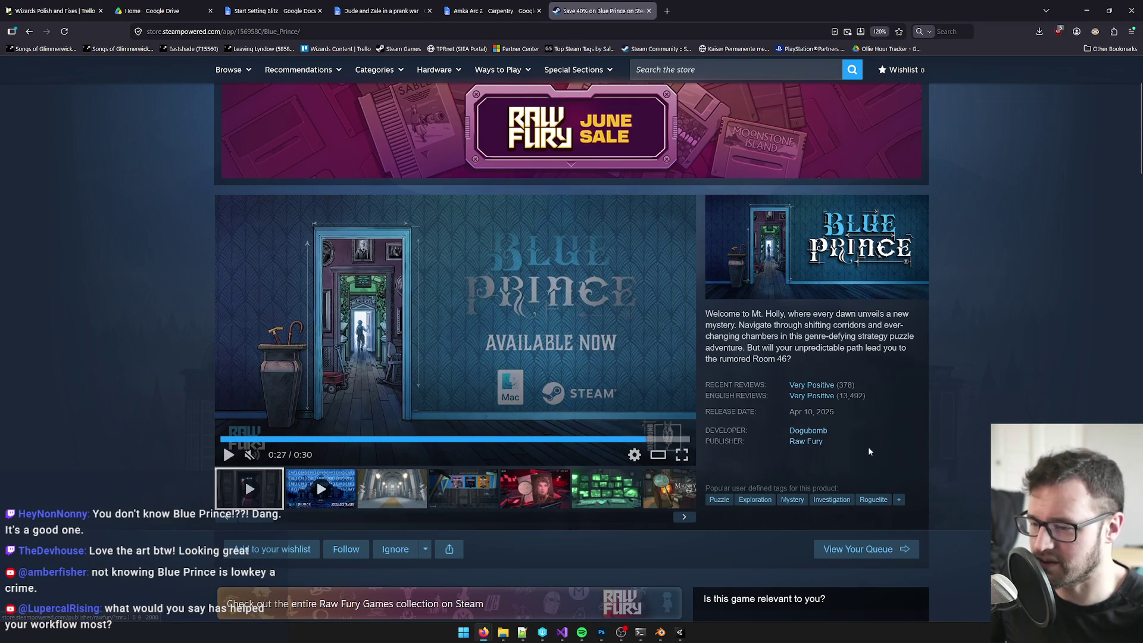
pyautogui.scroll(-5, 834, 417)
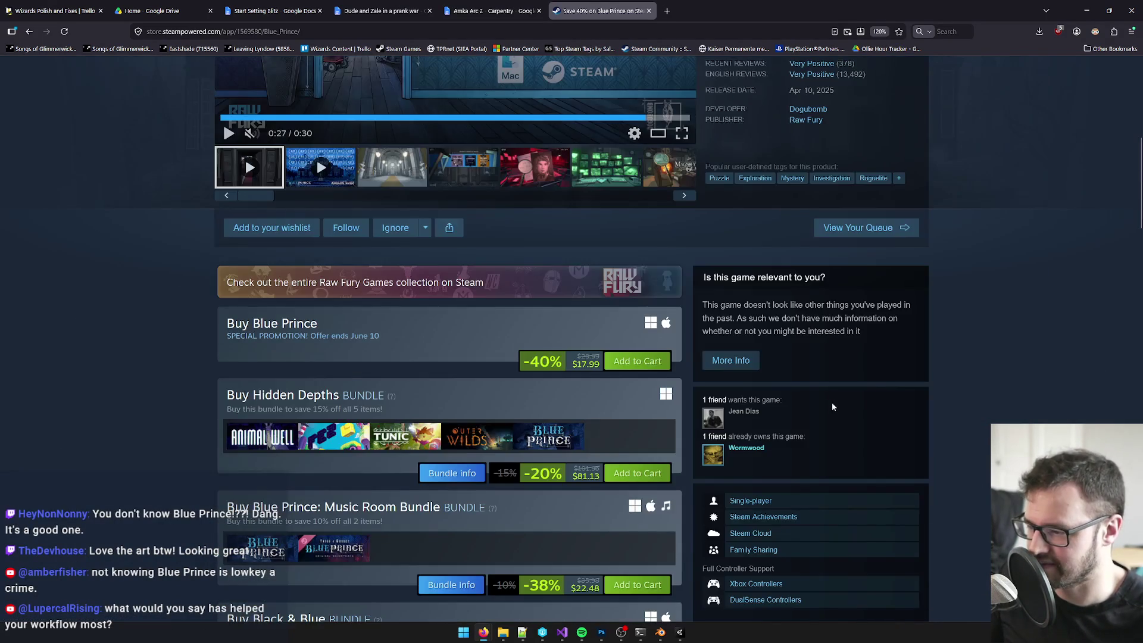
pyautogui.scroll(4, 774, 381)
# Step: Scroll through the Steam store page, then close it
pyautogui.scroll(3, 860, 375)
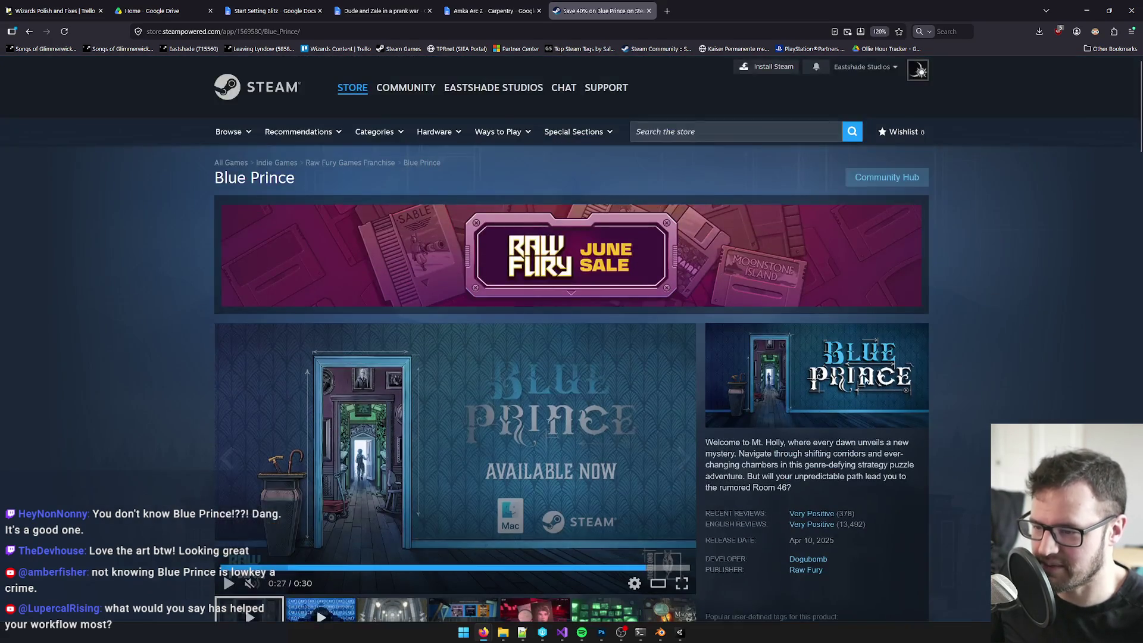
pyautogui.scroll(-5, 863, 380)
pyautogui.scroll(3, 854, 370)
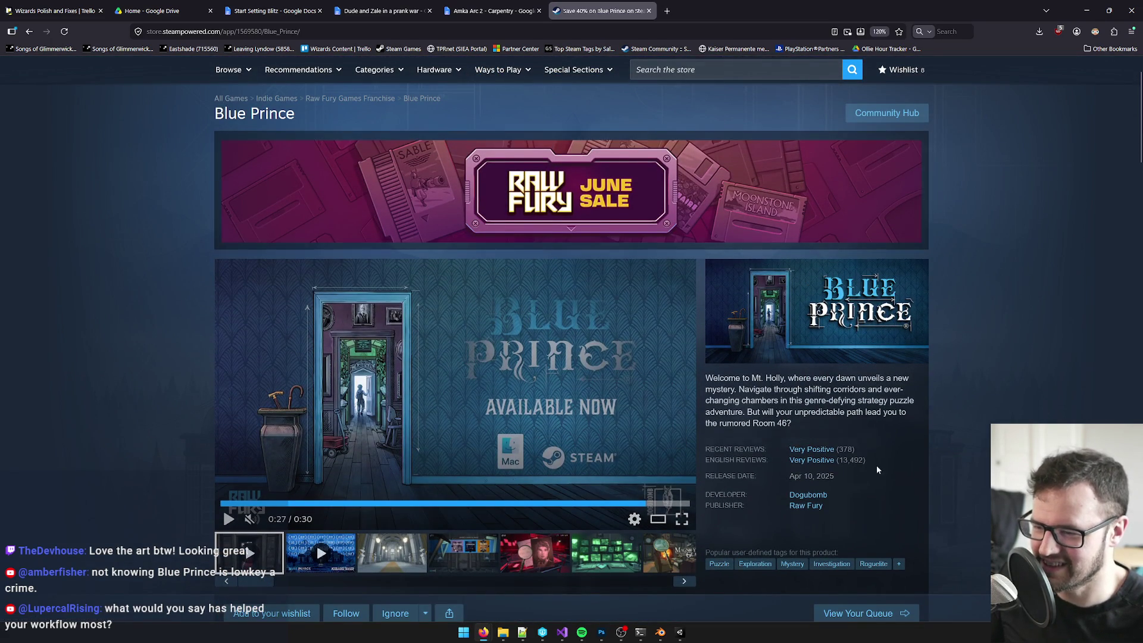
pyautogui.scroll(-6, 899, 470)
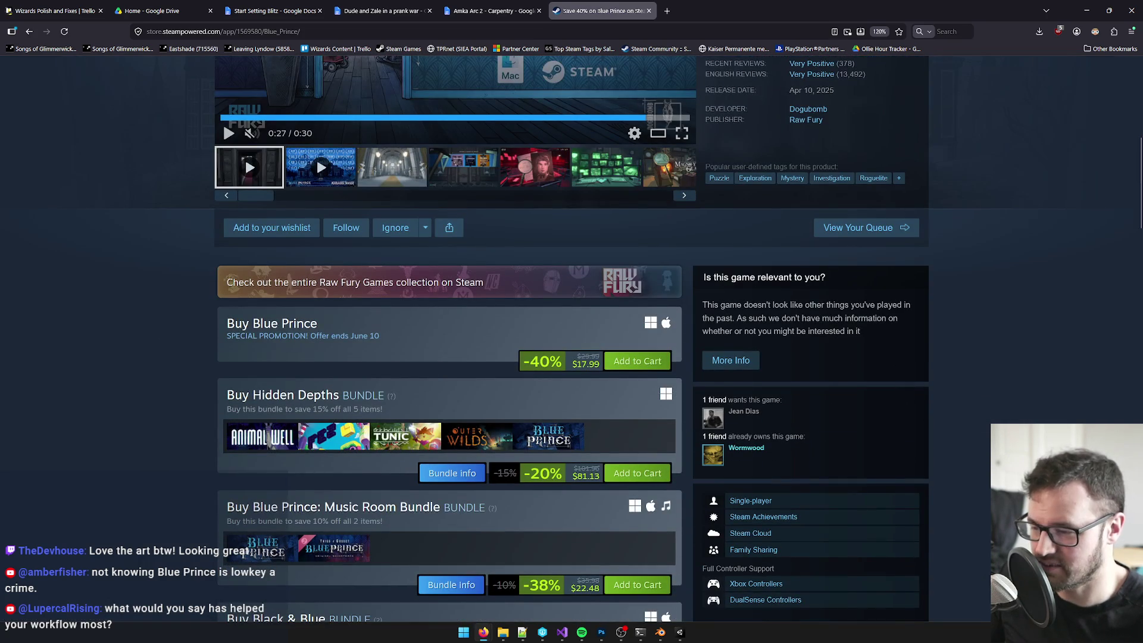
pyautogui.scroll(-1, 899, 469)
pyautogui.scroll(-2, 899, 470)
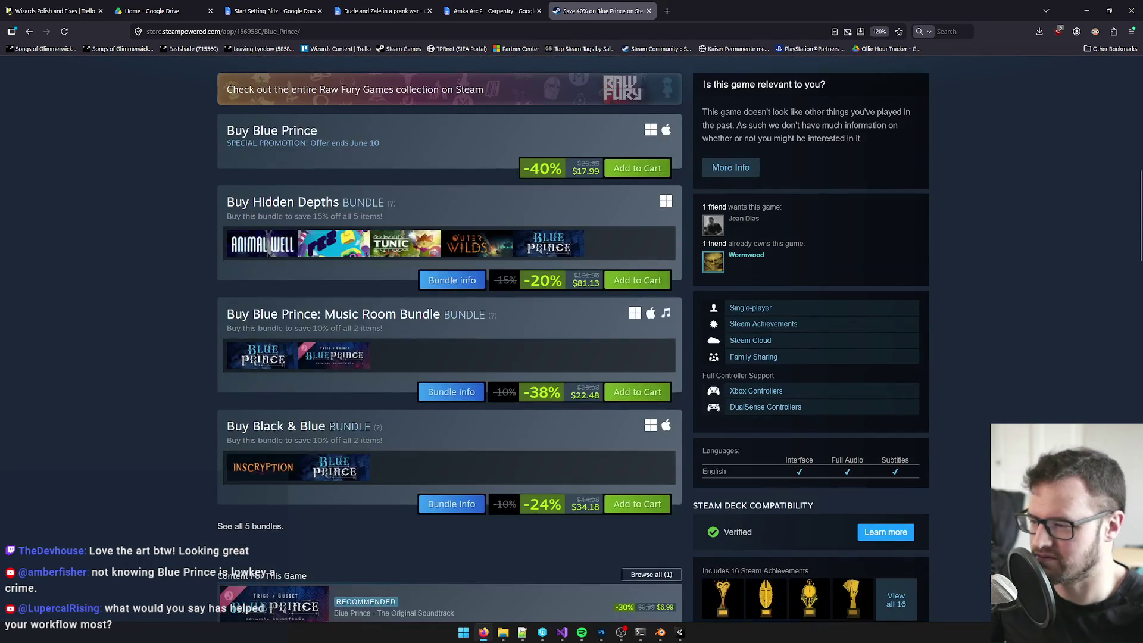
pyautogui.scroll(2, 899, 470)
pyautogui.scroll(8, 899, 470)
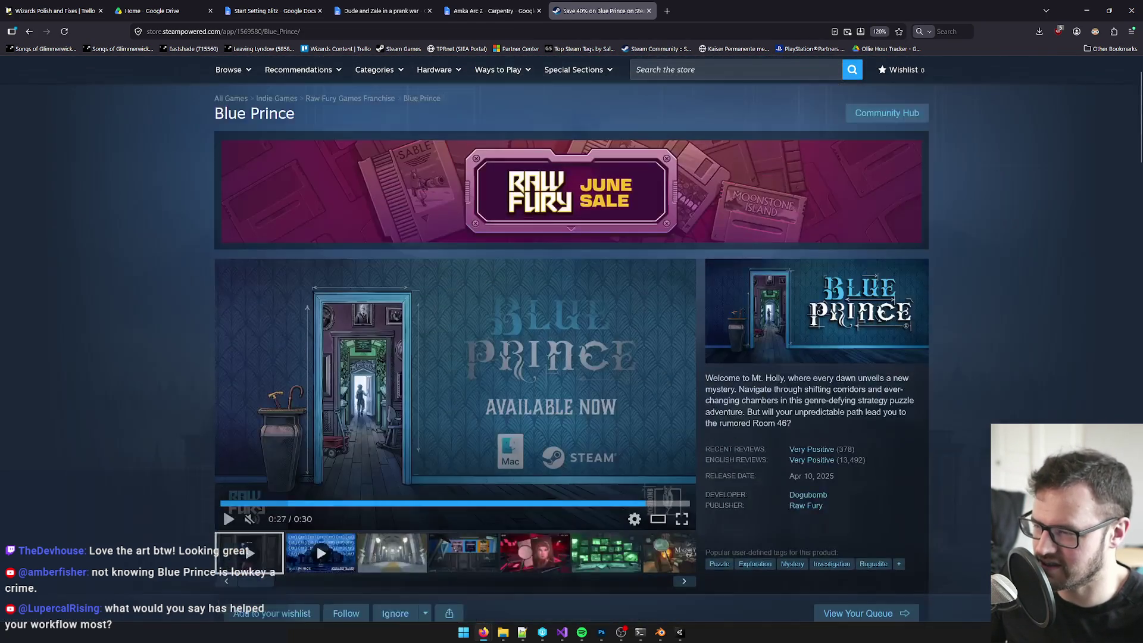
pyautogui.click(650, 11)
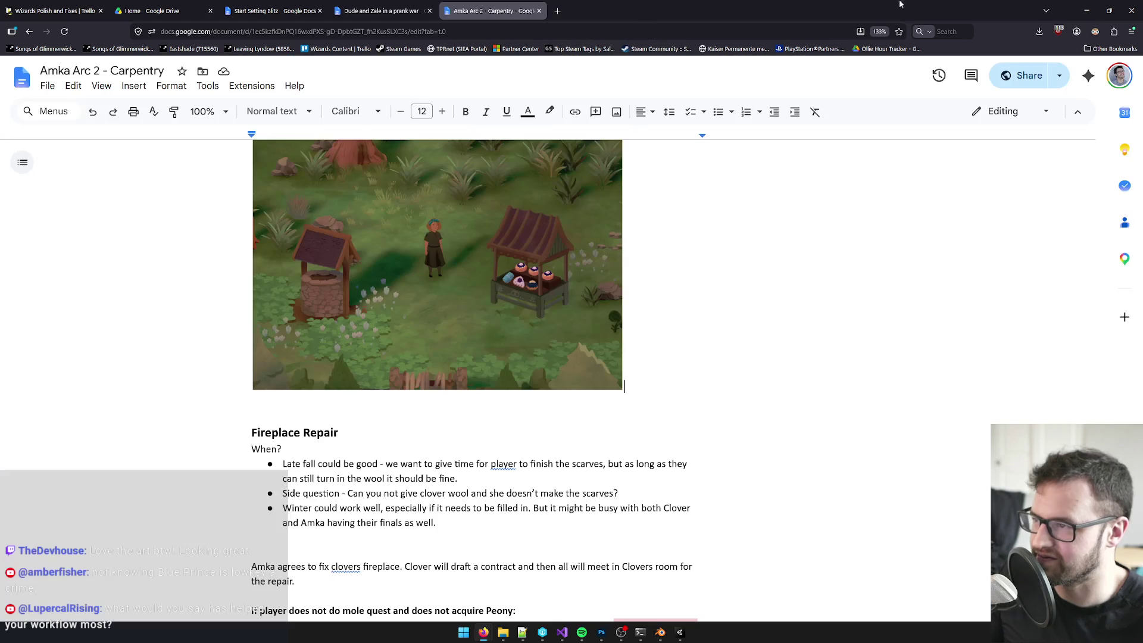
# Step: Minimize Firefox to bring the BakeStaneTex.psd artwork in Photoshop back into view
pyautogui.click(1087, 11)
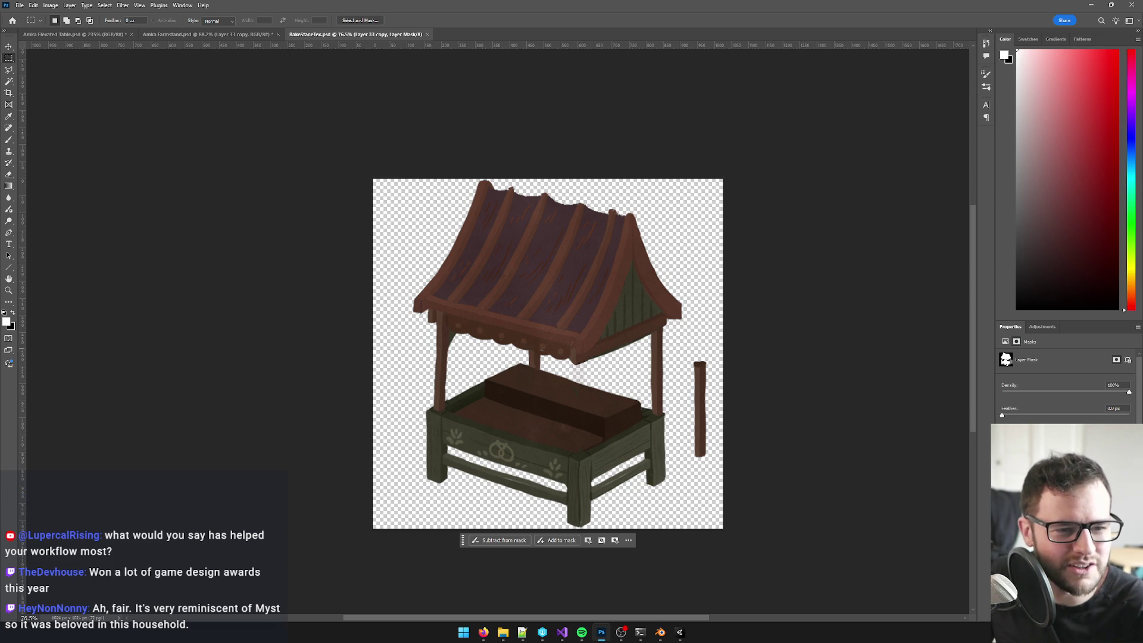
# Step: Open the Windows Start menu over the Photoshop stall texture
pyautogui.hotkey('alt', 'Tab')
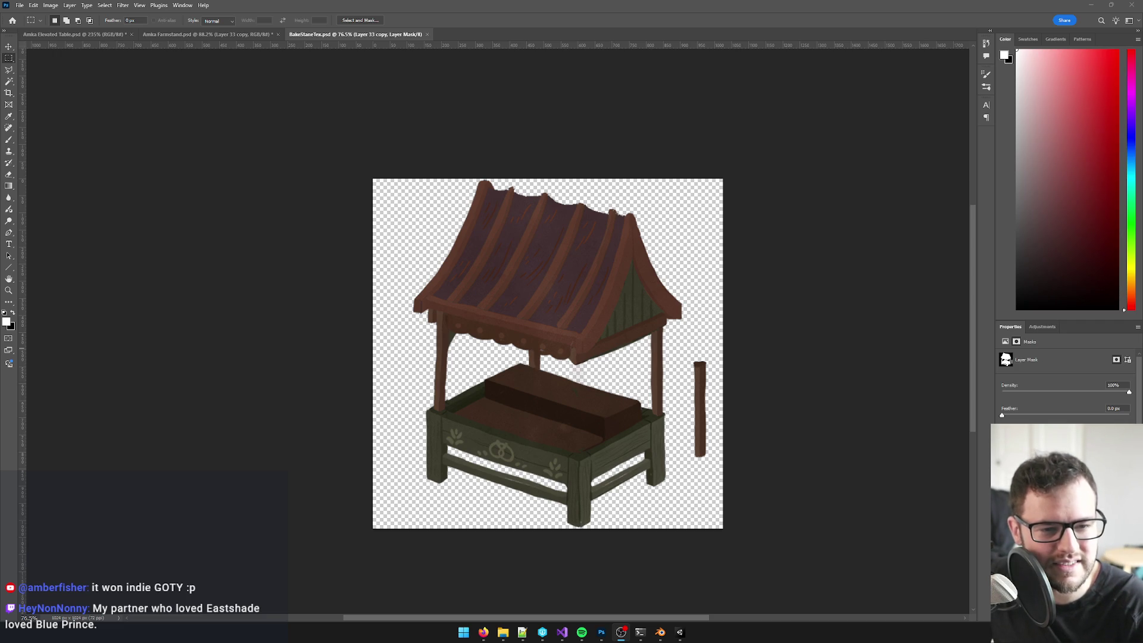
pyautogui.press('super')
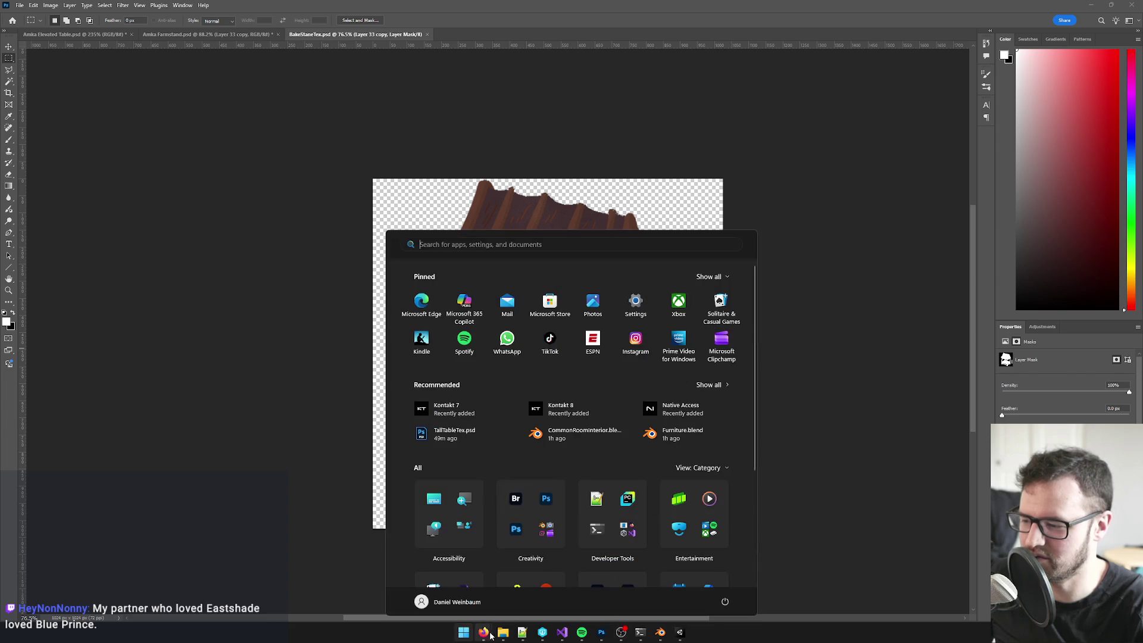
# Step: Search Firefox for 'blue prince game of the eyar'
pyautogui.moveTo(484, 632)
pyautogui.moveTo(531, 591)
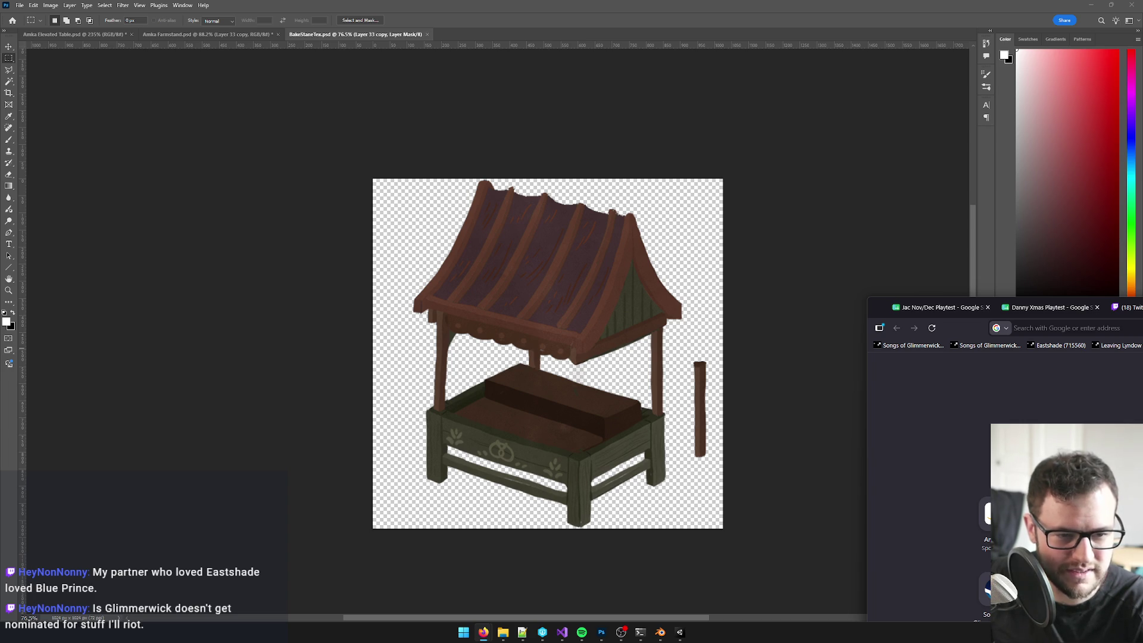
pyautogui.click(1066, 328)
pyautogui.write('blue p')
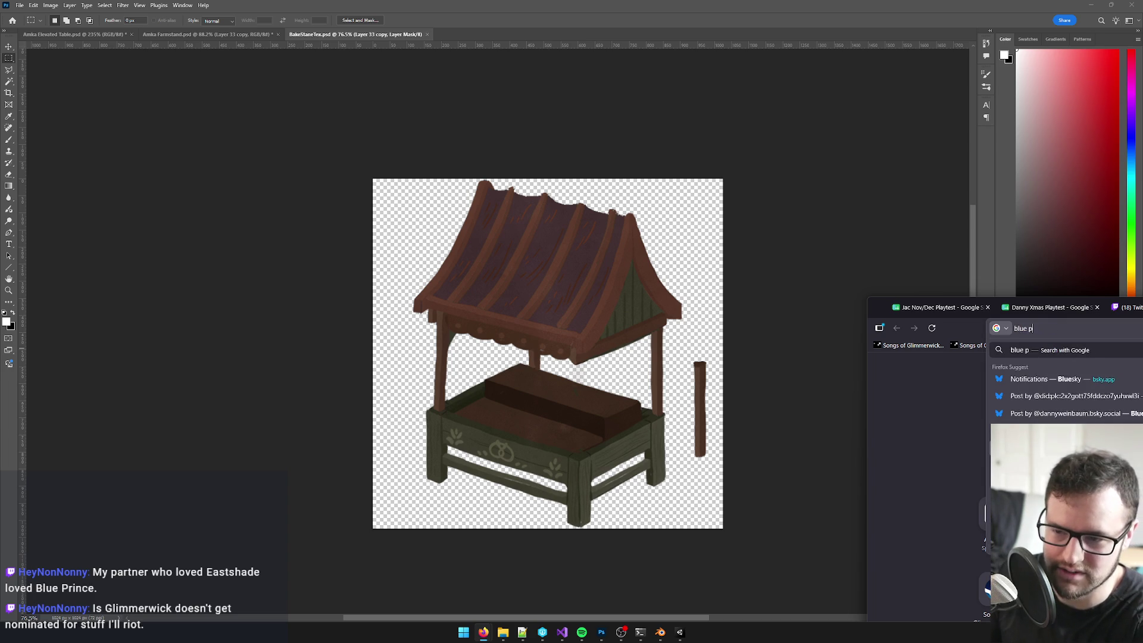
pyautogui.write('rince game of the ey')
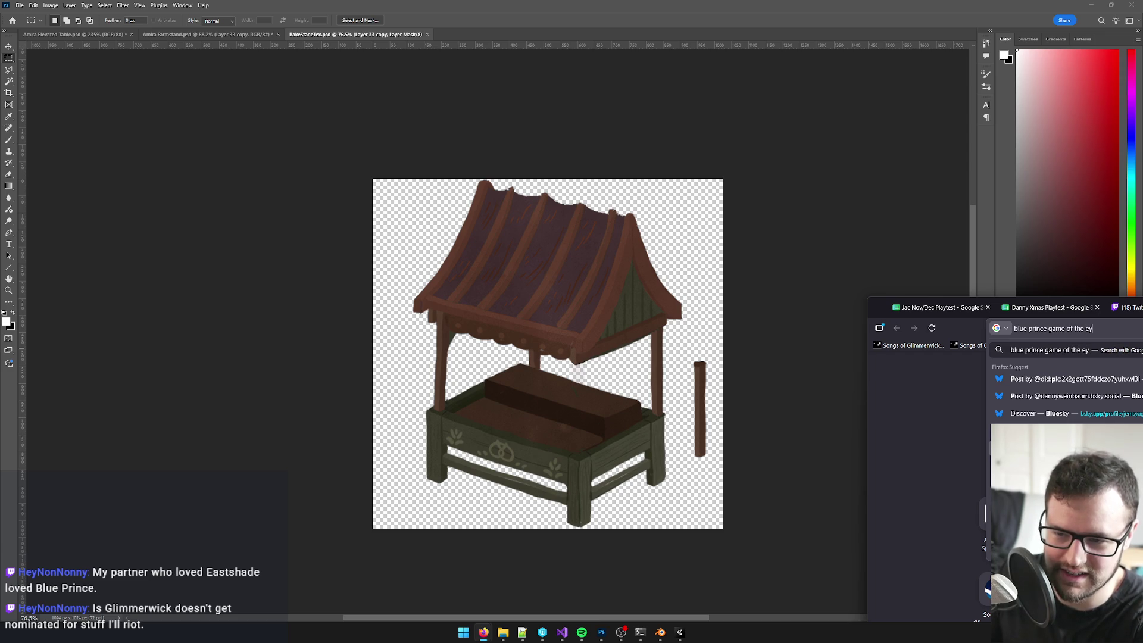
pyautogui.write('ar')
pyautogui.press('Return')
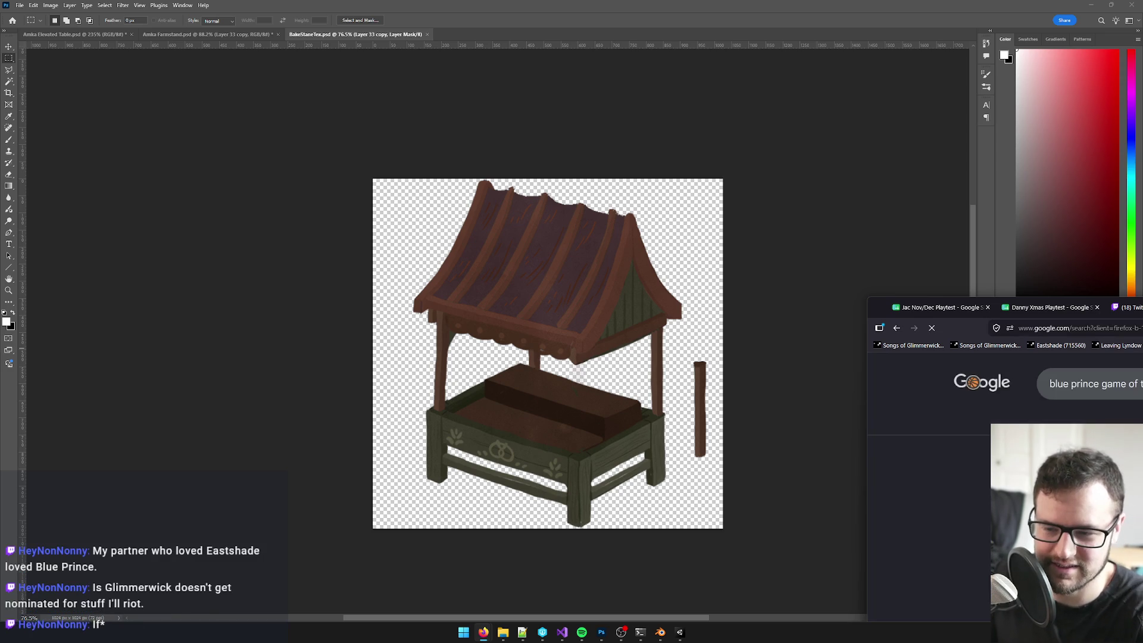
# Step: Centre the browser, read the AI overview, then close the results and move the window aside
pyautogui.moveTo(880, 307)
pyautogui.mouseDown()
pyautogui.moveTo(713, 277)
pyautogui.moveTo(331, 152)
pyautogui.mouseUp()
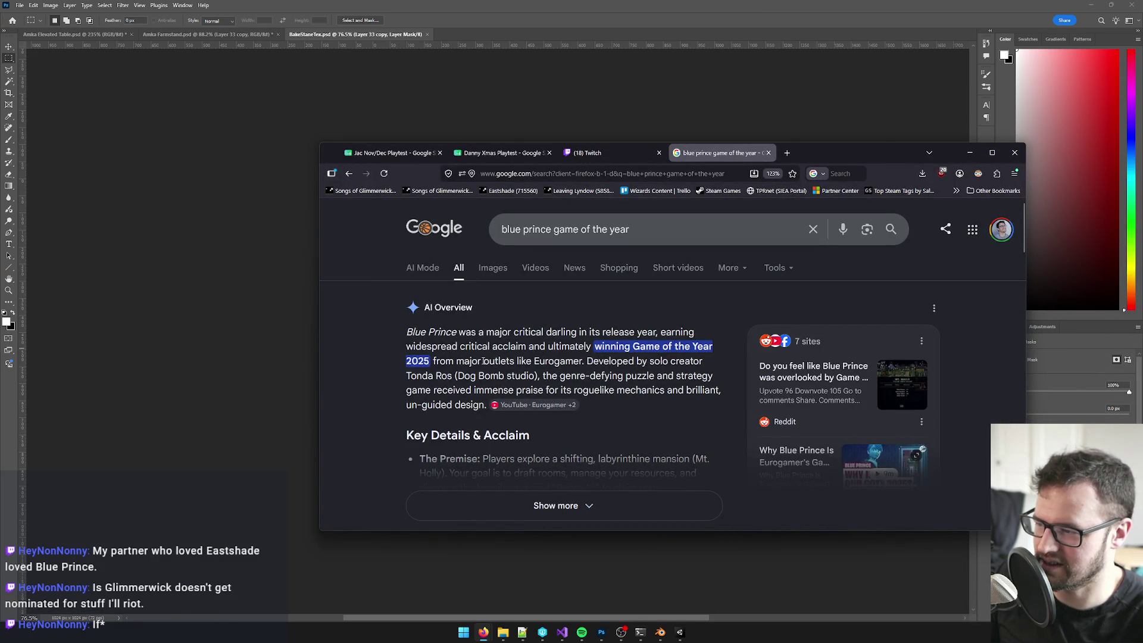
pyautogui.moveTo(466, 332)
pyautogui.mouseDown()
pyautogui.moveTo(652, 333)
pyautogui.moveTo(495, 347)
pyautogui.moveTo(667, 347)
pyautogui.moveTo(462, 364)
pyautogui.moveTo(638, 361)
pyautogui.moveTo(672, 373)
pyautogui.mouseUp()
pyautogui.click(580, 361)
pyautogui.scroll(-2, 661, 376)
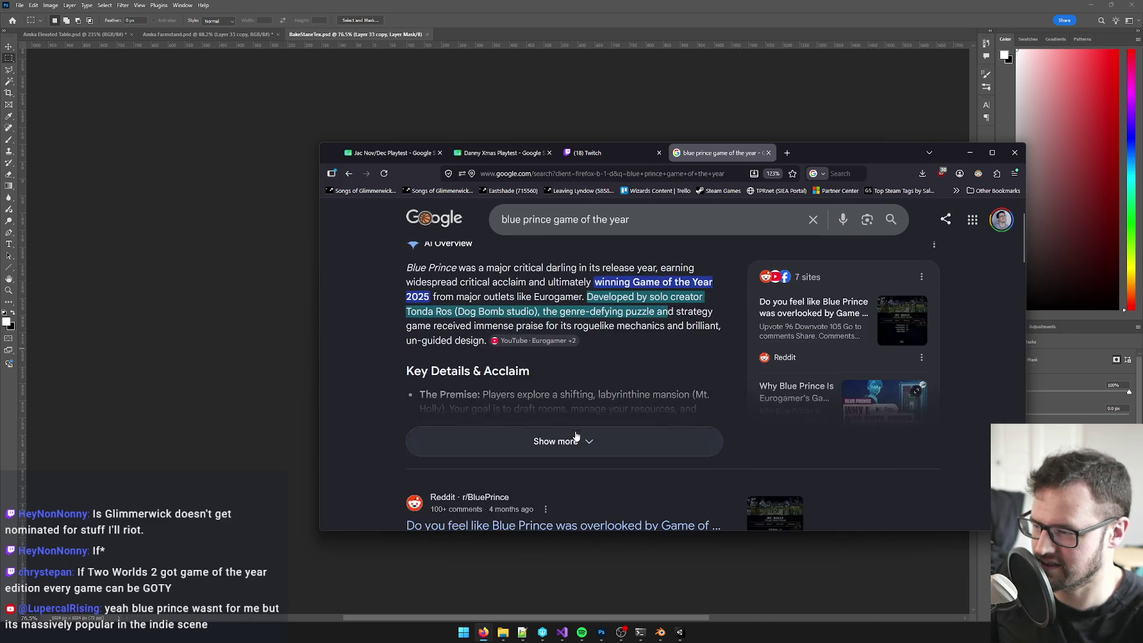
pyautogui.scroll(-3, 636, 341)
pyautogui.scroll(3, 560, 351)
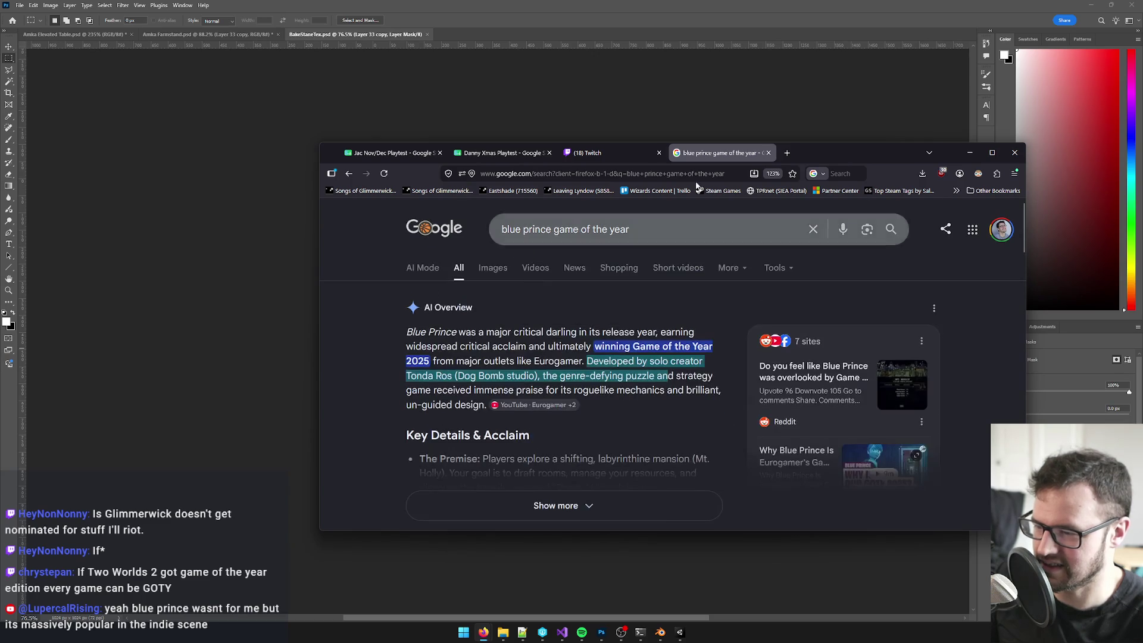
pyautogui.click(768, 153)
pyautogui.moveTo(813, 159); pyautogui.dragTo(1142, 173)
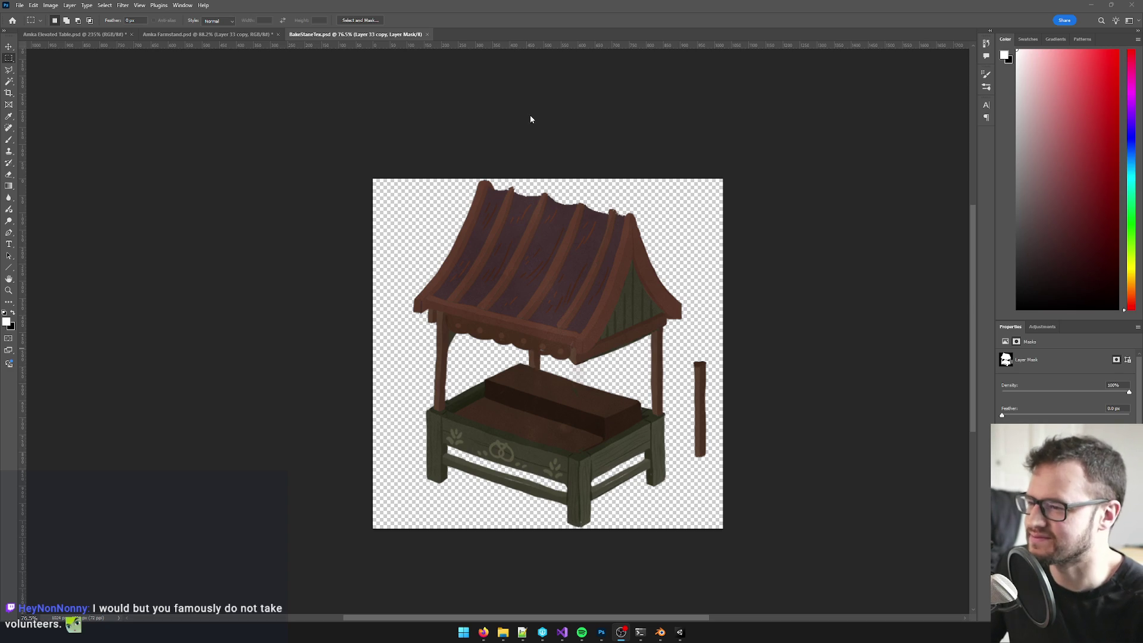
# Step: Dismiss Photoshop's 'No pixels are selected' warning, then switch to Blender and back to Photoshop
pyautogui.click(602, 223)
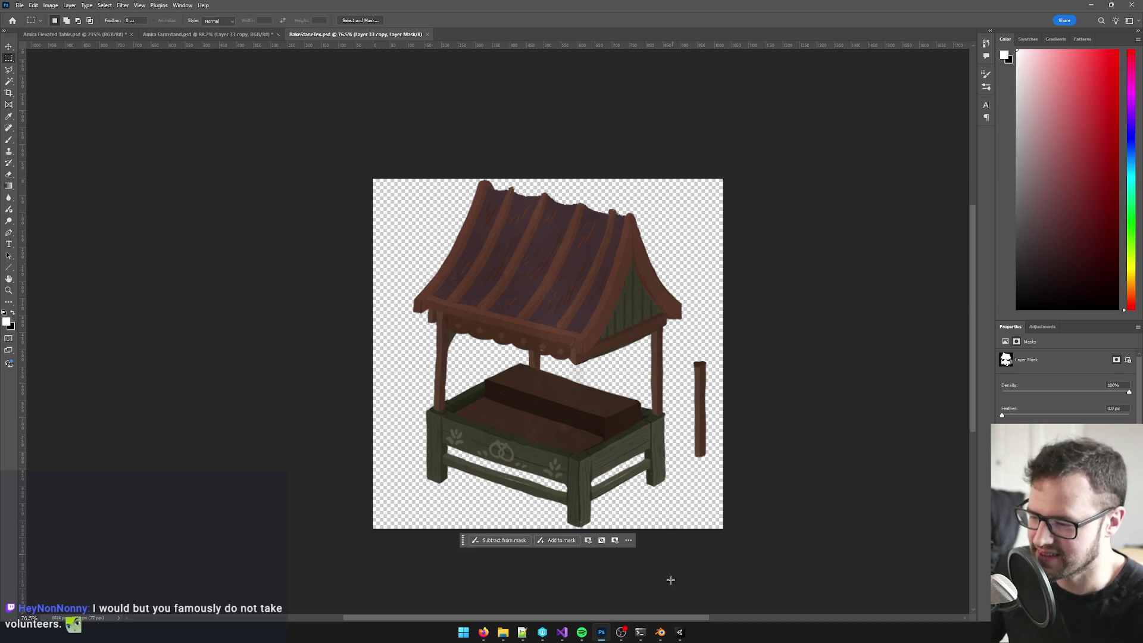
pyautogui.scroll(-1, 669, 607)
pyautogui.hotkey('ctrl', 'c')
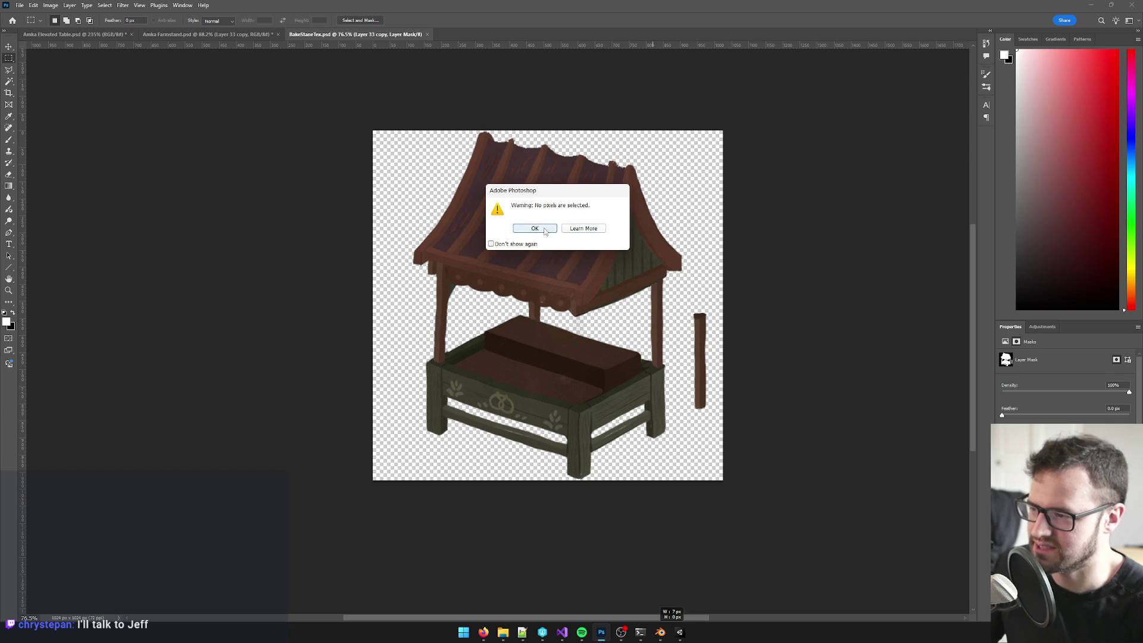
pyautogui.press('Return')
pyautogui.click(660, 632)
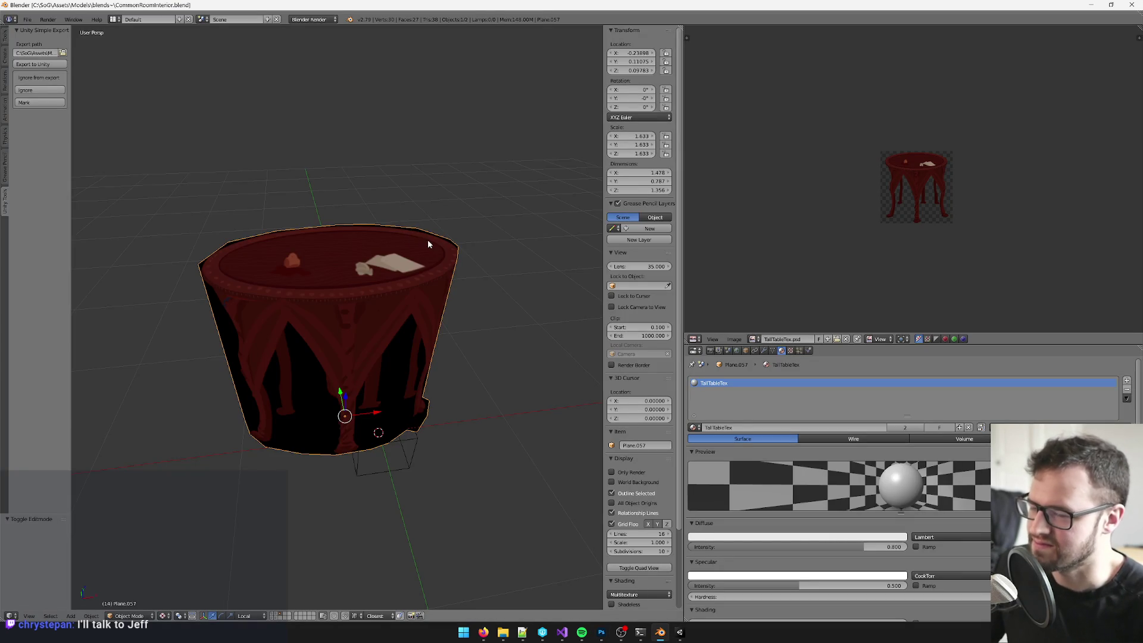
pyautogui.scroll(-3, 427, 244)
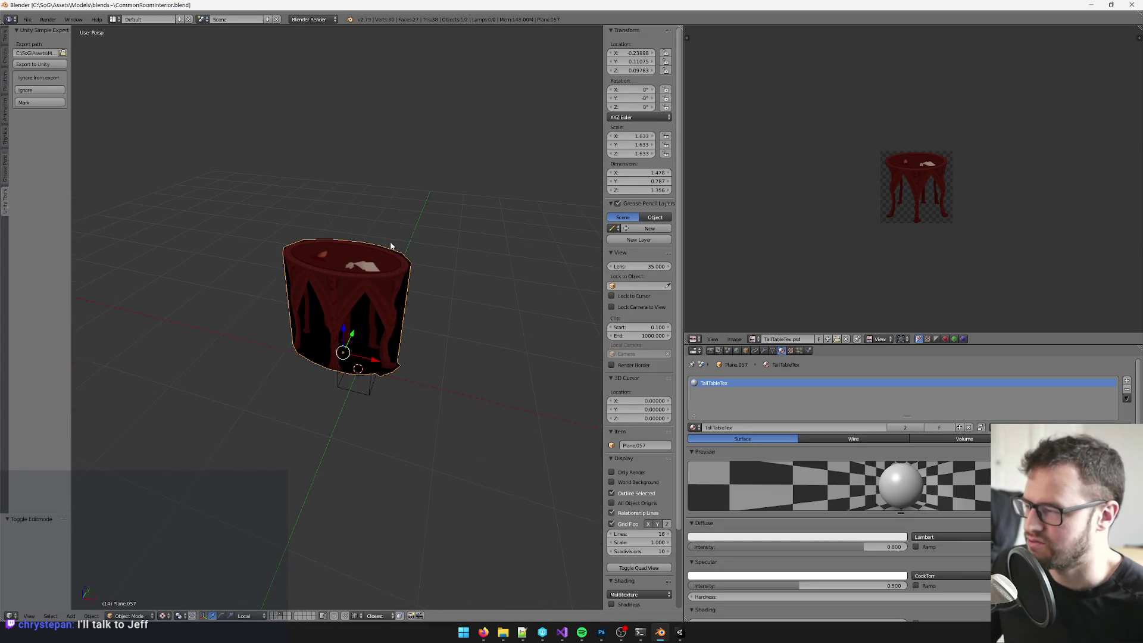
pyautogui.hotkey('alt', 'Tab')
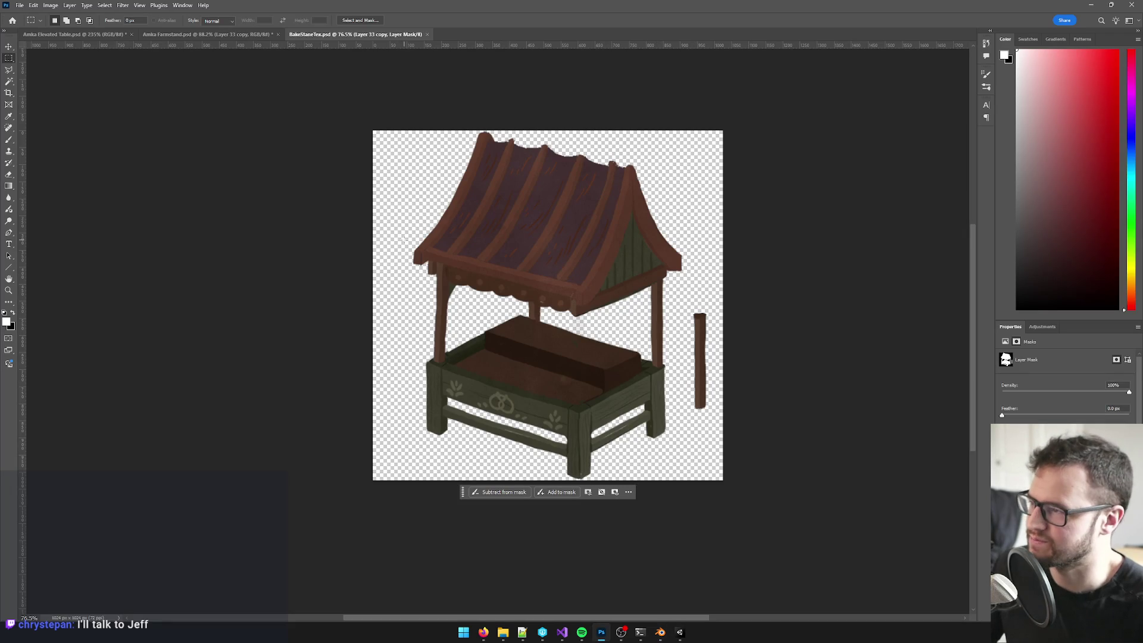
# Step: Close the BakeStaneTex document in Photoshop and switch to the Unity editor
pyautogui.hotkey('alt', 'Tab')
pyautogui.hotkey('alt', 'Tab')
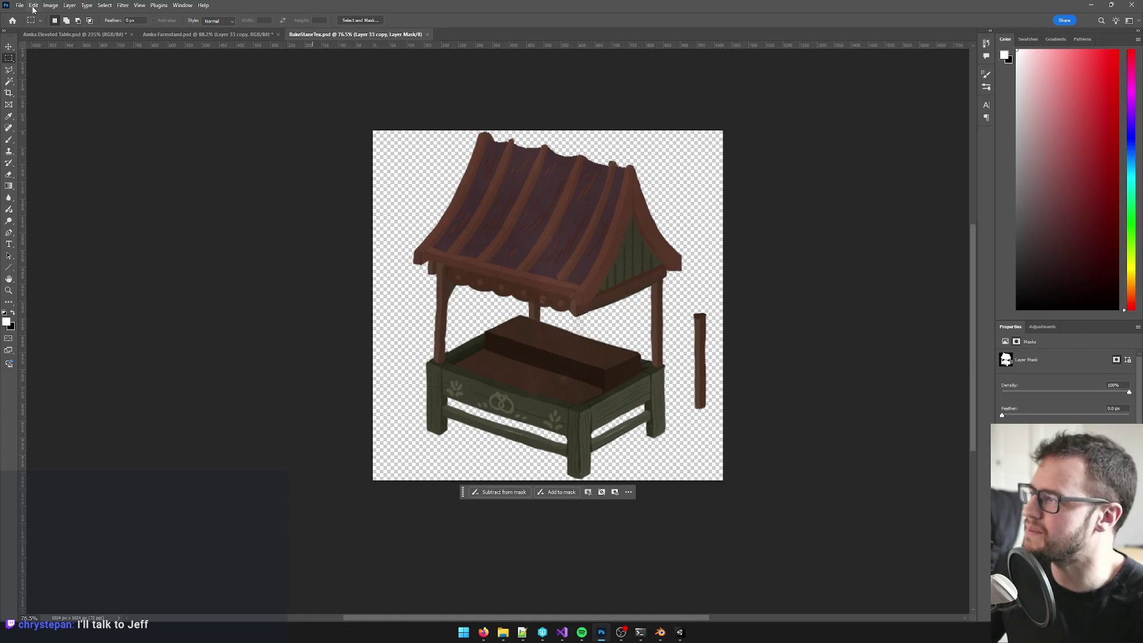
pyautogui.click(426, 34)
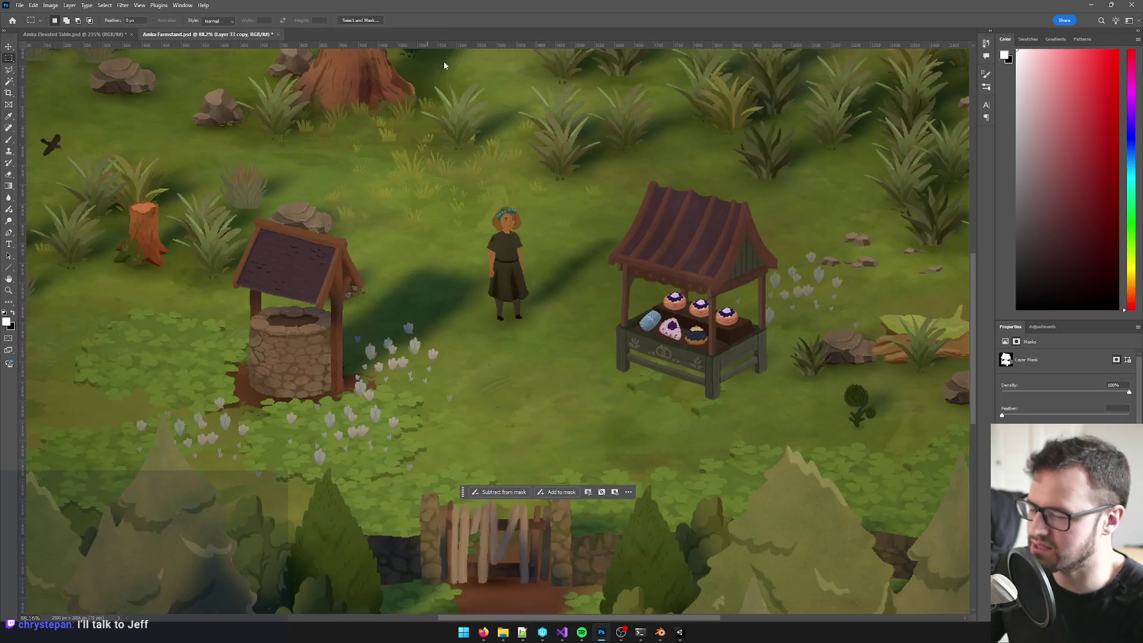
pyautogui.click(680, 637)
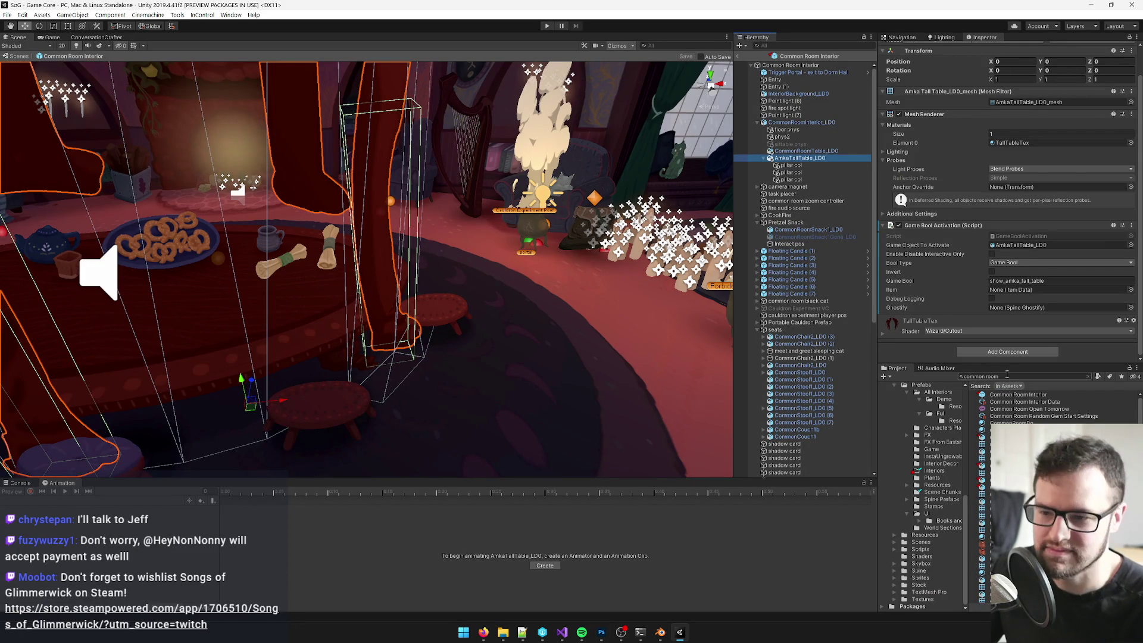
# Step: Search the Project panel for 'bakeste', rename BakeStaneTex to BakeStandTex, then switch to Blender
pyautogui.click(1008, 376)
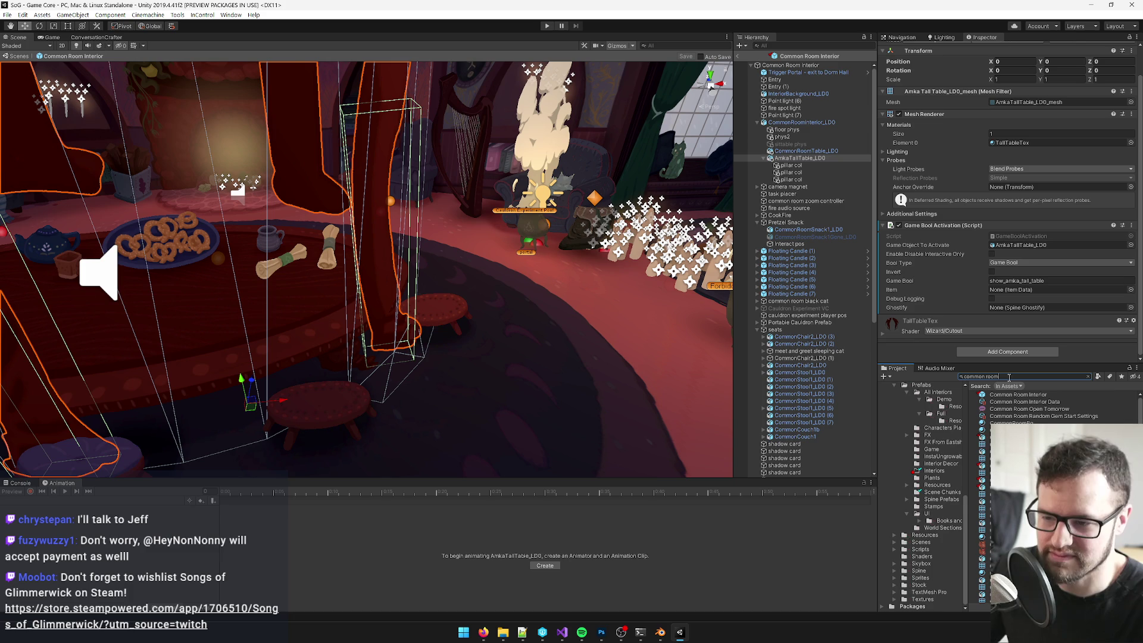
pyautogui.hotkey('ctrl', 'a')
pyautogui.write('bakest')
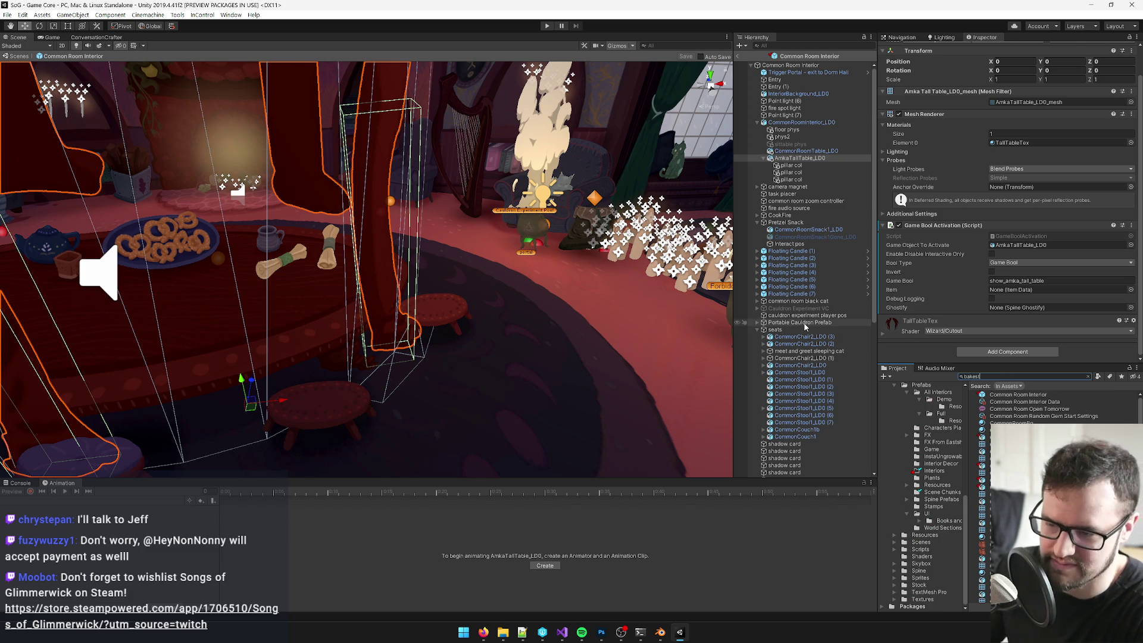
pyautogui.press('BackSpace')
pyautogui.write('e')
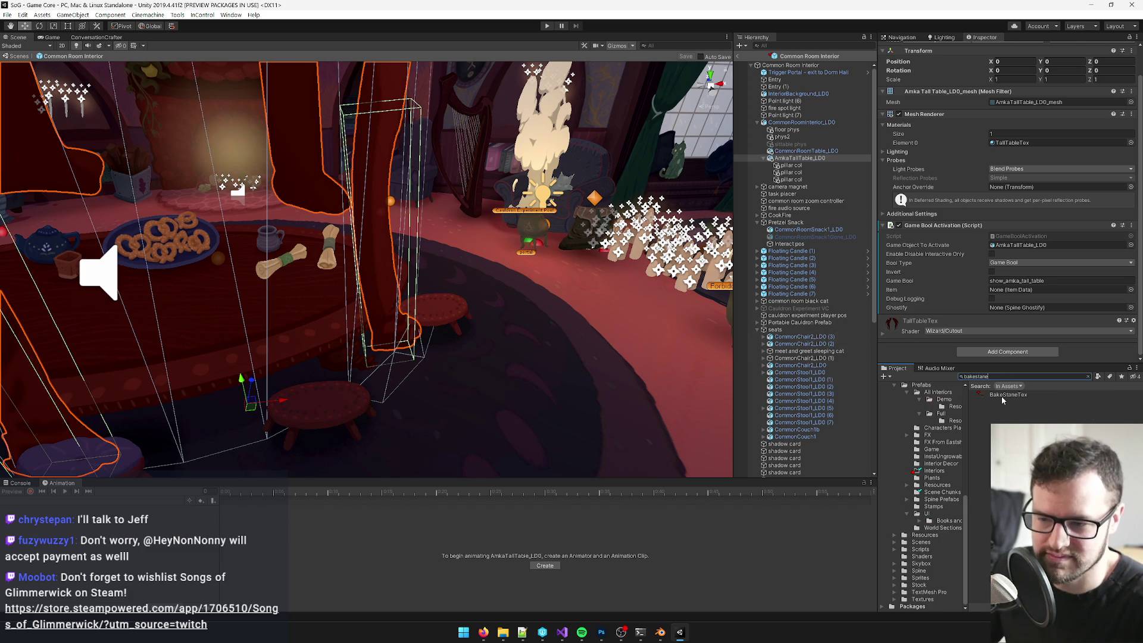
pyautogui.click(1005, 397)
pyautogui.click(1012, 396)
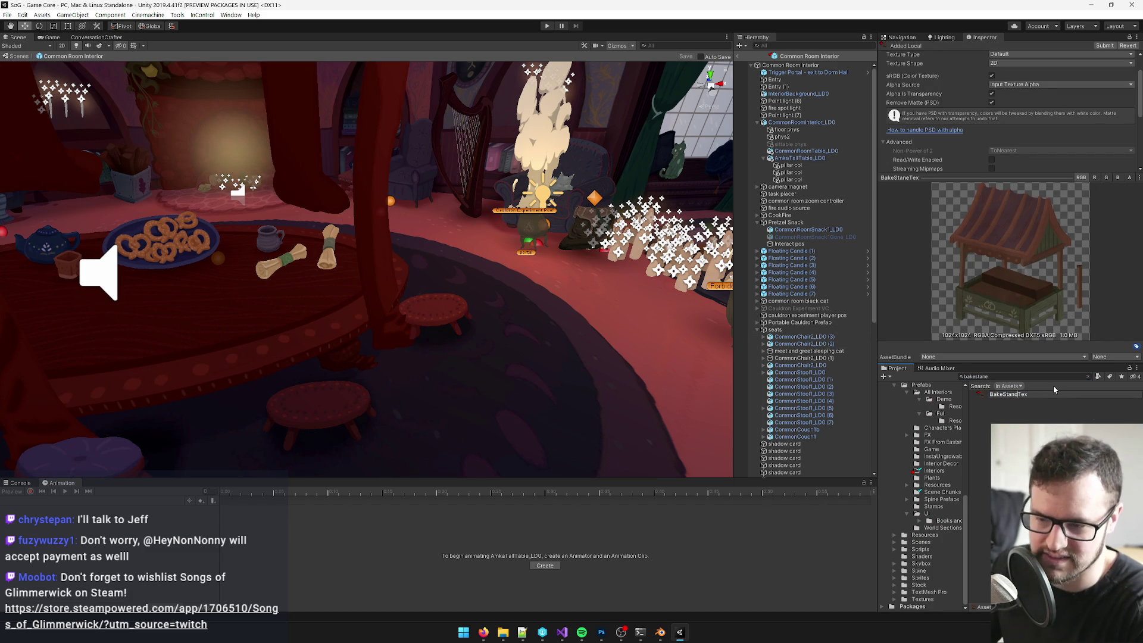
pyautogui.press('Return')
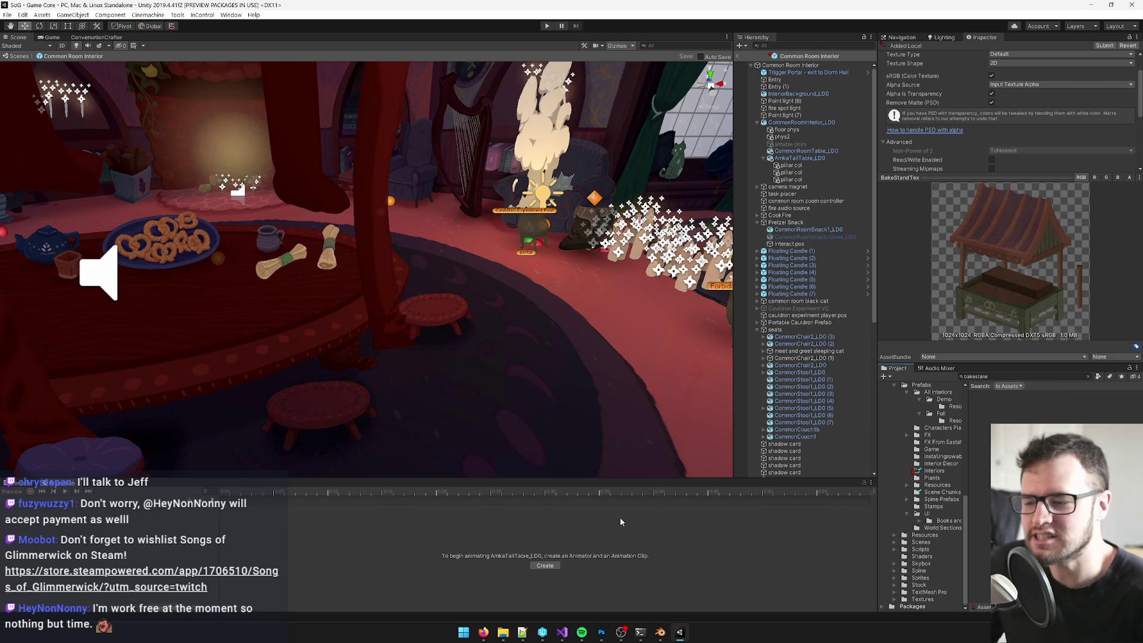
pyautogui.click(661, 632)
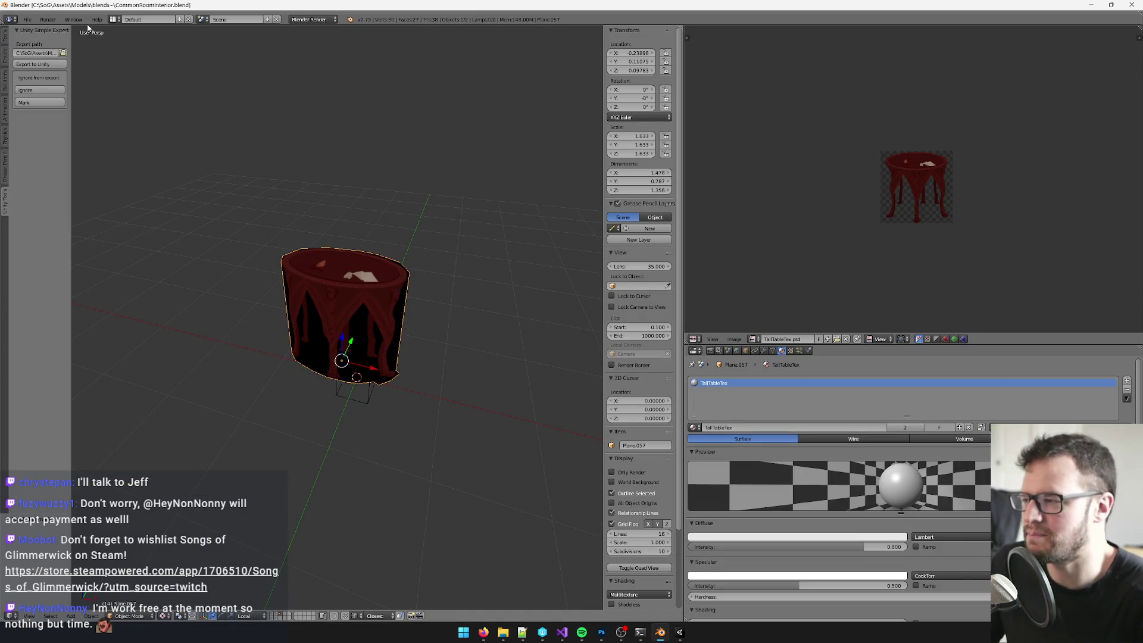
# Step: Start a new Blender scene by reloading the start-up file
pyautogui.click(28, 20)
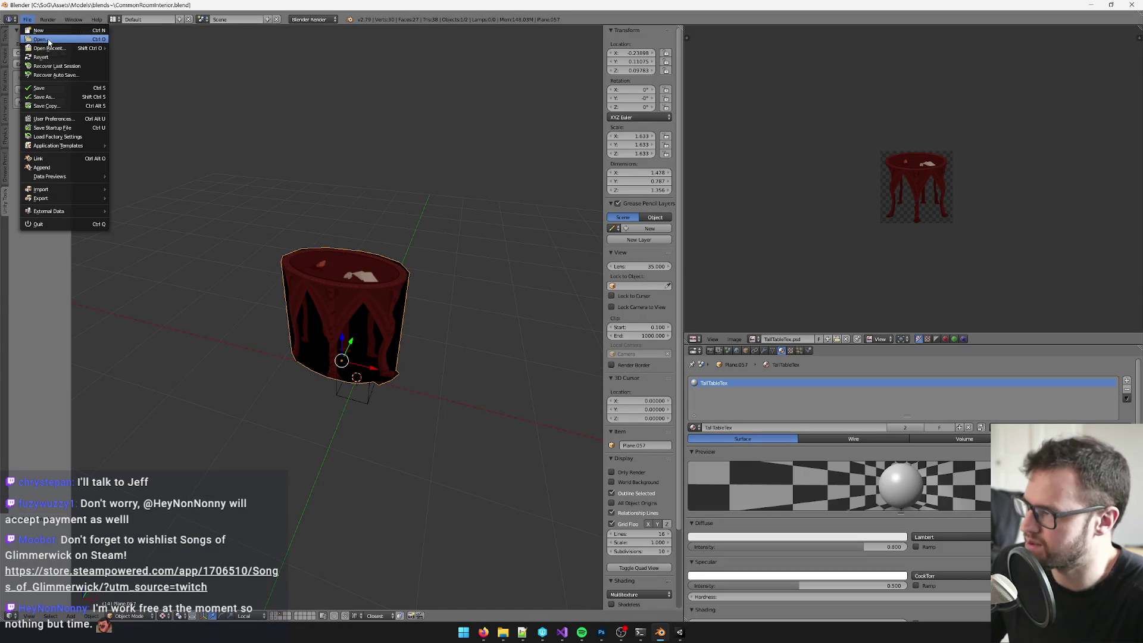
pyautogui.click(31, 22)
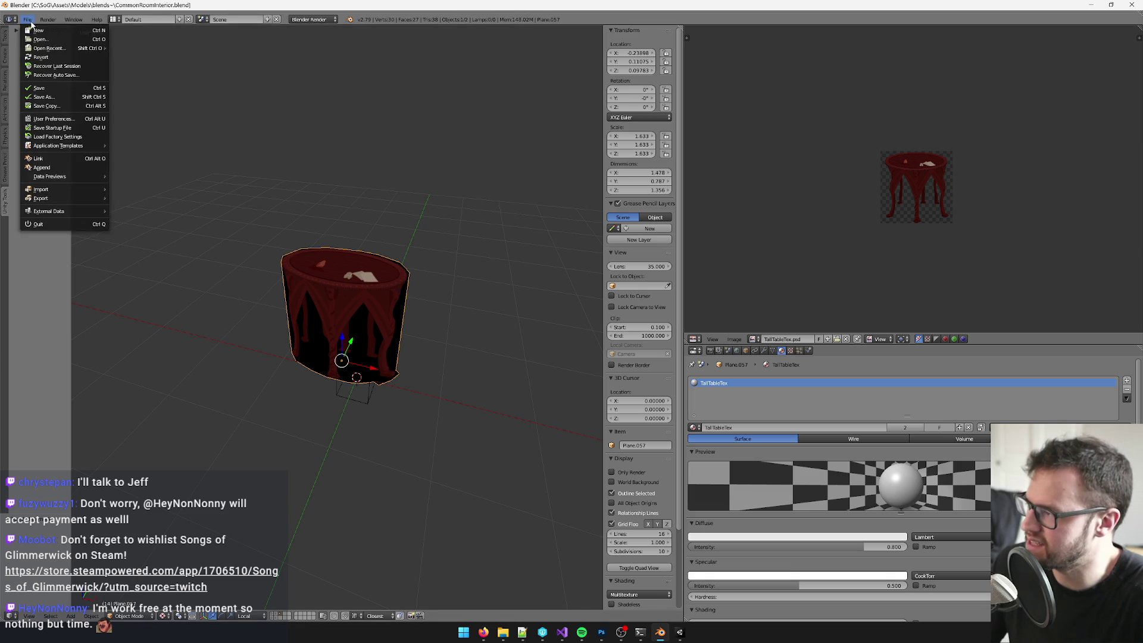
pyautogui.click(44, 31)
pyautogui.click(45, 34)
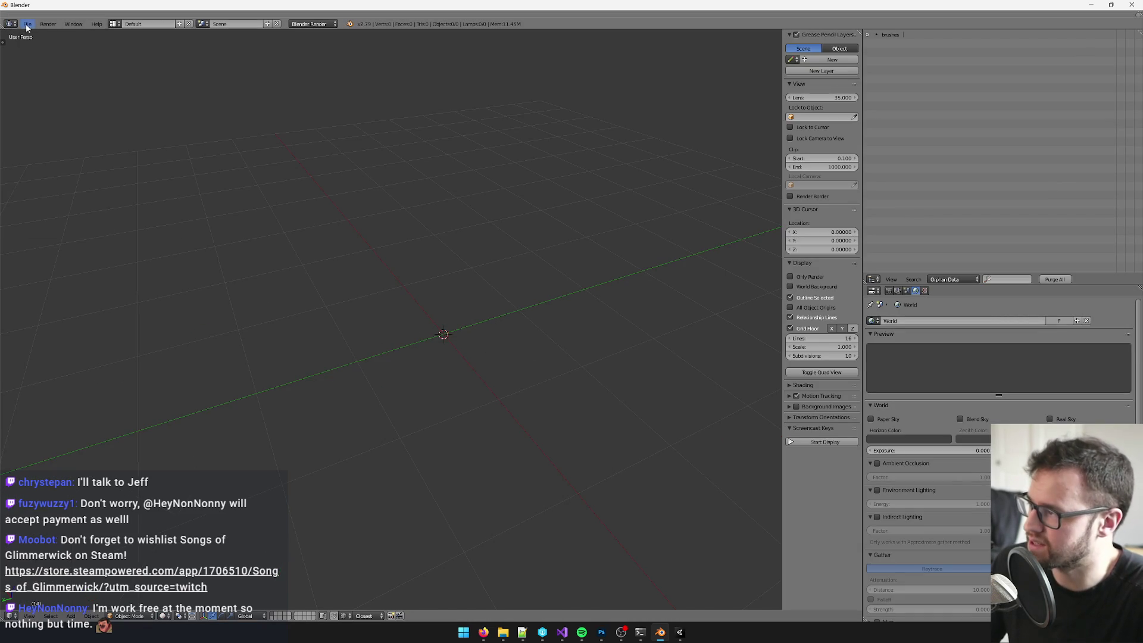
# Step: Save the new scene as BakeStand.blend in the blends folder
pyautogui.click(26, 24)
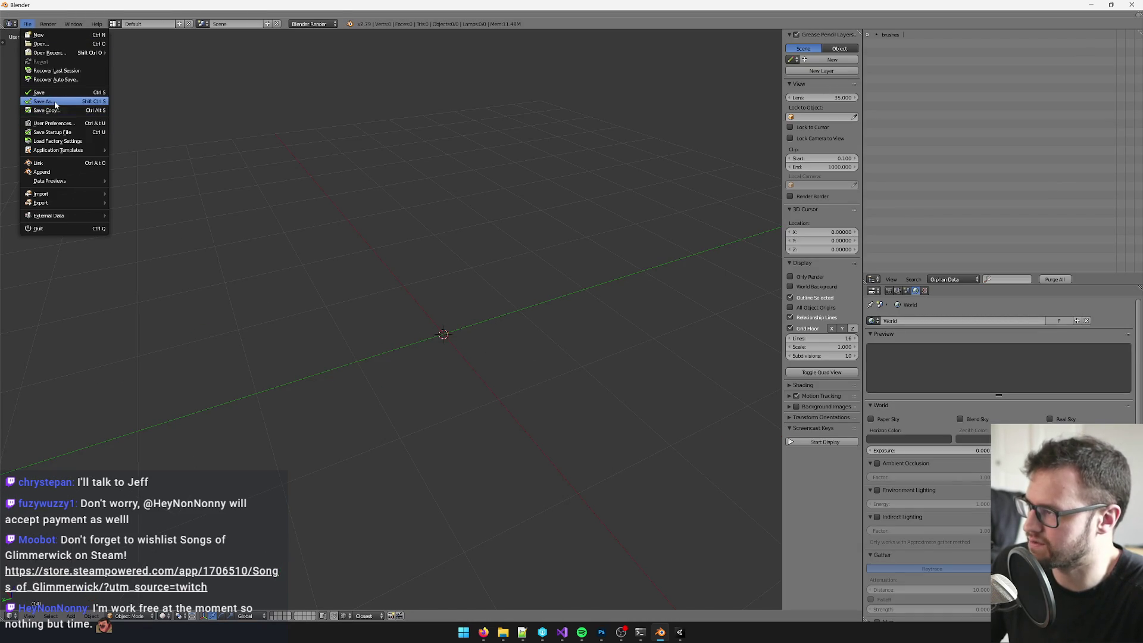
pyautogui.click(51, 102)
pyautogui.click(114, 50)
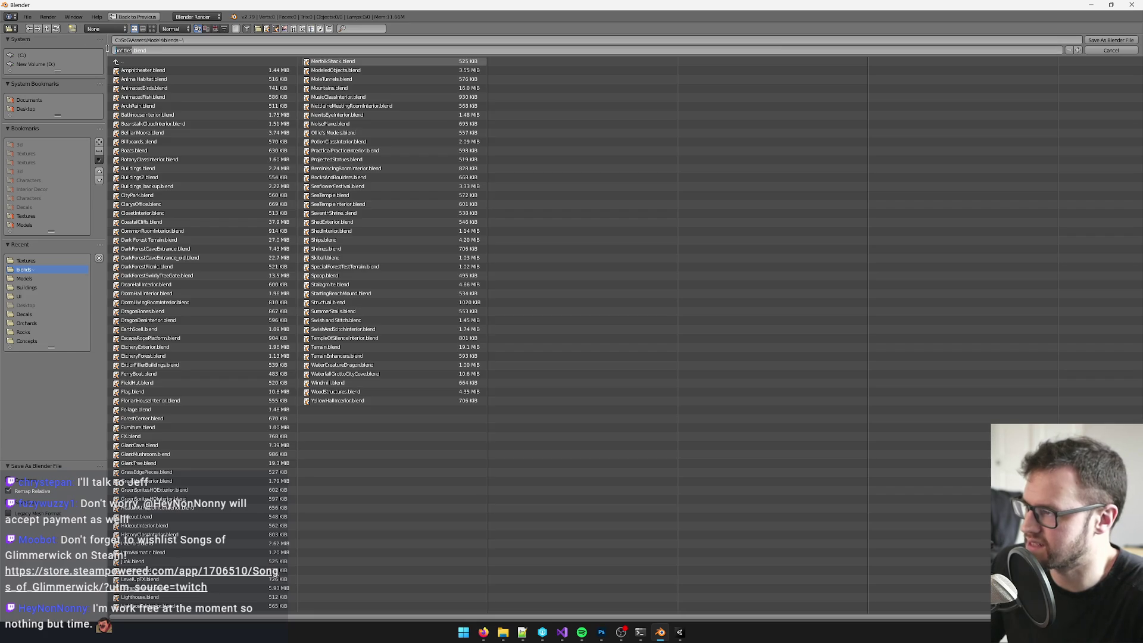
pyautogui.write('BakeSta')
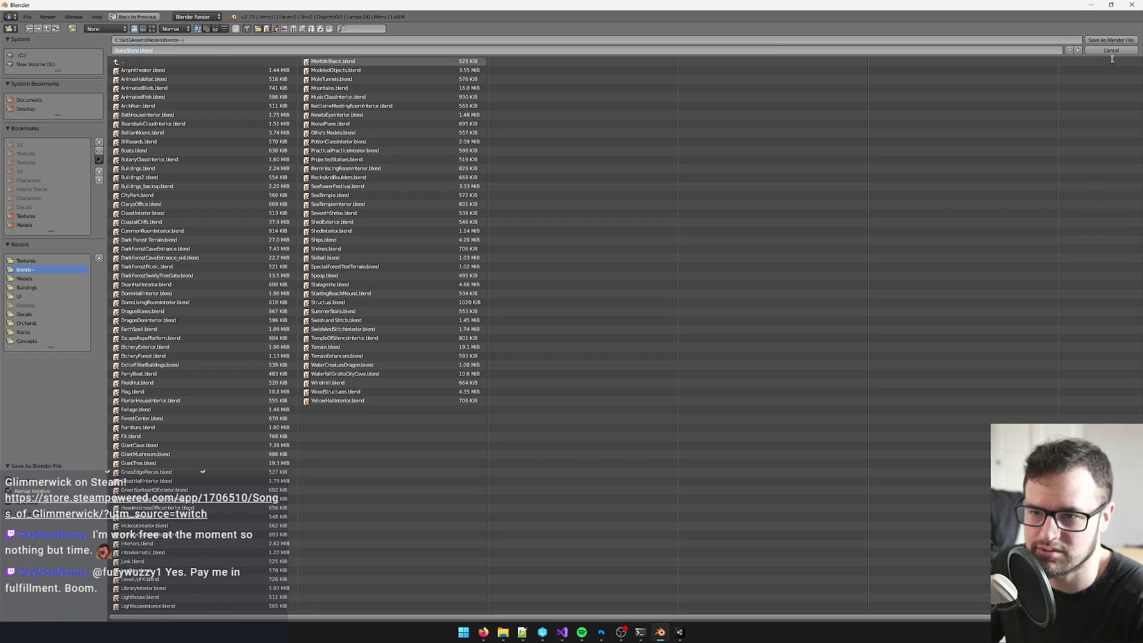
pyautogui.click(1111, 40)
pyautogui.moveTo(571, 249); pyautogui.dragTo(559, 255)
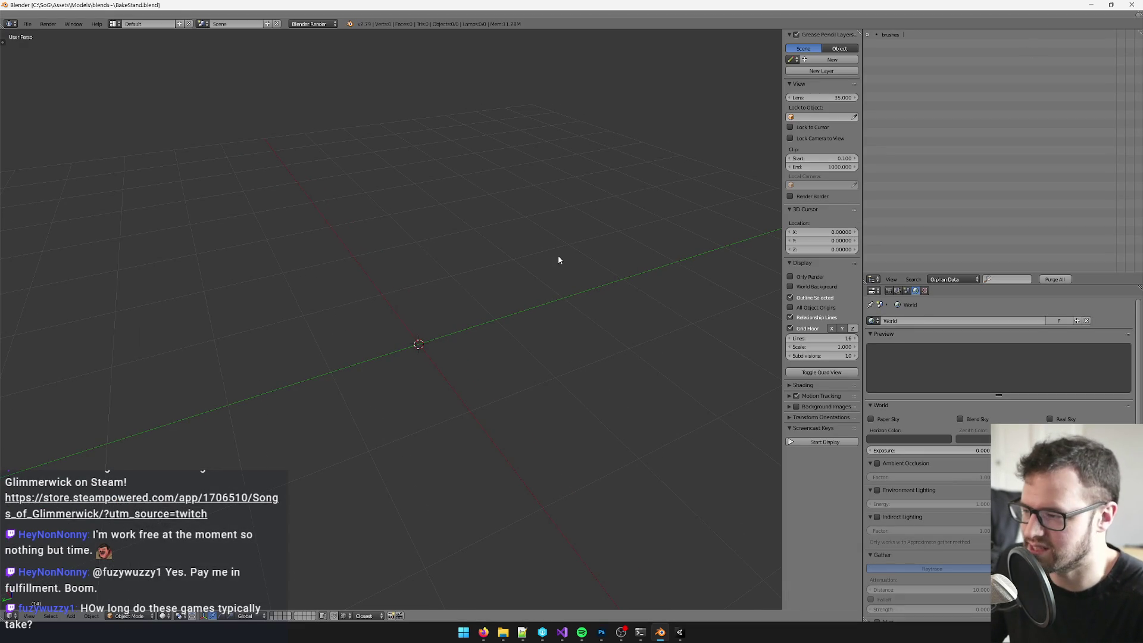
# Step: Add a cube-shaped empty at the origin and turn the top-right area into an image editor
pyautogui.hotkey('shift', 'a')
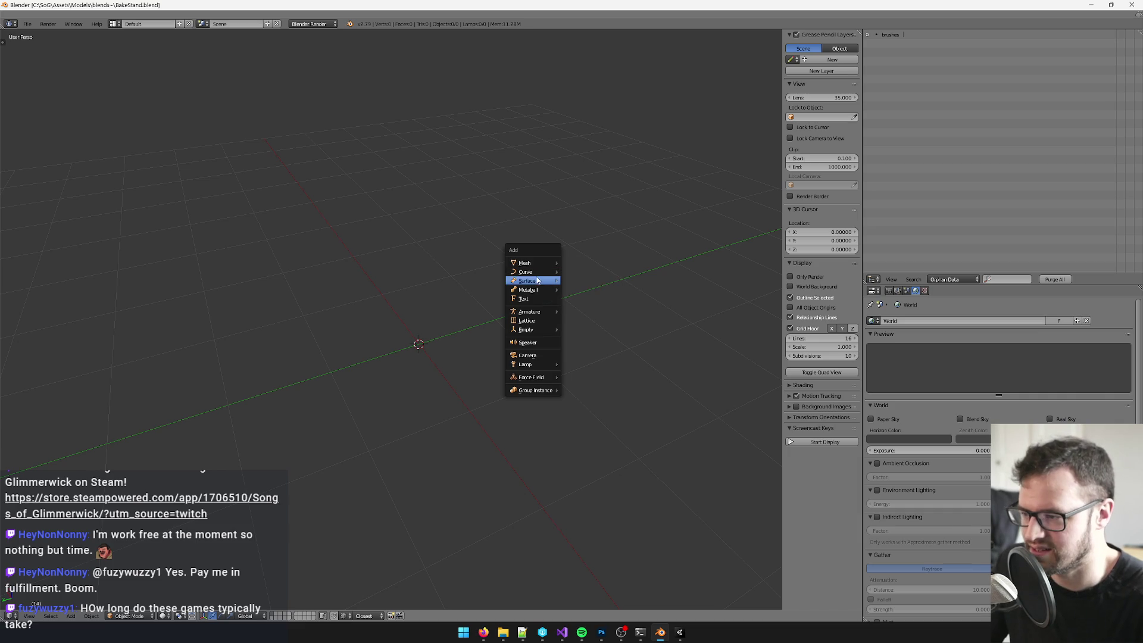
pyautogui.moveTo(539, 331)
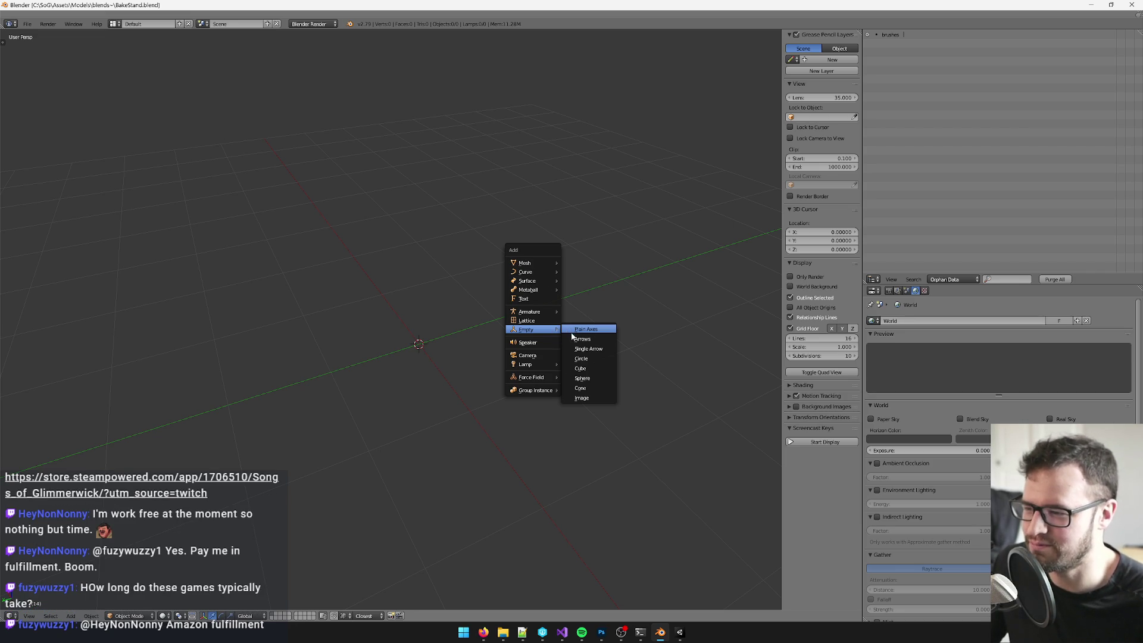
pyautogui.click(597, 368)
pyautogui.scroll(-3, 506, 380)
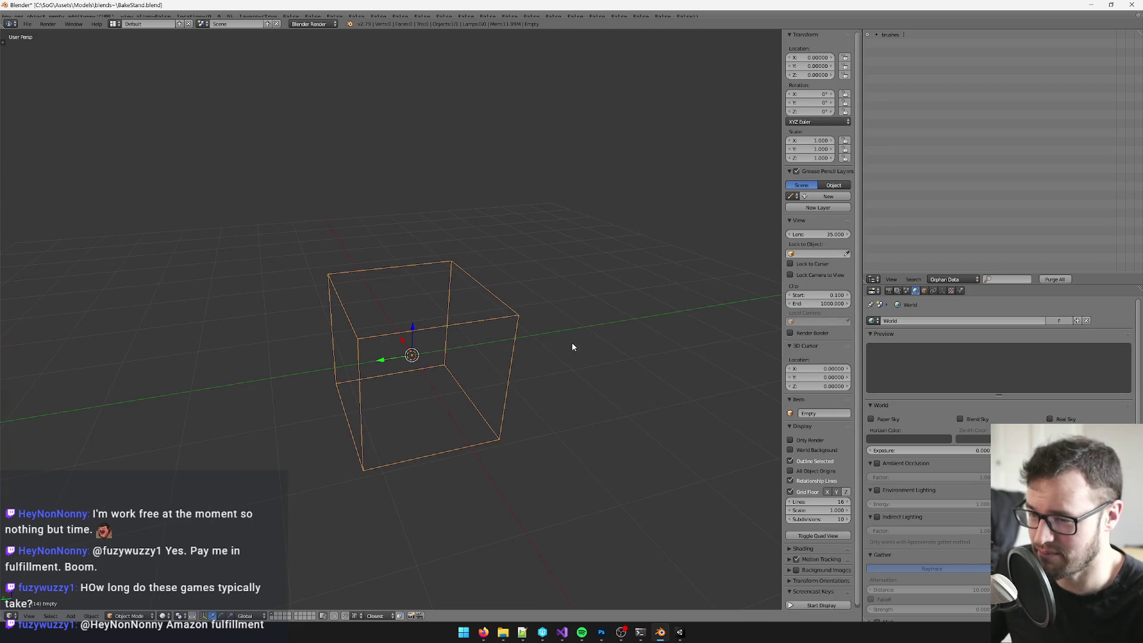
pyautogui.click(874, 279)
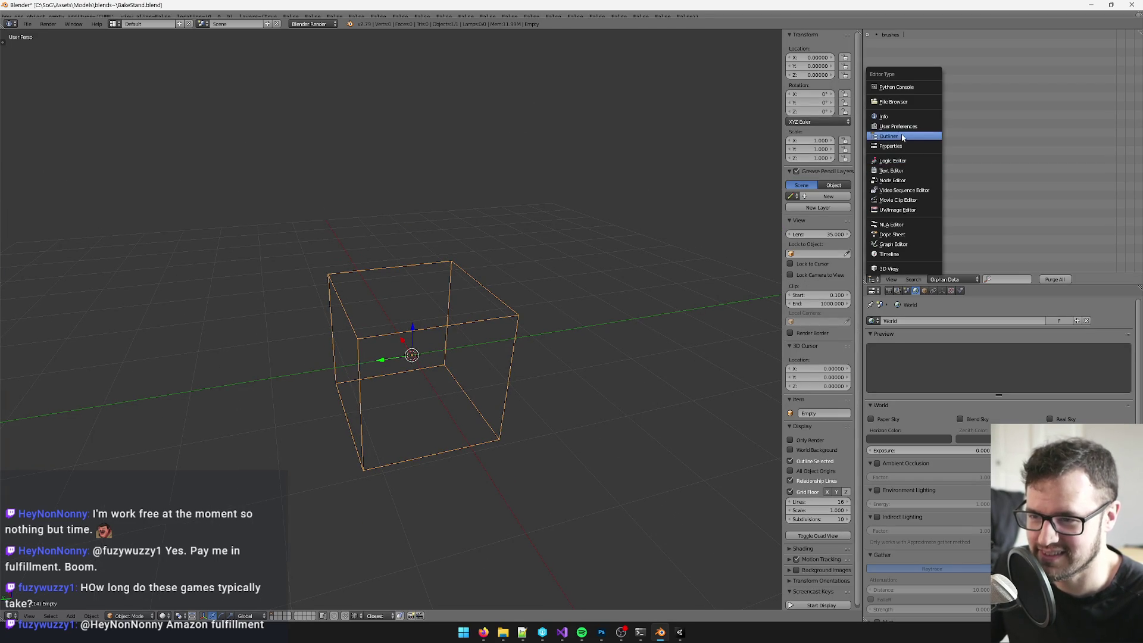
pyautogui.click(888, 136)
pyautogui.click(874, 279)
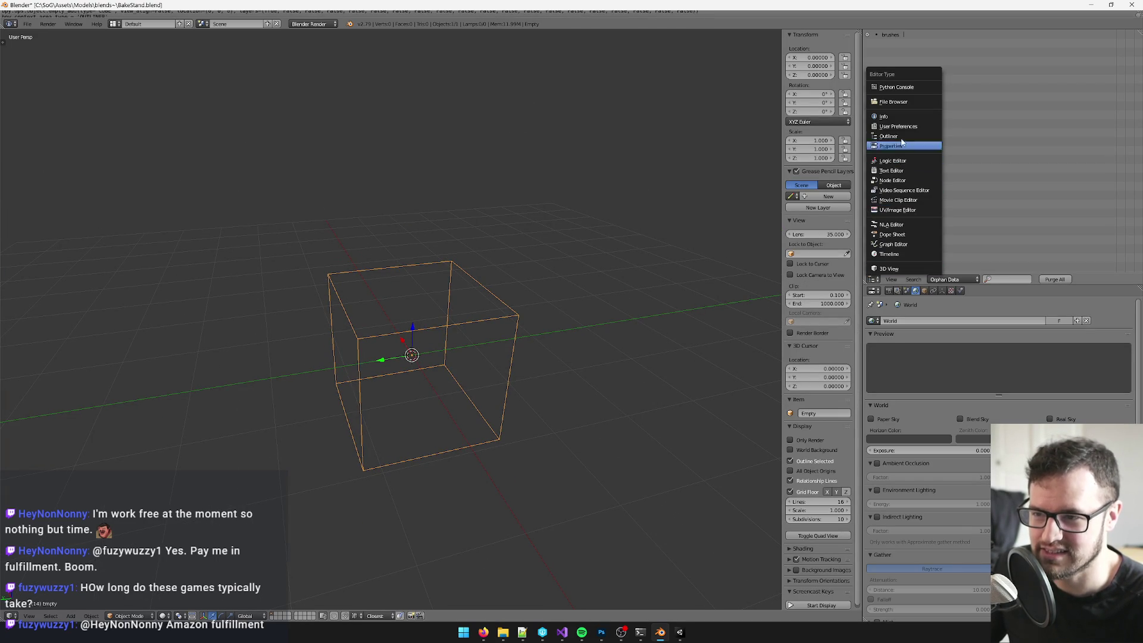
pyautogui.click(896, 209)
# Step: Add a cube mesh at the origin, then delete it
pyautogui.hotkey('shift', 'a')
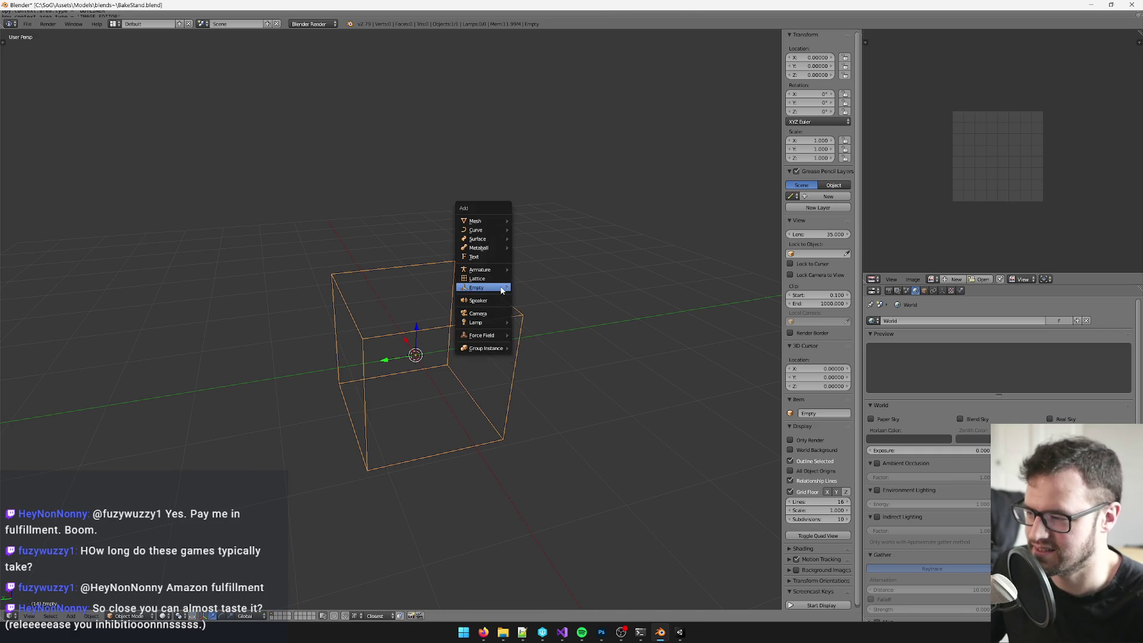
pyautogui.moveTo(488, 221)
pyautogui.click(521, 228)
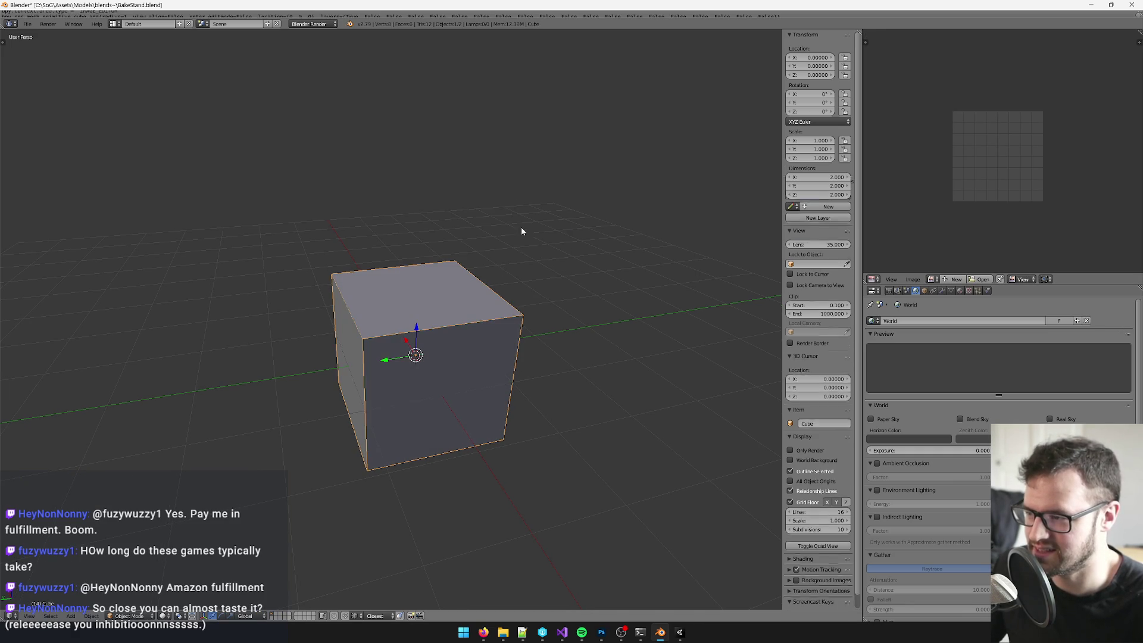
pyautogui.moveTo(473, 281)
pyautogui.mouseDown()
pyautogui.moveTo(572, 271)
pyautogui.moveTo(492, 288)
pyautogui.mouseUp()
pyautogui.press('x')
pyautogui.click(494, 281)
# Step: Add a plane at the origin, then exit Unity's Common Room Interior prefab to the main scene
pyautogui.hotkey('shift', 'a')
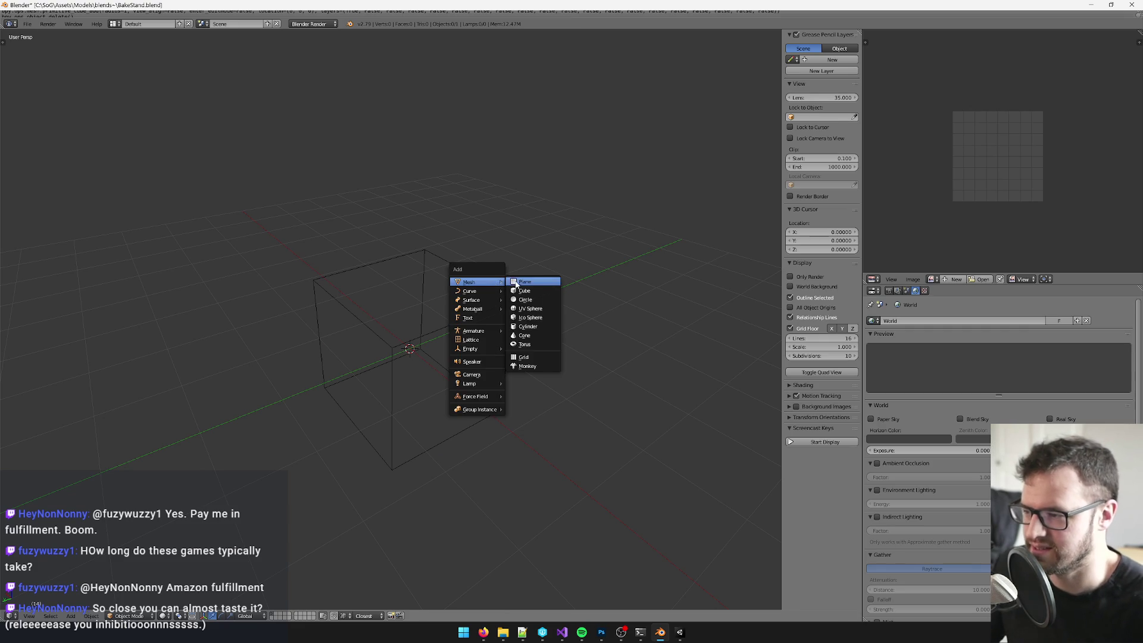
pyautogui.click(524, 281)
pyautogui.moveTo(528, 283); pyautogui.dragTo(511, 358)
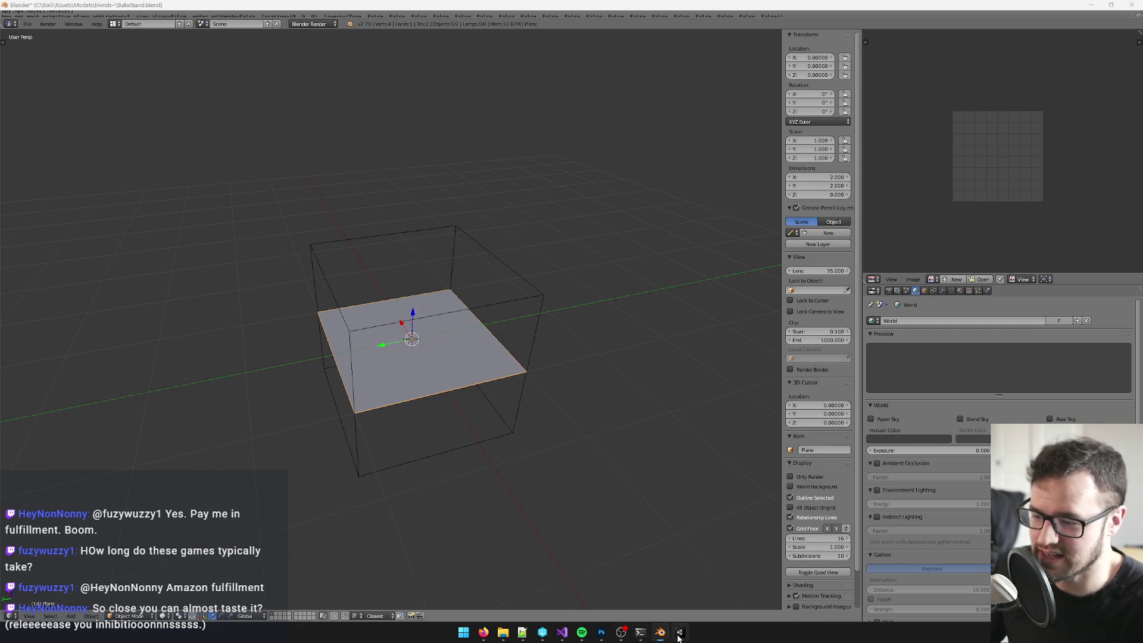
pyautogui.click(680, 633)
pyautogui.click(738, 57)
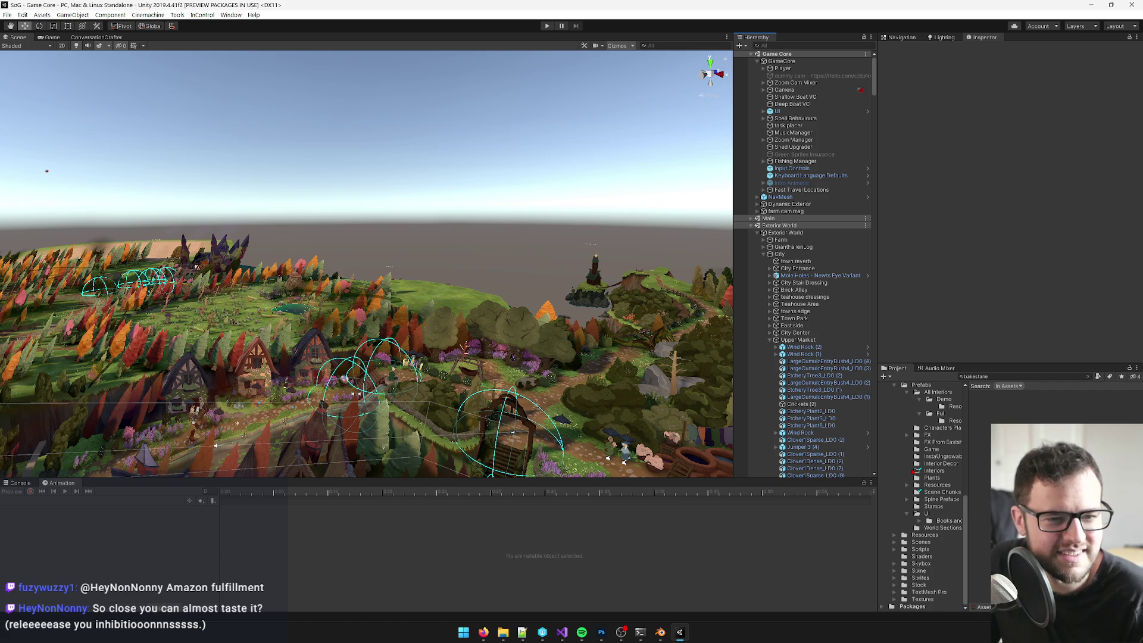
# Step: Orbit and zoom Unity's Scene view down to the forest meadow beside the pond and tree
pyautogui.hotkey('alt', 'Tab')
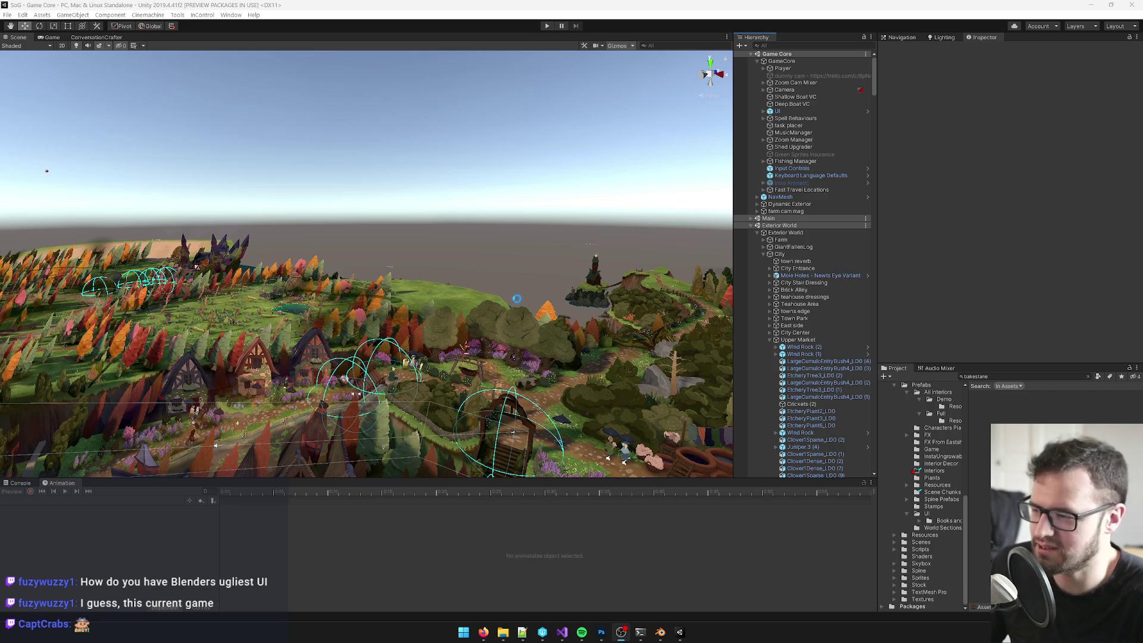
pyautogui.moveTo(434, 280)
pyautogui.mouseDown()
pyautogui.moveTo(439, 303)
pyautogui.moveTo(486, 325)
pyautogui.moveTo(518, 372)
pyautogui.moveTo(531, 349)
pyautogui.moveTo(469, 309)
pyautogui.mouseUp()
pyautogui.scroll(10, 469, 309)
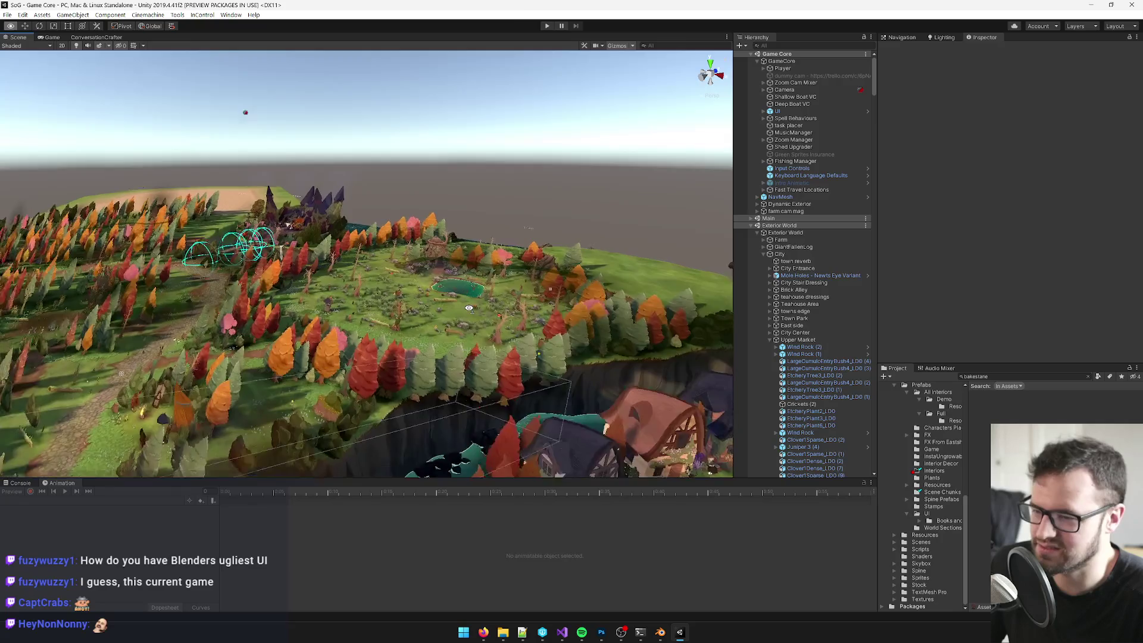
pyautogui.scroll(10, 506, 332)
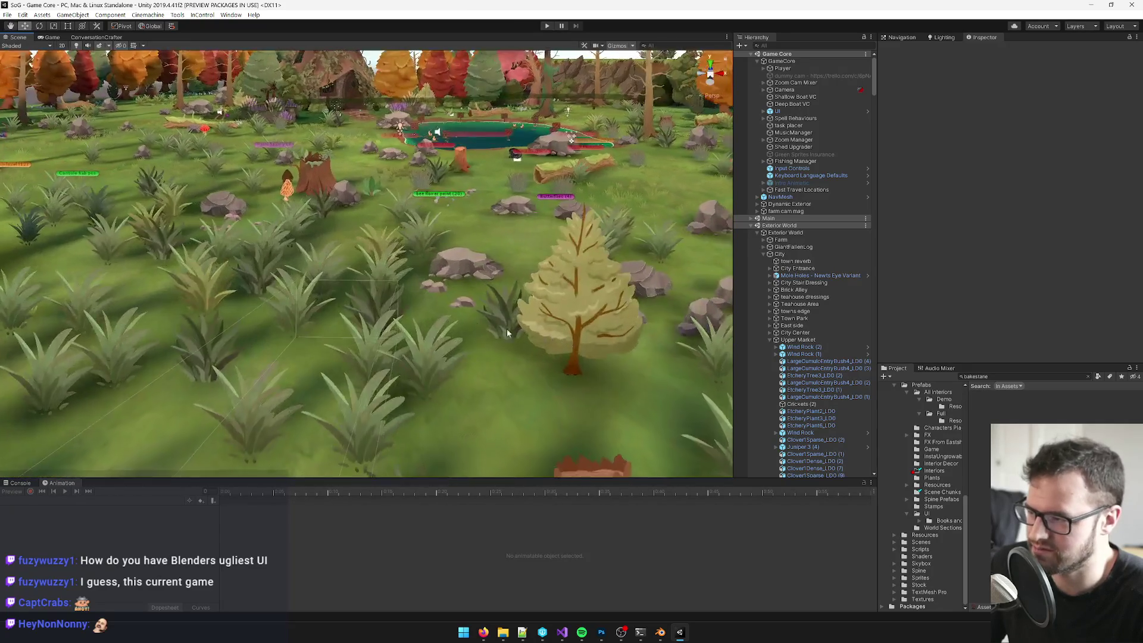
pyautogui.moveTo(508, 333); pyautogui.dragTo(453, 280)
# Step: Select Boulder2 (3)'s Sprite child, locate its material, then select the BakeStandTex material in Sprites/Materials
pyautogui.click(442, 272)
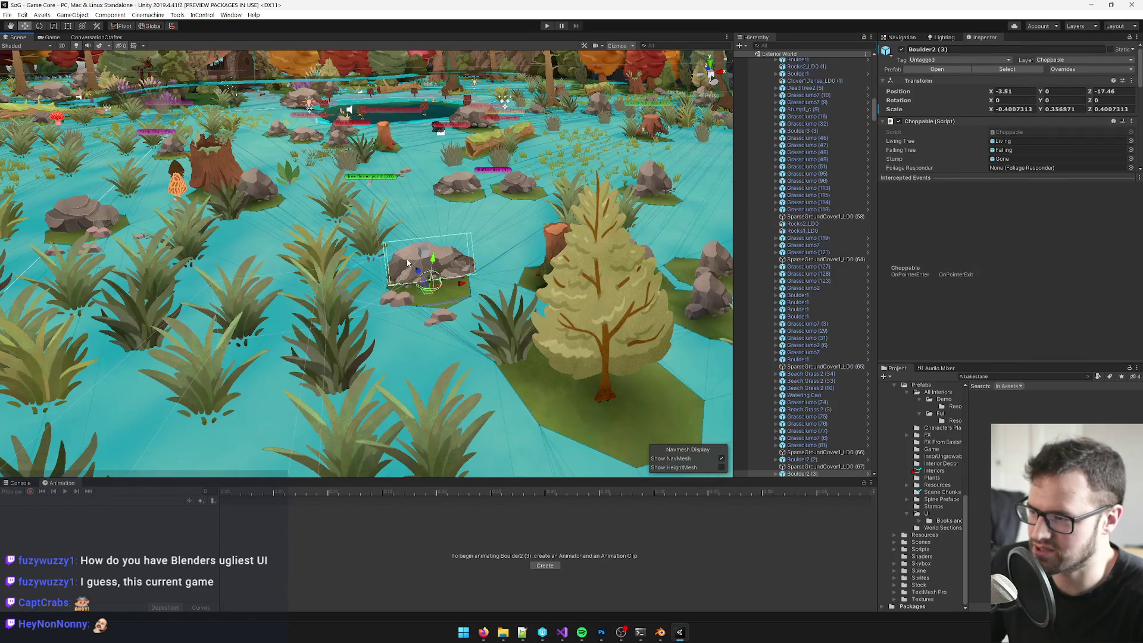
pyautogui.click(443, 273)
pyautogui.doubleClick(1007, 165)
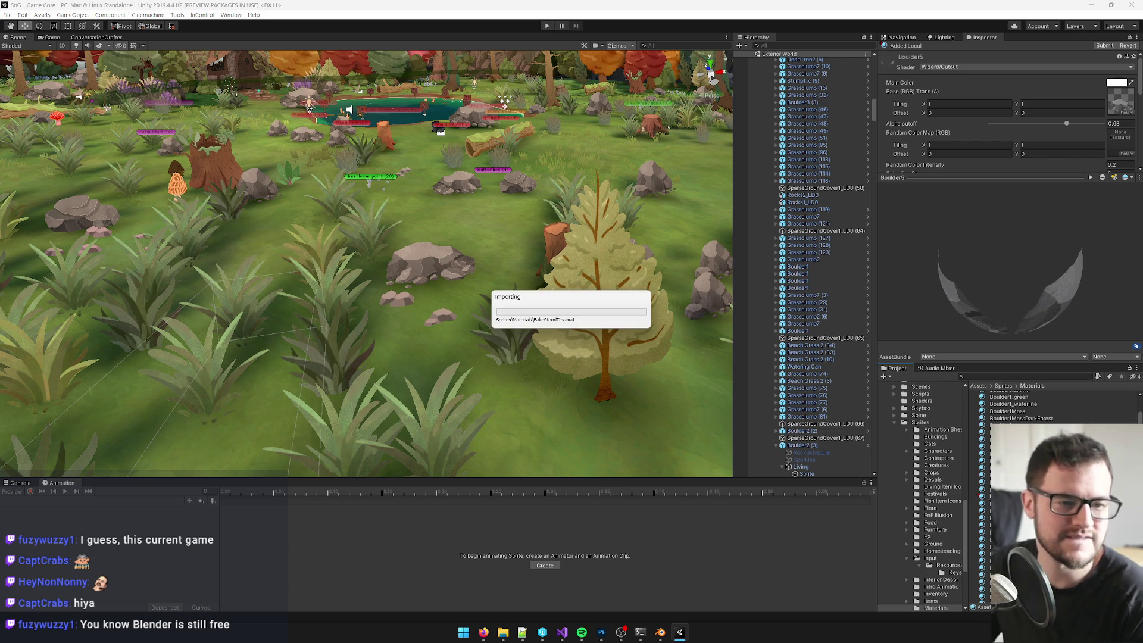
pyautogui.click(978, 496)
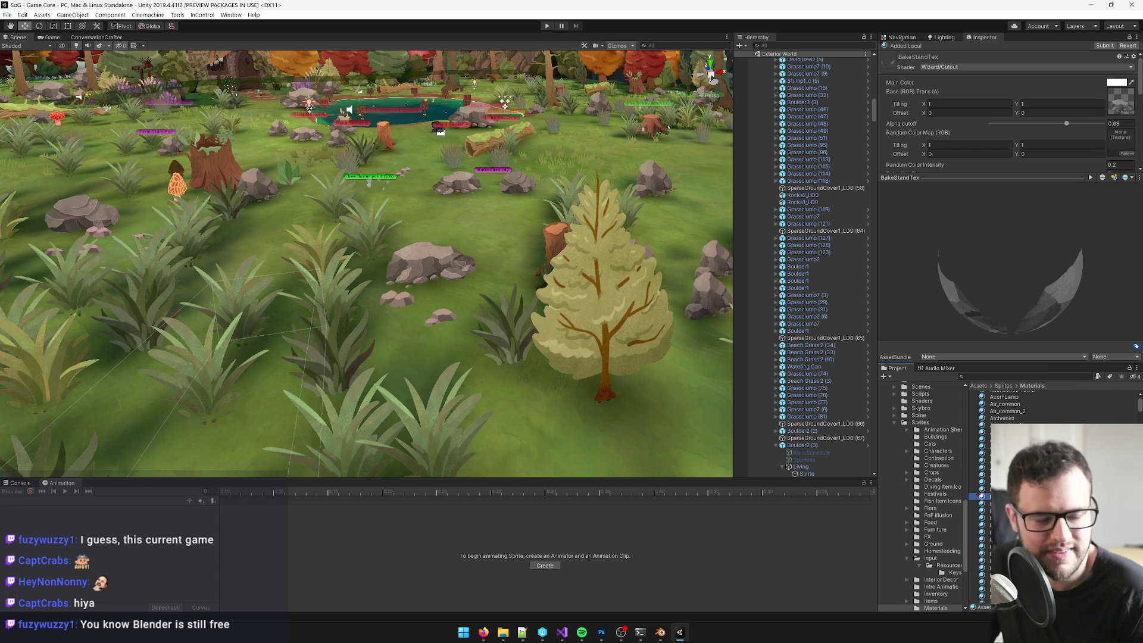
# Step: Collapse Exterior World in the Hierarchy and reframe the Scene view over the meadow and pond
pyautogui.press('alt')
pyautogui.scroll(-10, 528, 254)
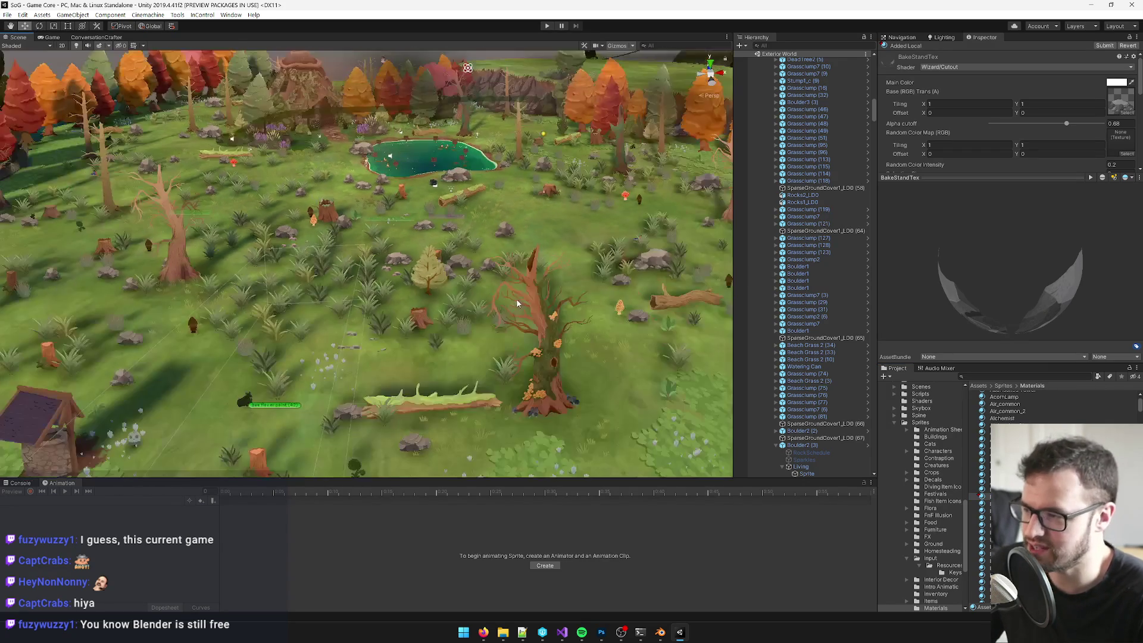
pyautogui.scroll(10, 454, 272)
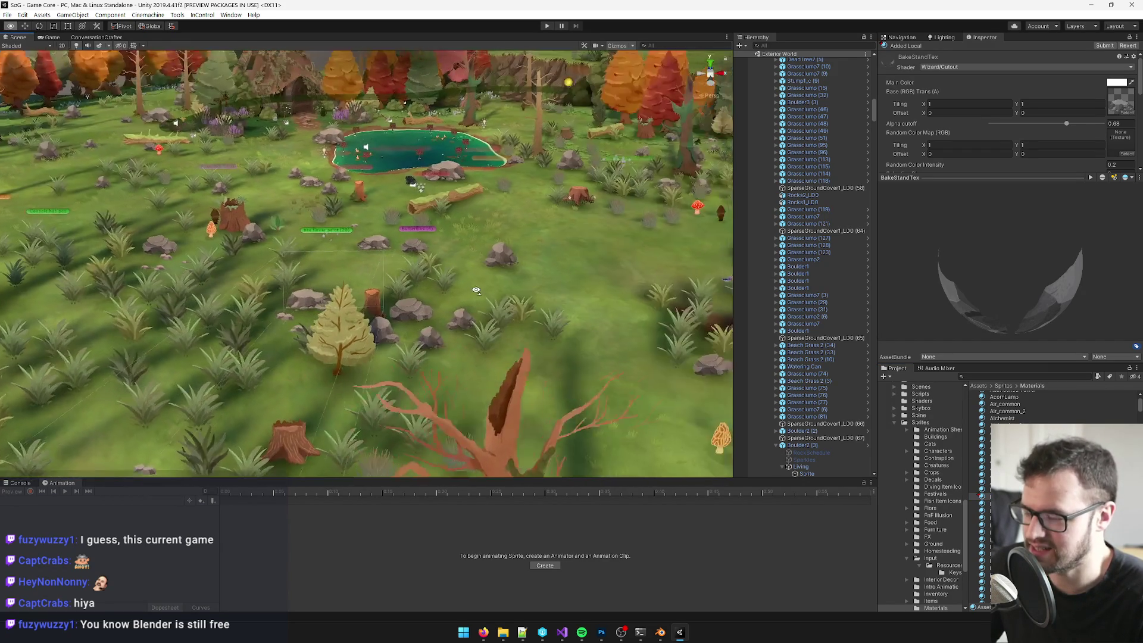
pyautogui.scroll(2, 496, 294)
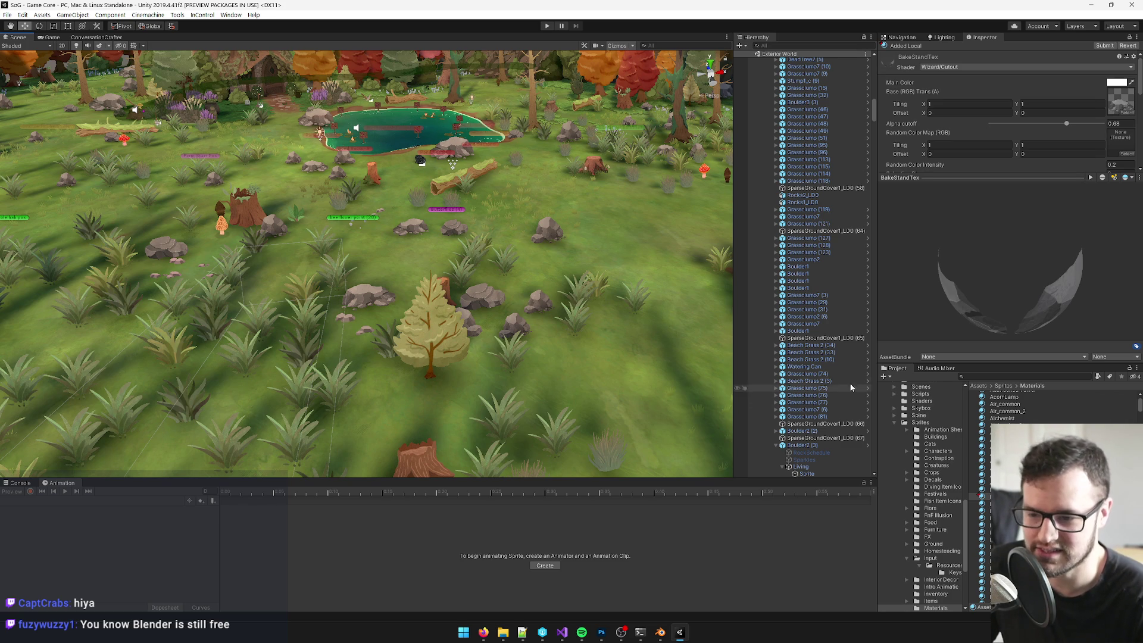
pyautogui.moveTo(381, 306); pyautogui.dragTo(452, 326)
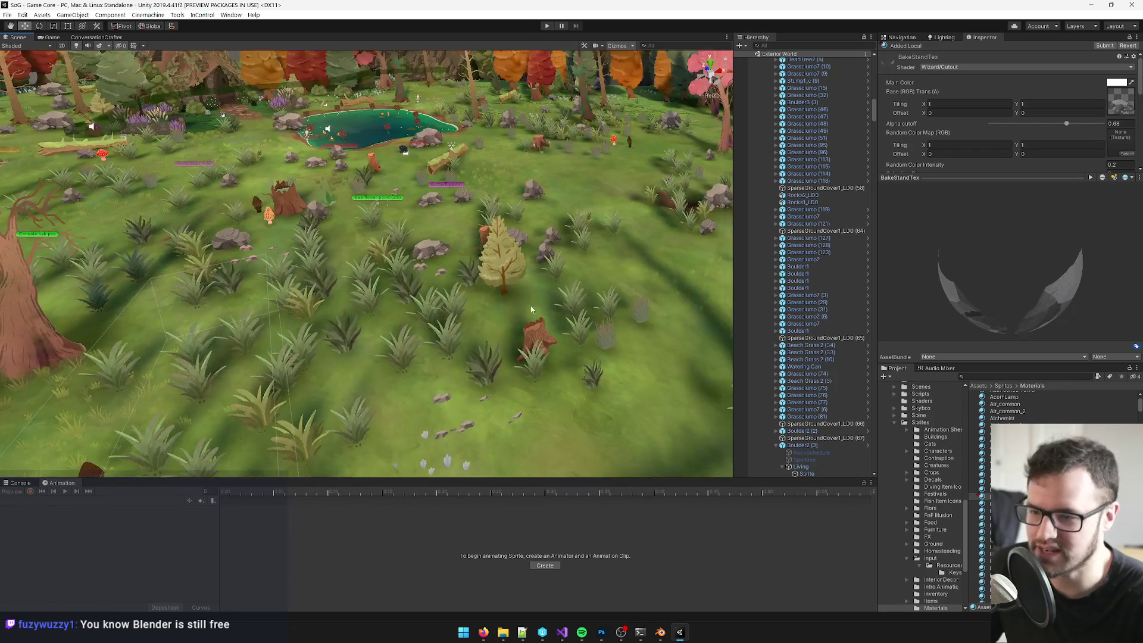
pyautogui.moveTo(875, 118); pyautogui.dragTo(875, 67)
pyautogui.click(759, 232)
pyautogui.moveTo(458, 233)
pyautogui.mouseDown()
pyautogui.moveTo(477, 222)
pyautogui.moveTo(512, 241)
pyautogui.mouseUp()
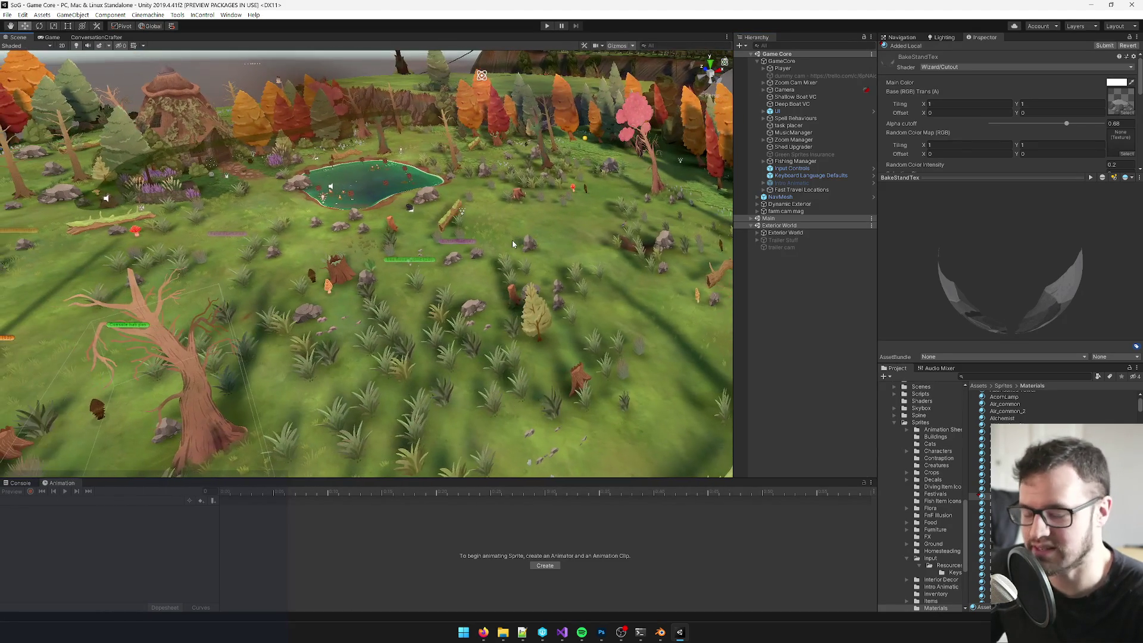
pyautogui.click(999, 376)
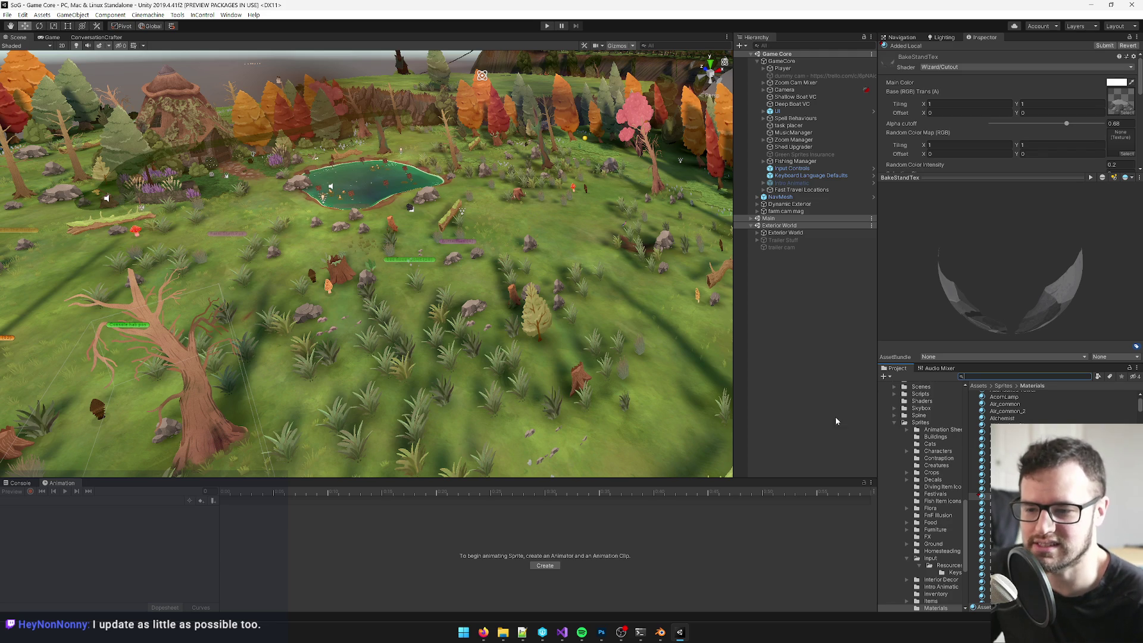
# Step: Assign the BakeStandTex texture to the material's Main Color slot via a 'bakes' search
pyautogui.click(1127, 112)
pyautogui.write('bake')
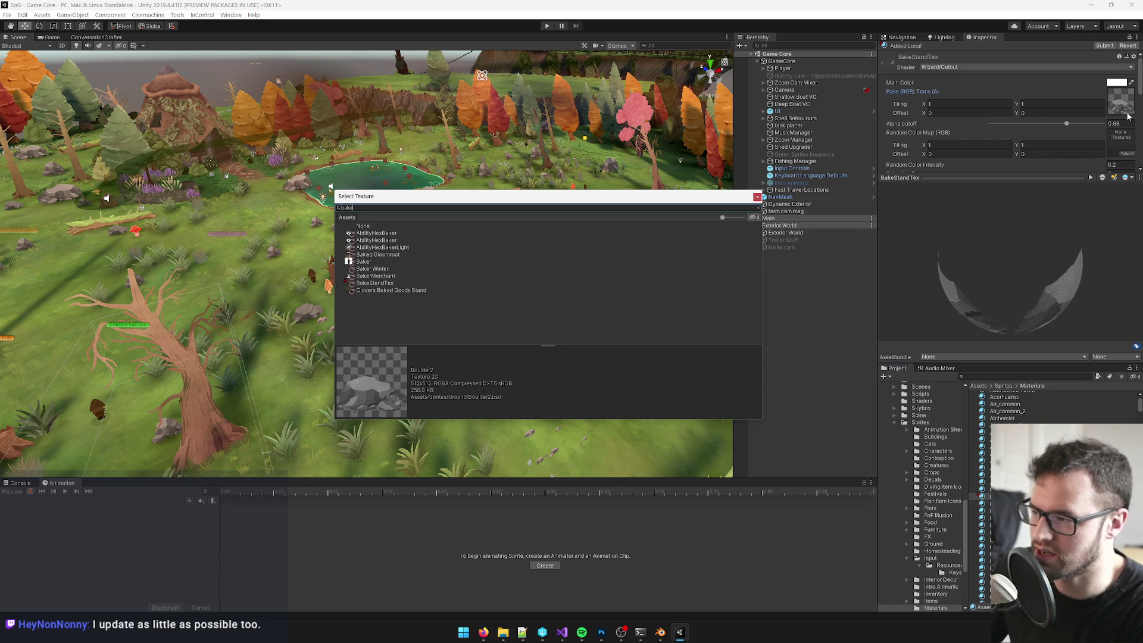
pyautogui.write('s')
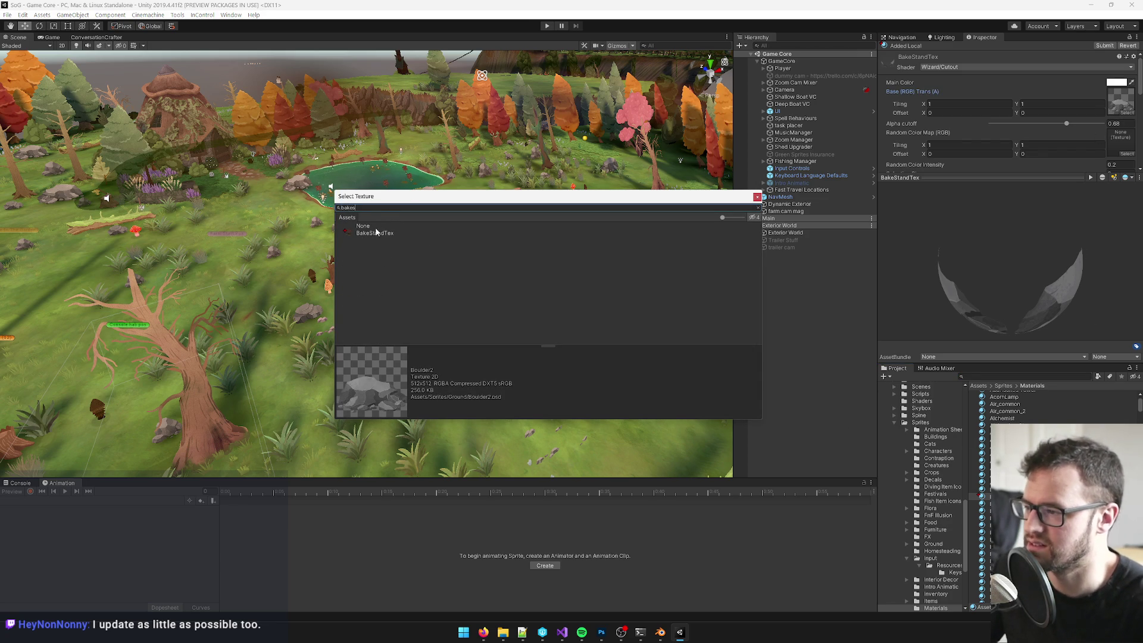
pyautogui.doubleClick(375, 233)
pyautogui.moveTo(477, 238)
pyautogui.mouseDown()
pyautogui.moveTo(501, 223)
pyautogui.moveTo(434, 222)
pyautogui.moveTo(403, 187)
pyautogui.mouseUp()
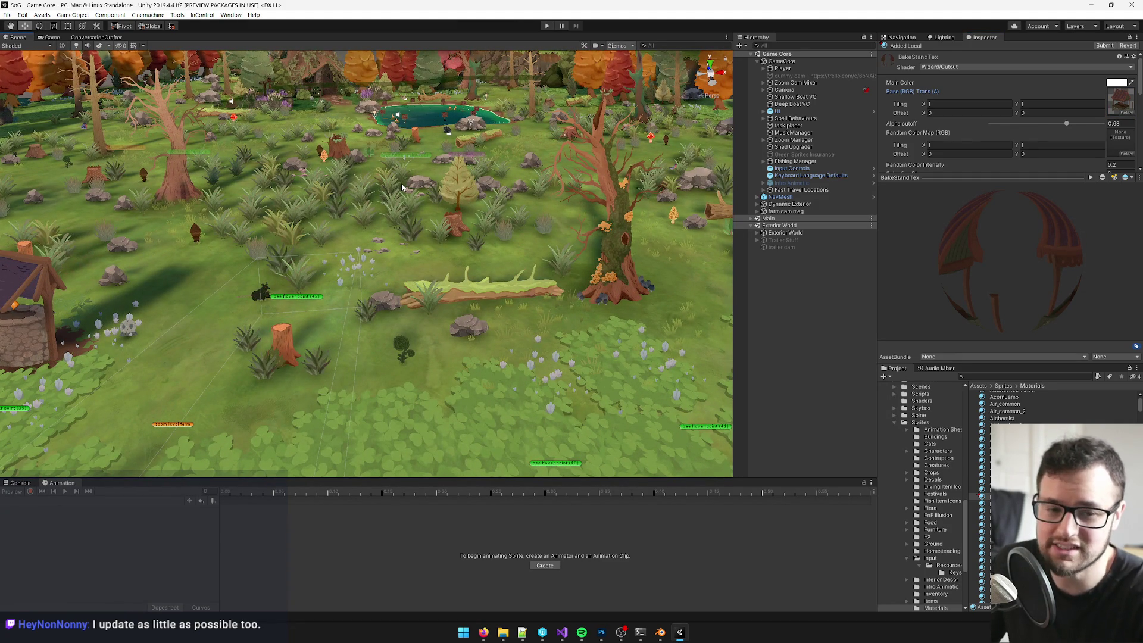
pyautogui.scroll(3, 353, 210)
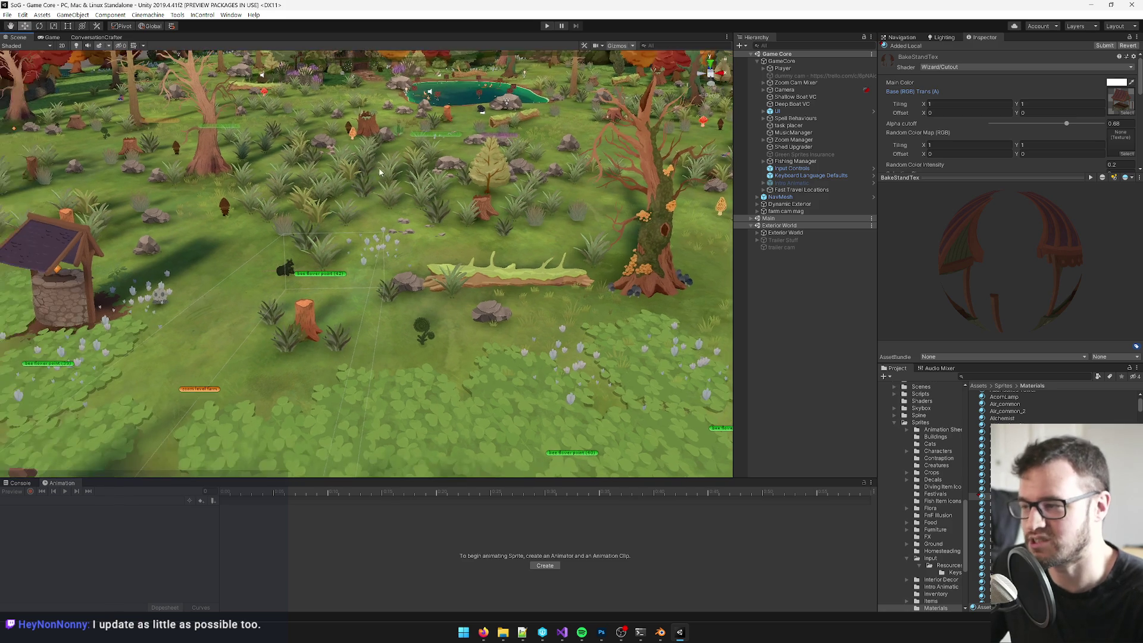
pyautogui.scroll(3, 353, 210)
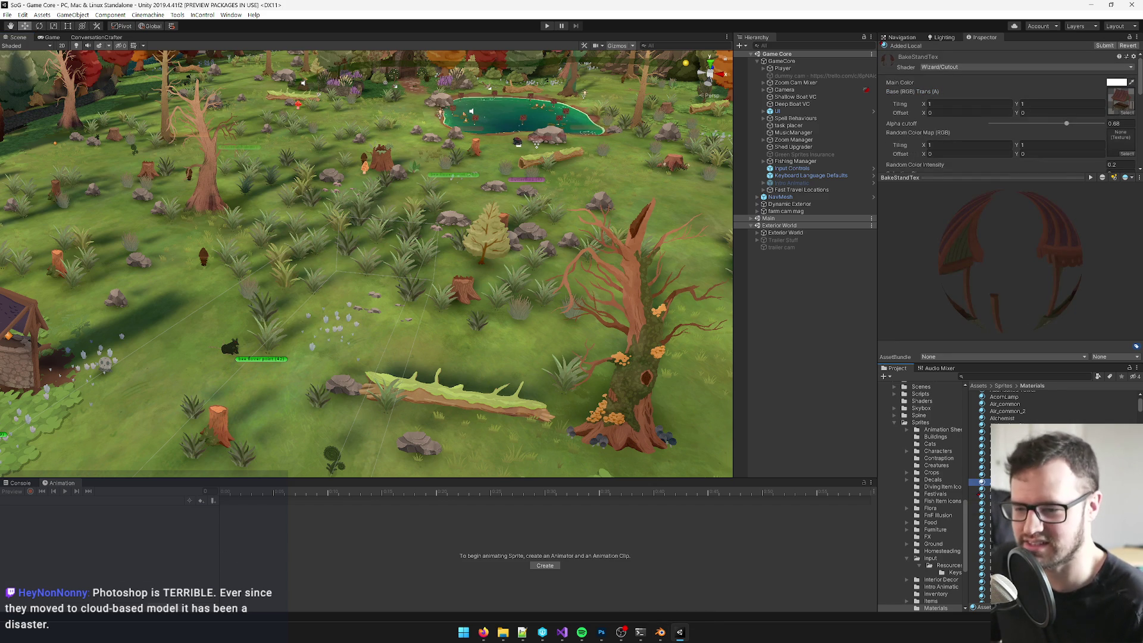
# Step: Preview the scene in Game mode, then switch back to Blender
pyautogui.hotkey('alt', 'Tab')
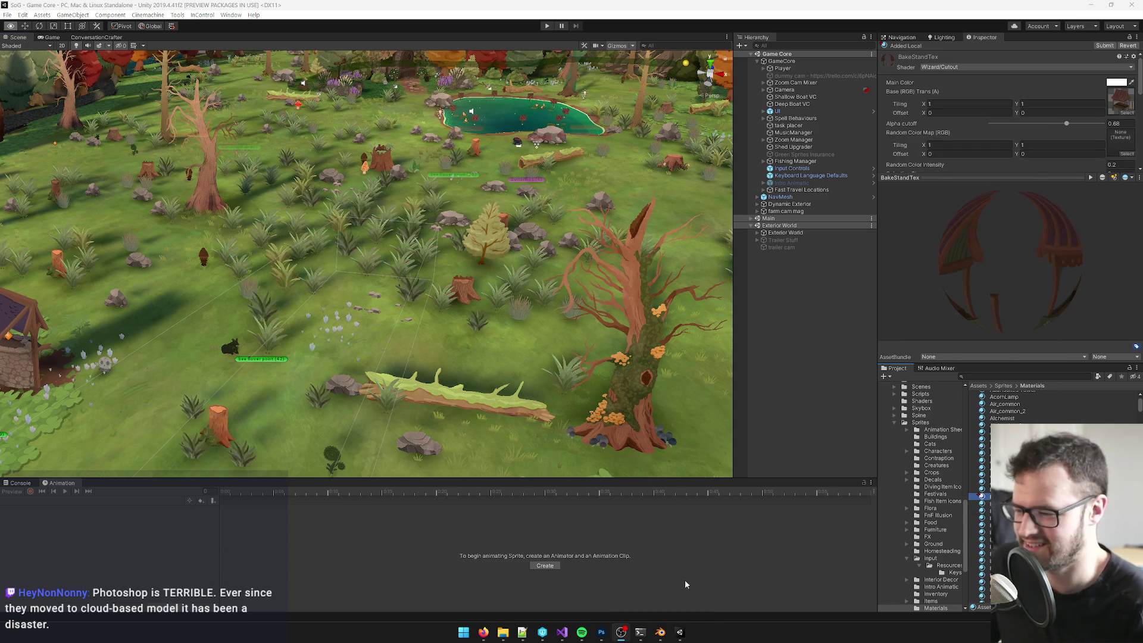
pyautogui.click(52, 38)
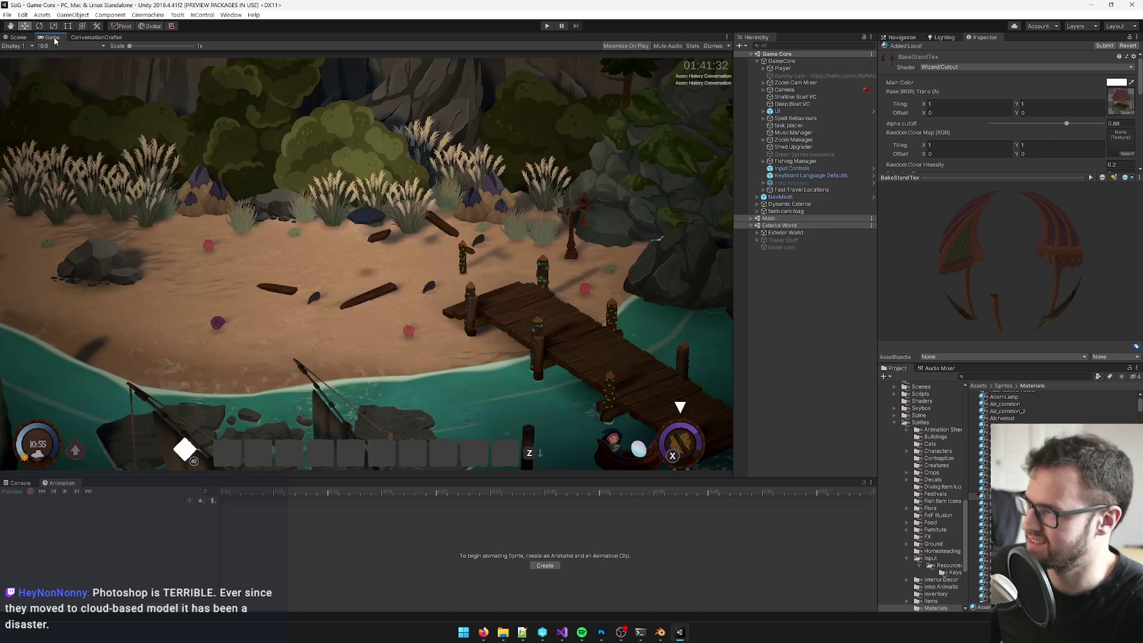
pyautogui.click(658, 640)
pyautogui.scroll(-3, 553, 322)
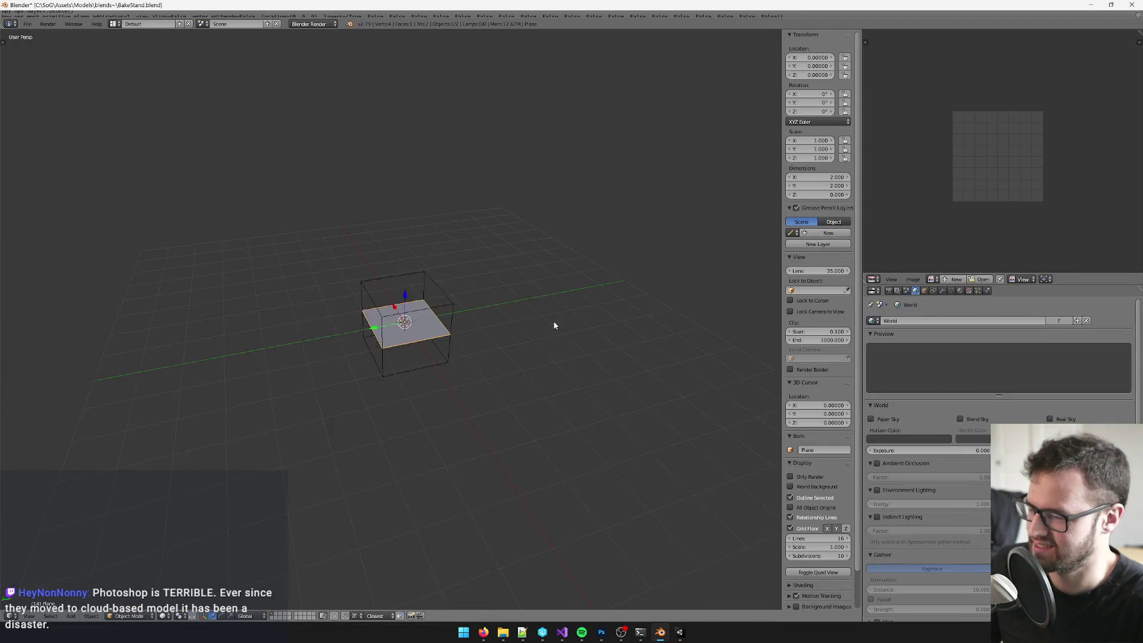
# Step: Add a camera to the scene
pyautogui.scroll(3, 520, 328)
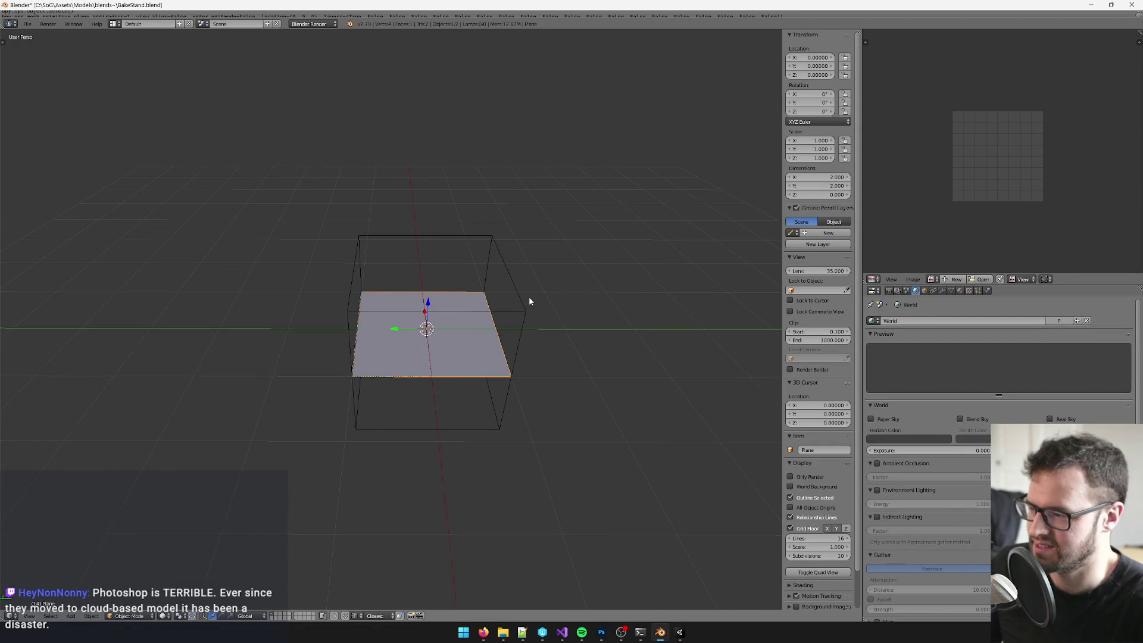
pyautogui.hotkey('shift', 'a')
pyautogui.moveTo(512, 292)
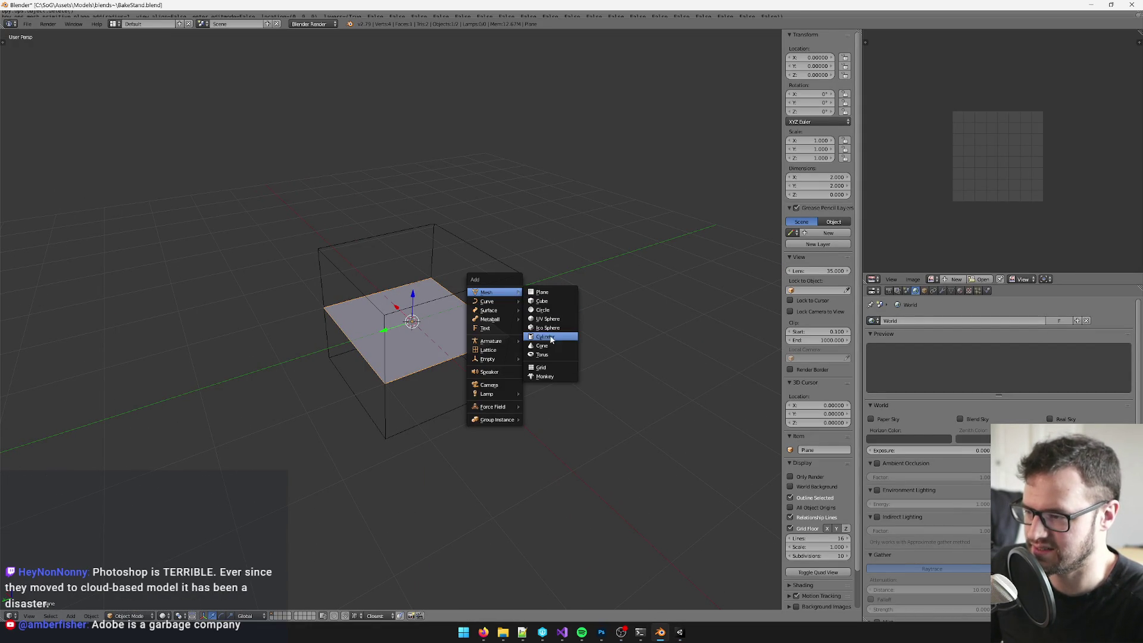
pyautogui.click(493, 384)
# Step: Set the render resolution to 1000 × 1000 px
pyautogui.hscroll(-1, 509, 332)
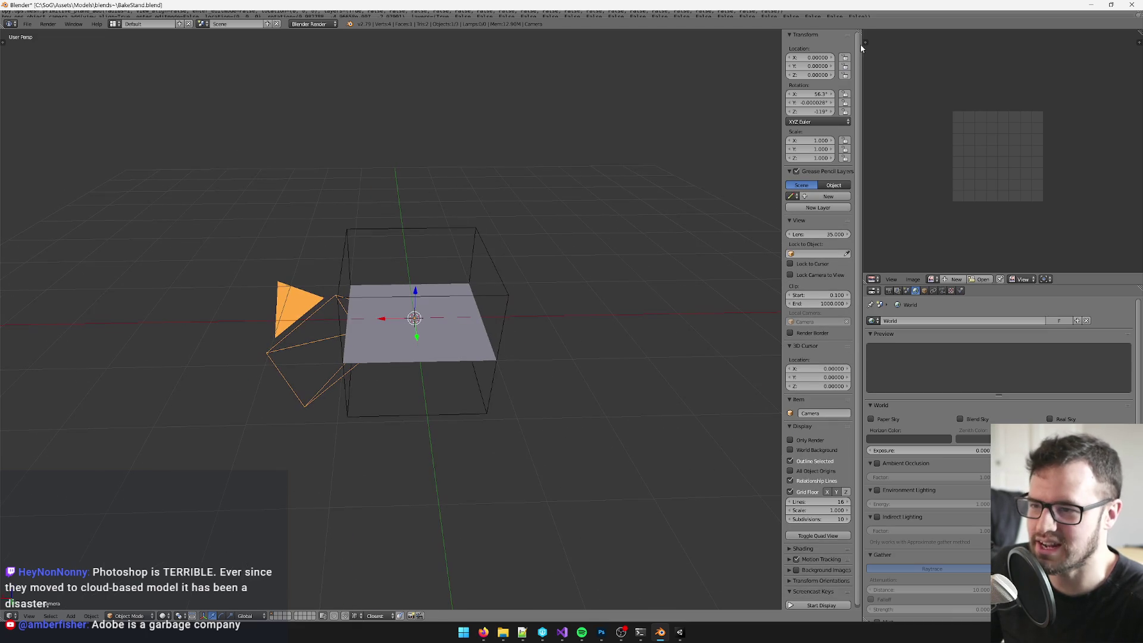
pyautogui.click(890, 290)
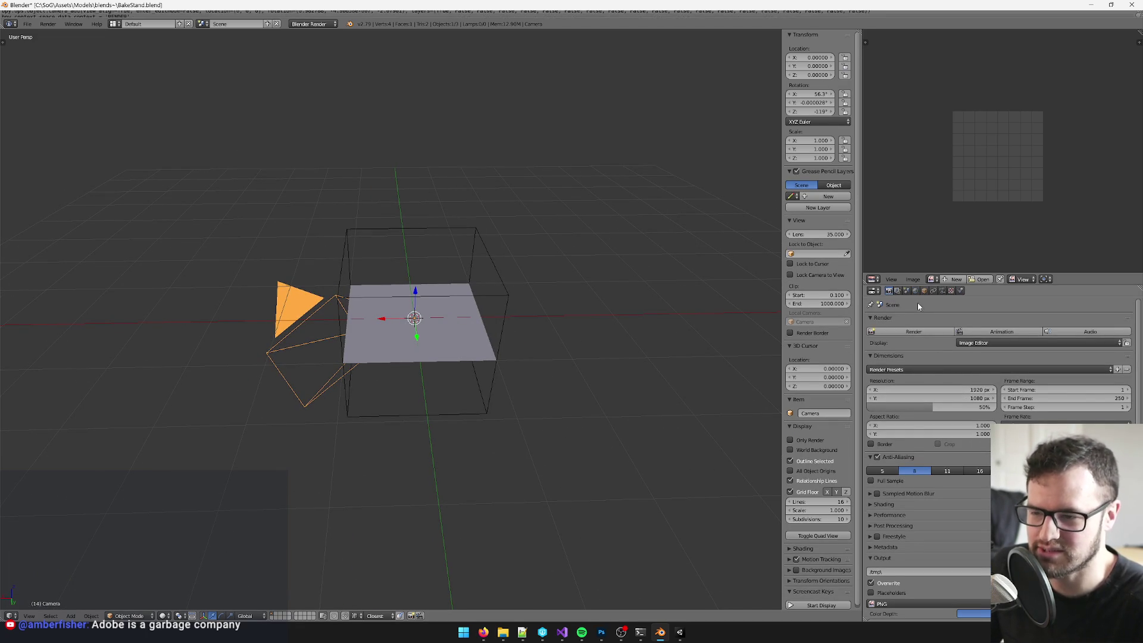
pyautogui.click(972, 389)
pyautogui.write('100')
pyautogui.press('Tab')
pyautogui.write('10')
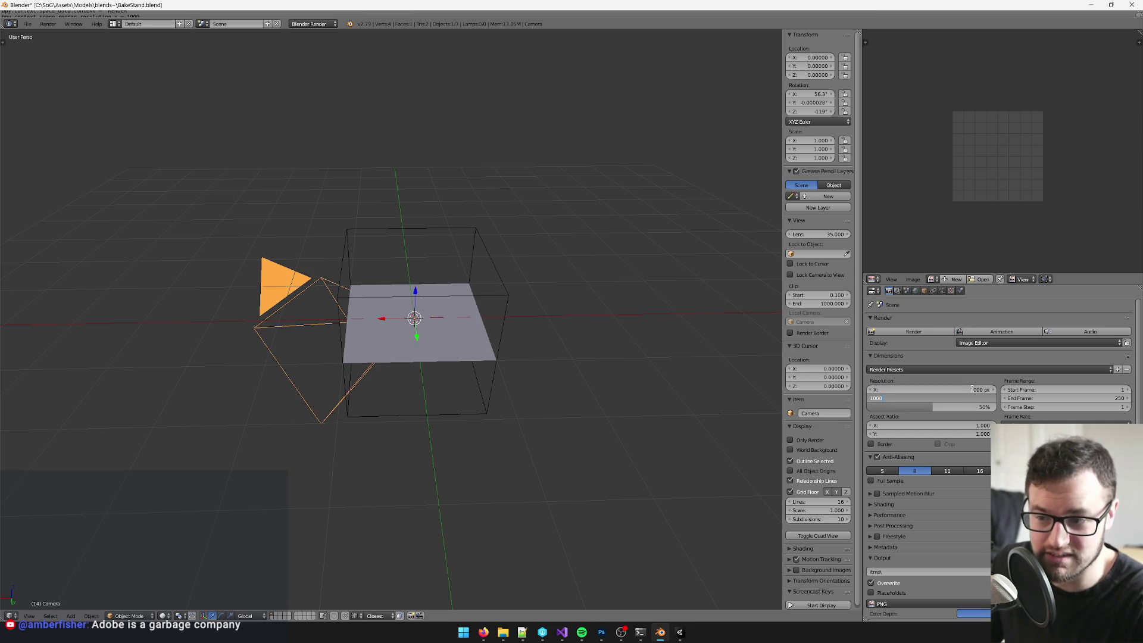
pyautogui.press('Return')
# Step: Move the camera out beside the plane to about X -7.63
pyautogui.moveTo(370, 381)
pyautogui.mouseDown()
pyautogui.moveTo(542, 406)
pyautogui.moveTo(684, 191)
pyautogui.moveTo(606, 241)
pyautogui.moveTo(492, 246)
pyautogui.mouseUp()
pyautogui.press('g')
pyautogui.click(653, 221)
# Step: Make the camera orthographic and raise it above the plane
pyautogui.click(942, 291)
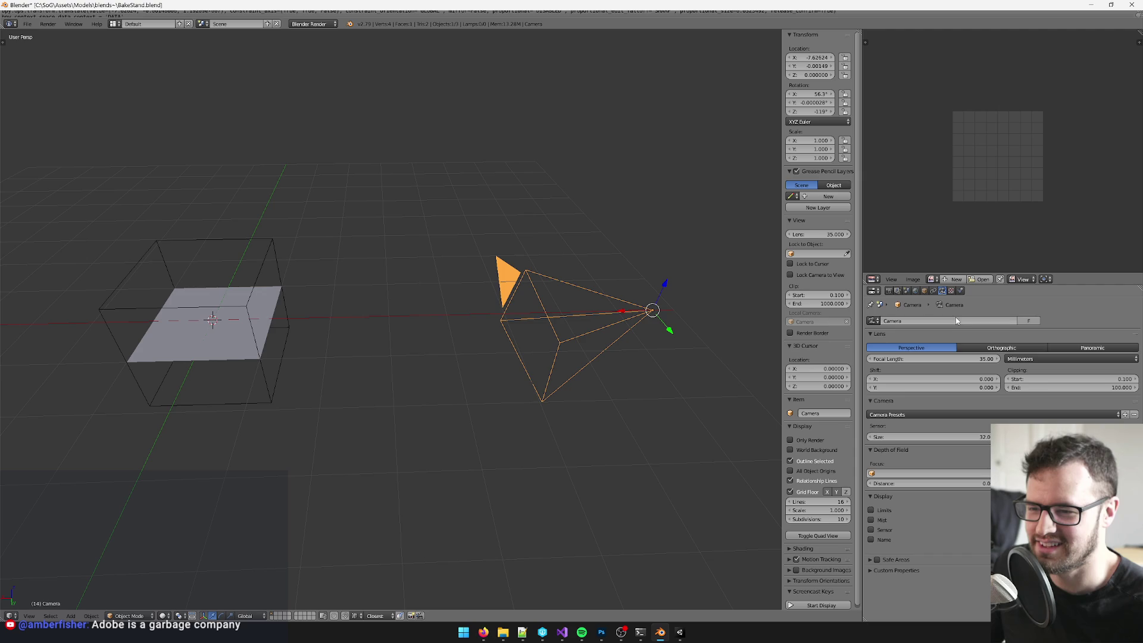
pyautogui.click(1000, 352)
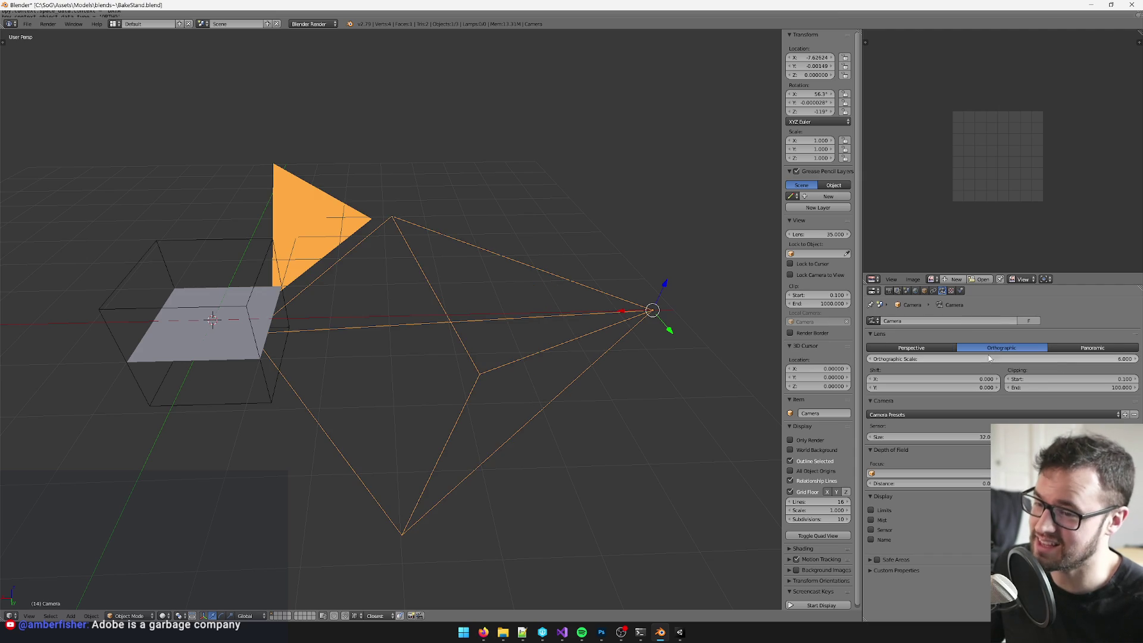
pyautogui.moveTo(413, 322)
pyautogui.mouseDown()
pyautogui.moveTo(510, 326)
pyautogui.moveTo(450, 352)
pyautogui.moveTo(609, 313)
pyautogui.mouseUp()
pyautogui.moveTo(339, 223); pyautogui.dragTo(325, 160)
pyautogui.scroll(-3, 380, 213)
pyautogui.moveTo(379, 213)
pyautogui.mouseDown()
pyautogui.moveTo(445, 291)
pyautogui.moveTo(436, 309)
pyautogui.moveTo(453, 266)
pyautogui.mouseUp()
pyautogui.scroll(3, 444, 291)
# Step: Set the camera's X, Y and Z rotation to 0 so it points straight down
pyautogui.hotkey('ctrl', 'space')
pyautogui.click(817, 57)
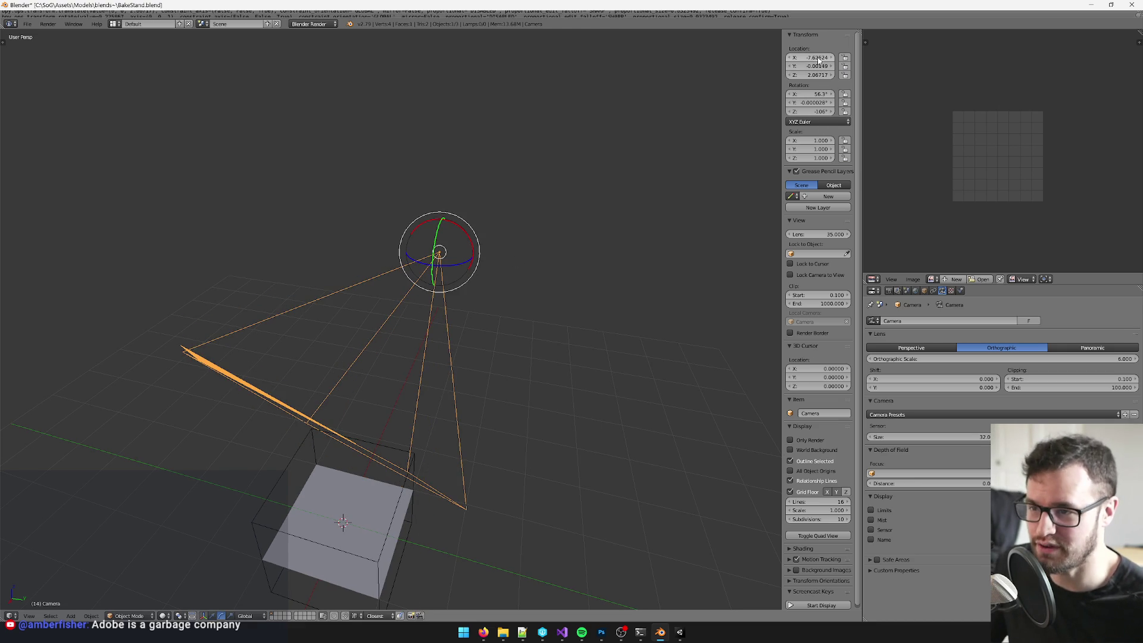
pyautogui.click(817, 94)
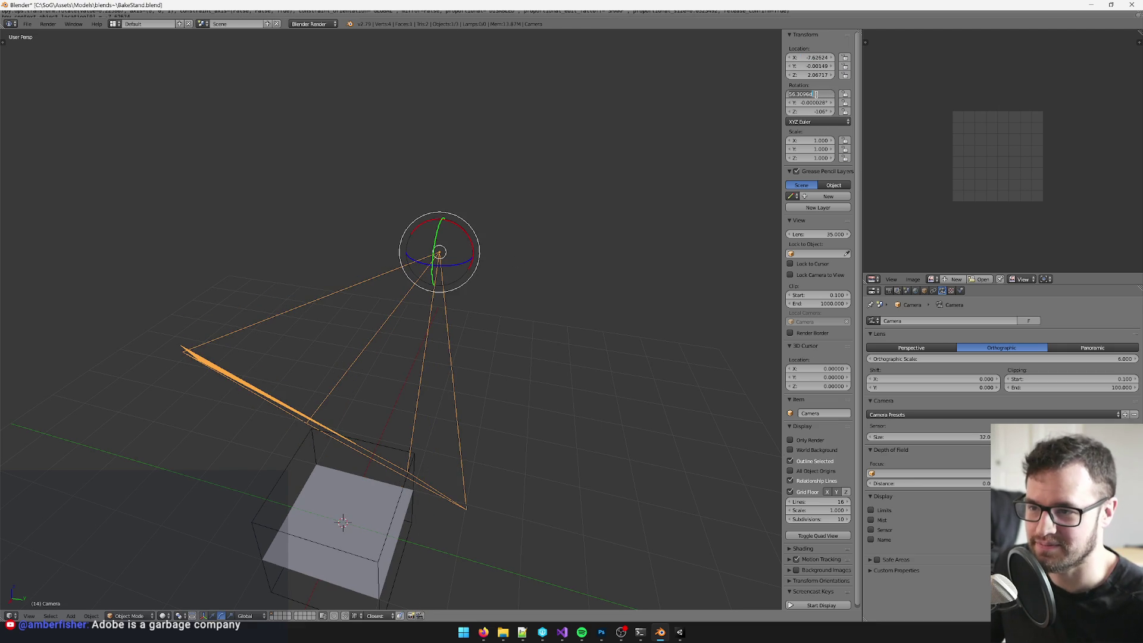
pyautogui.write('0')
pyautogui.press('Tab')
pyautogui.write('0')
pyautogui.press('Tab')
pyautogui.write('0')
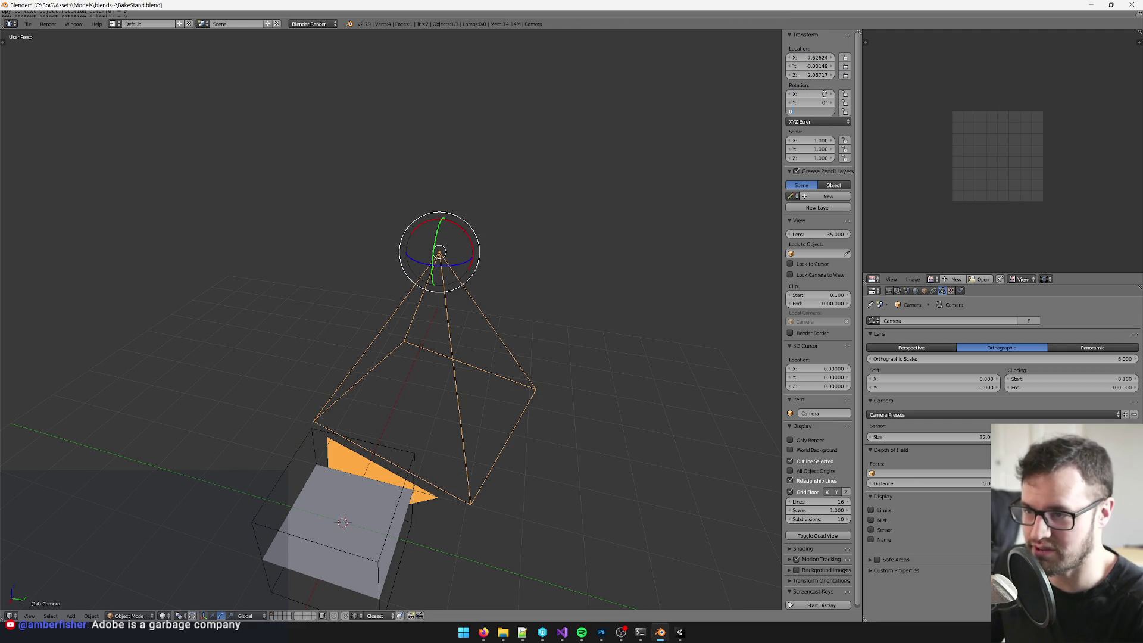
pyautogui.press('Return')
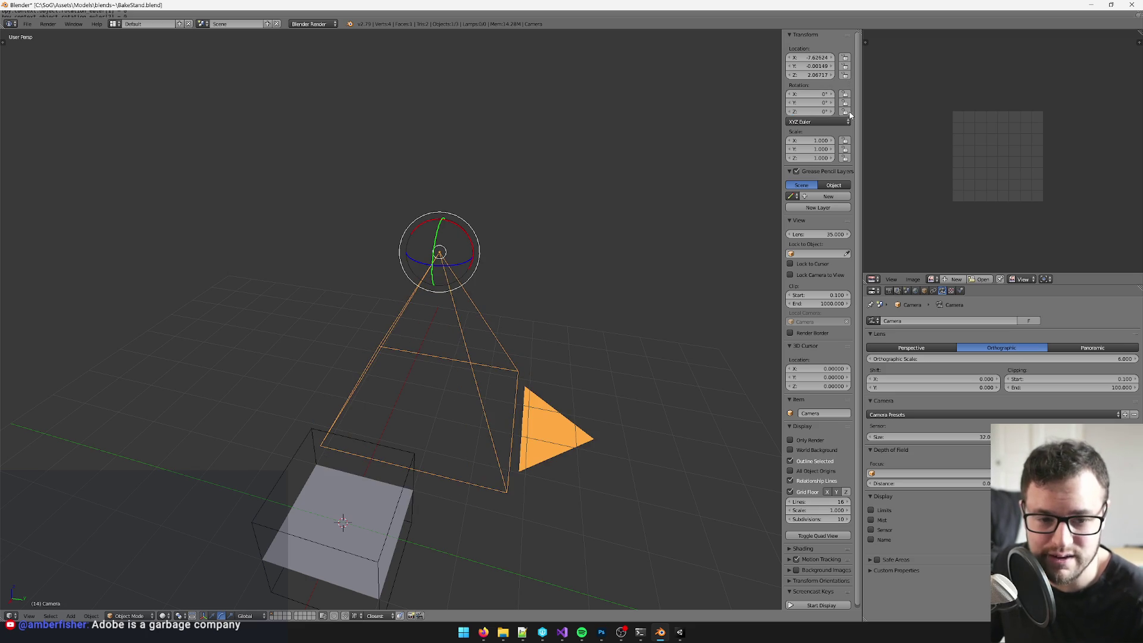
pyautogui.scroll(-1, 372, 266)
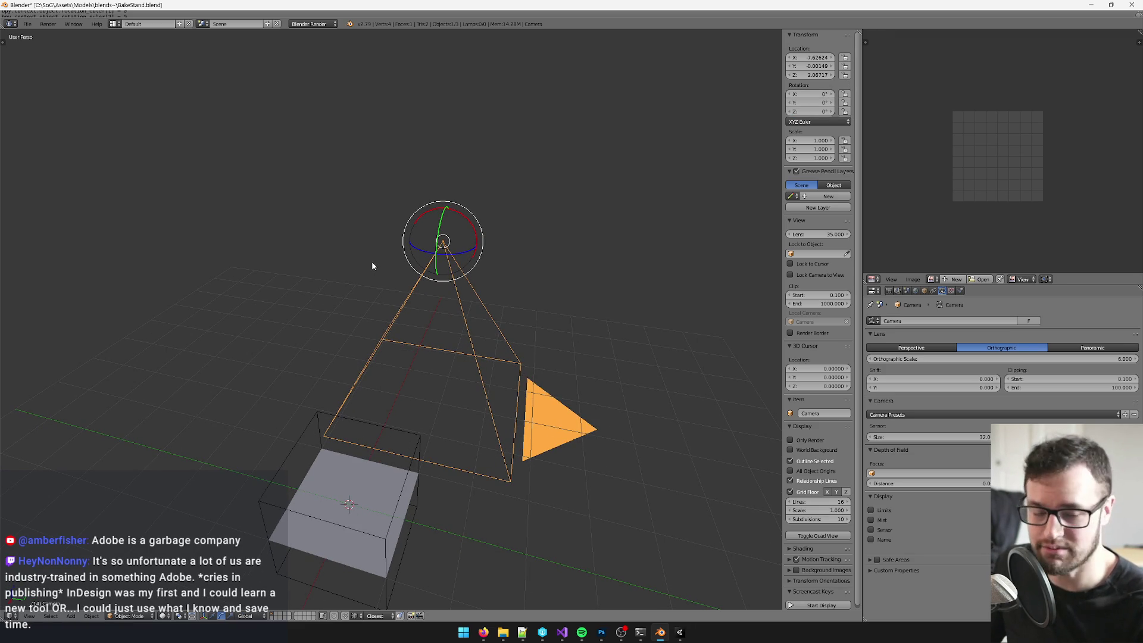
# Step: Turn the camera about Z to roughly 68° tilt and -89° turn, then orbit to check it
pyautogui.moveTo(459, 254)
pyautogui.mouseDown()
pyautogui.moveTo(415, 267)
pyautogui.moveTo(403, 295)
pyautogui.moveTo(355, 291)
pyautogui.mouseUp()
pyautogui.click(399, 294)
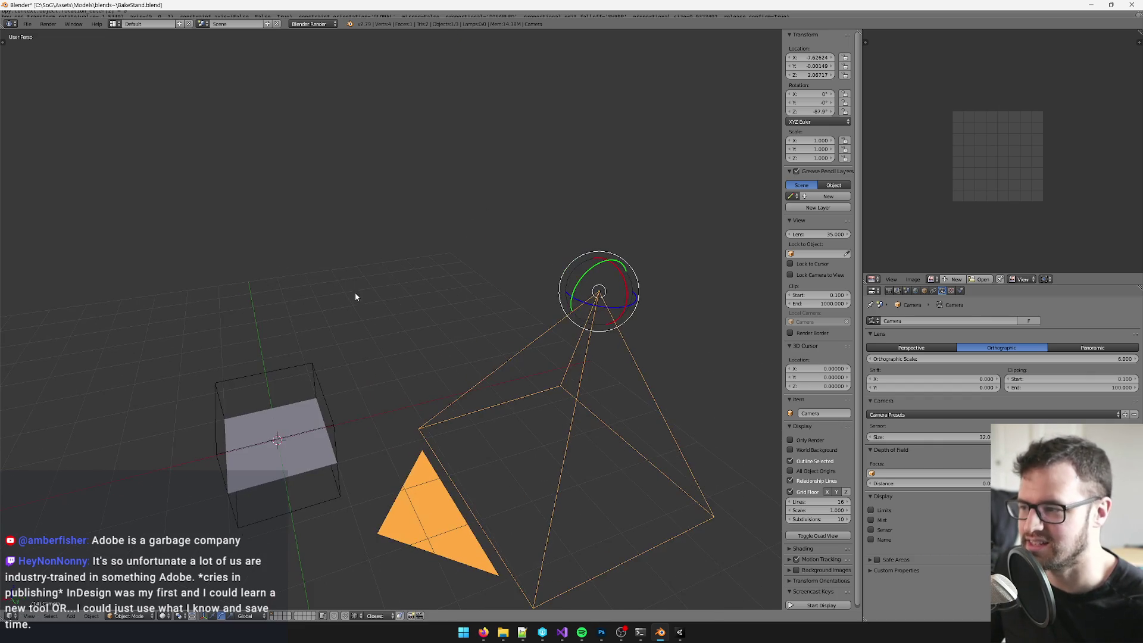
pyautogui.moveTo(362, 331)
pyautogui.mouseDown()
pyautogui.moveTo(502, 256)
pyautogui.moveTo(498, 235)
pyautogui.moveTo(537, 202)
pyautogui.moveTo(371, 259)
pyautogui.moveTo(378, 268)
pyautogui.mouseUp()
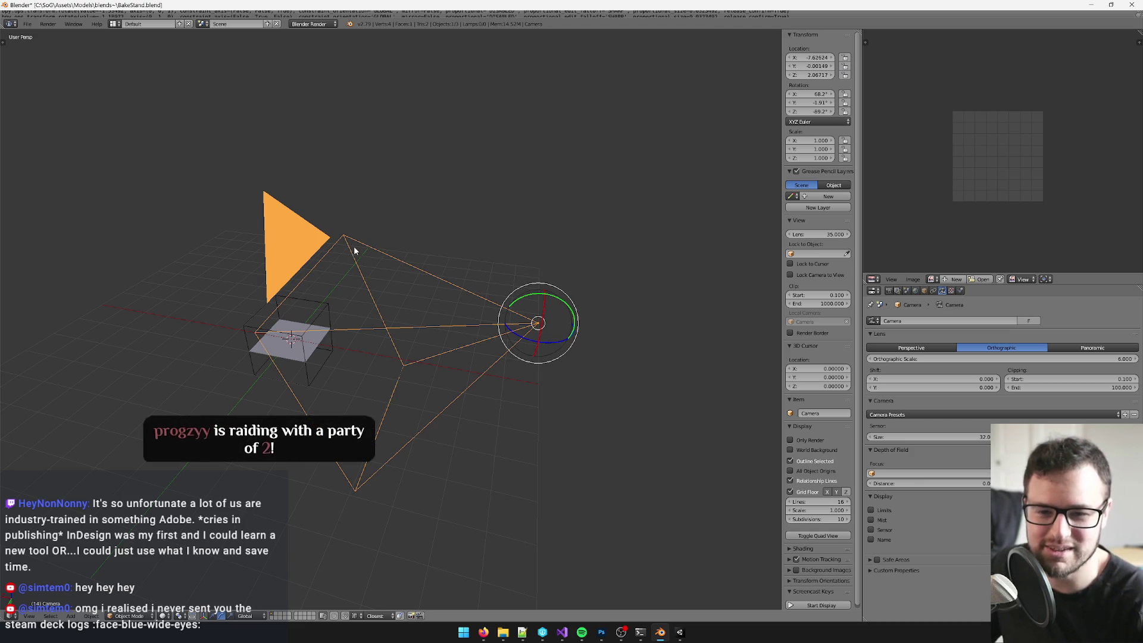
pyautogui.moveTo(355, 248); pyautogui.dragTo(370, 256)
# Step: Dismiss the Firefox window previews with Escape so Blender's camera scene is in front again
pyautogui.moveTo(482, 631)
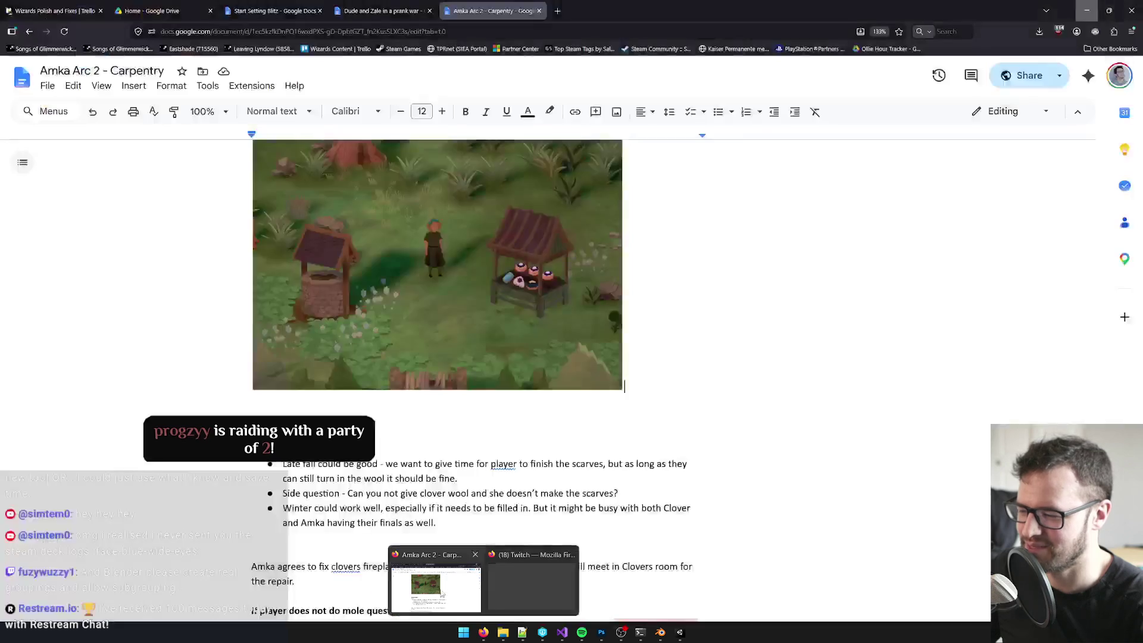
pyautogui.press('Escape')
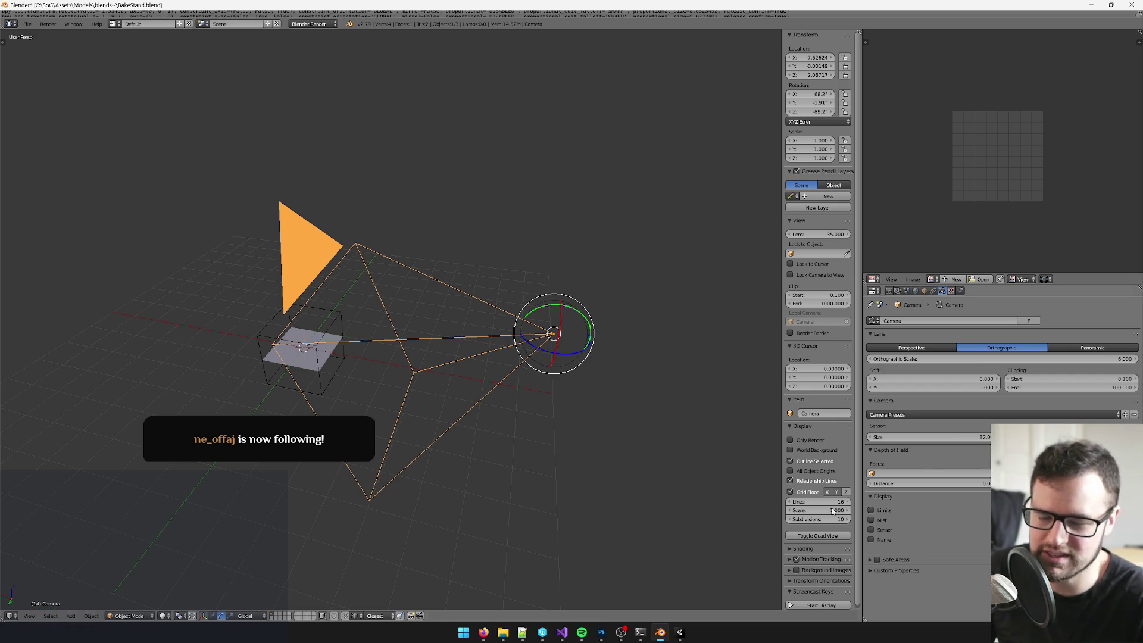
pyautogui.moveTo(483, 632)
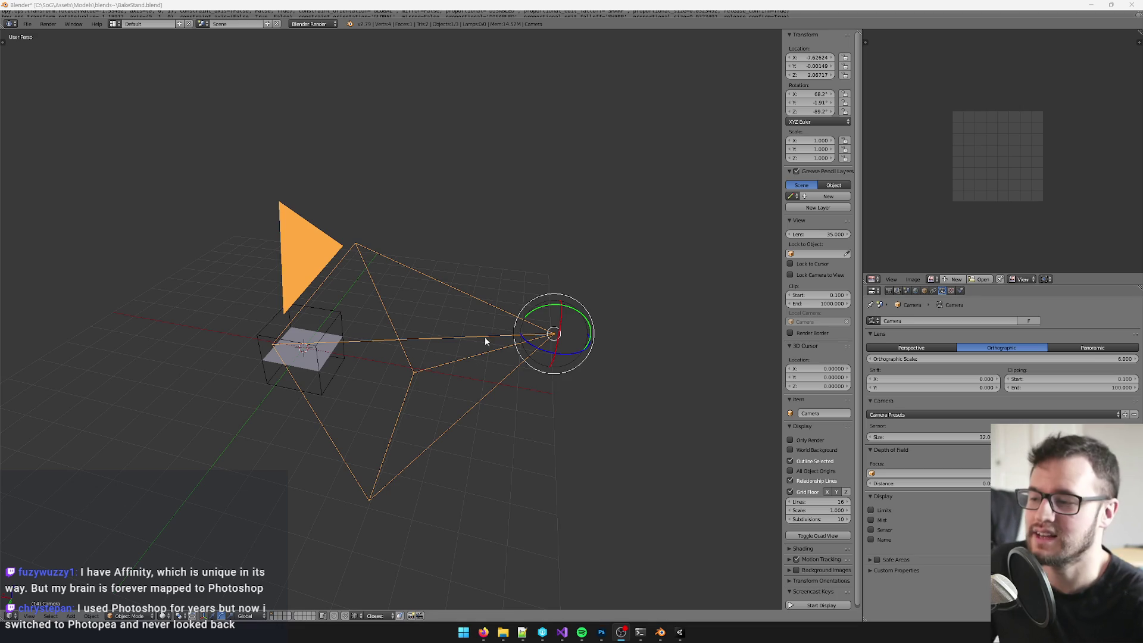
# Step: Check the current camera view, then orbit out to see the camera frustum
pyautogui.scroll(-3, 486, 340)
pyautogui.moveTo(560, 215)
pyautogui.mouseDown()
pyautogui.moveTo(530, 186)
pyautogui.moveTo(501, 215)
pyautogui.moveTo(518, 280)
pyautogui.moveTo(503, 256)
pyautogui.mouseUp()
pyautogui.press('KP_0')
pyautogui.moveTo(423, 324)
pyautogui.mouseDown()
pyautogui.moveTo(525, 320)
pyautogui.moveTo(674, 254)
pyautogui.mouseUp()
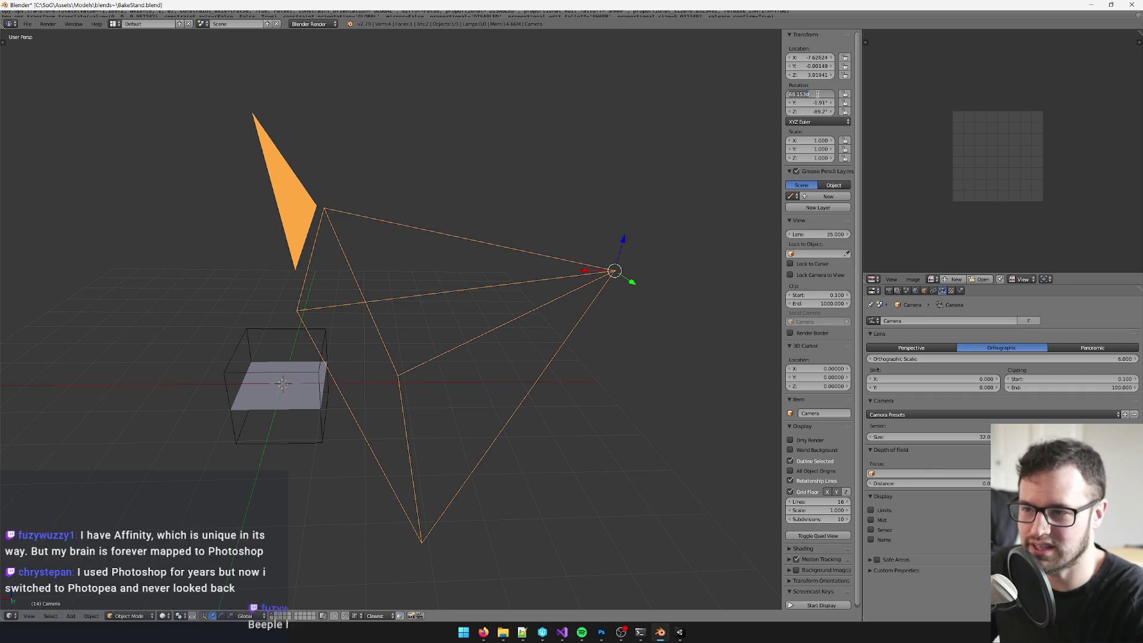
# Step: Set the camera's rotation fields to 60°, 0 and 0
pyautogui.press('Tab')
pyautogui.write('0')
pyautogui.press('Tab')
pyautogui.write('0')
pyautogui.press('Return')
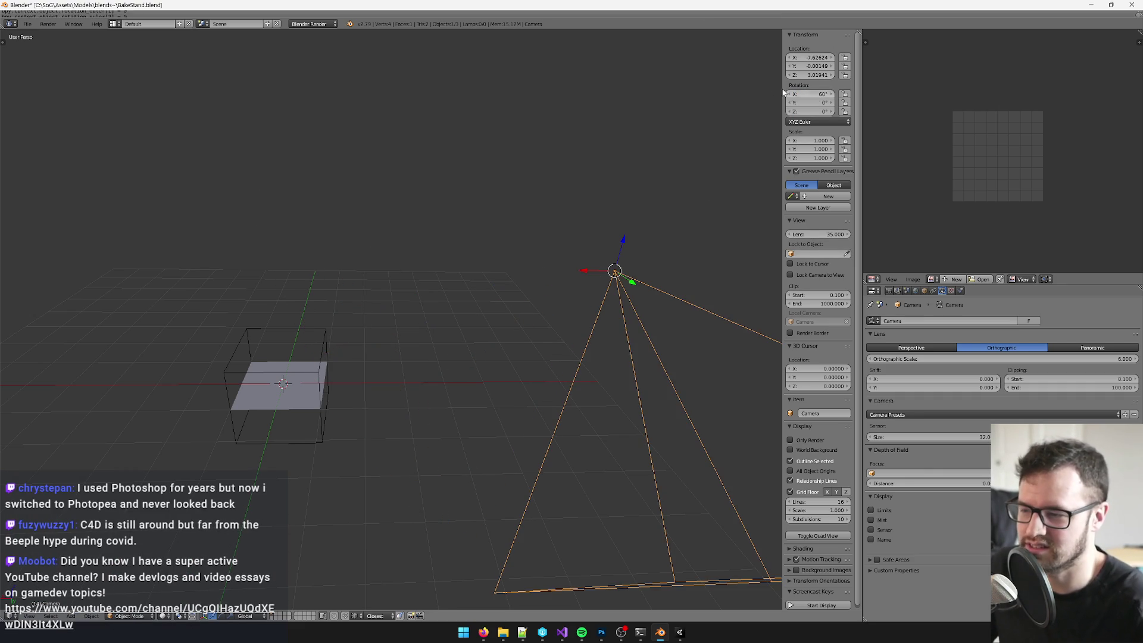
# Step: Raise the camera higher above the plane, frame it in camera view, and select the plane
pyautogui.moveTo(612, 181)
pyautogui.mouseDown()
pyautogui.moveTo(526, 222)
pyautogui.moveTo(345, 383)
pyautogui.moveTo(358, 353)
pyautogui.moveTo(499, 329)
pyautogui.moveTo(462, 324)
pyautogui.moveTo(546, 351)
pyautogui.moveTo(476, 340)
pyautogui.mouseUp()
pyautogui.moveTo(368, 247)
pyautogui.mouseDown()
pyautogui.moveTo(383, 238)
pyautogui.moveTo(378, 194)
pyautogui.mouseUp()
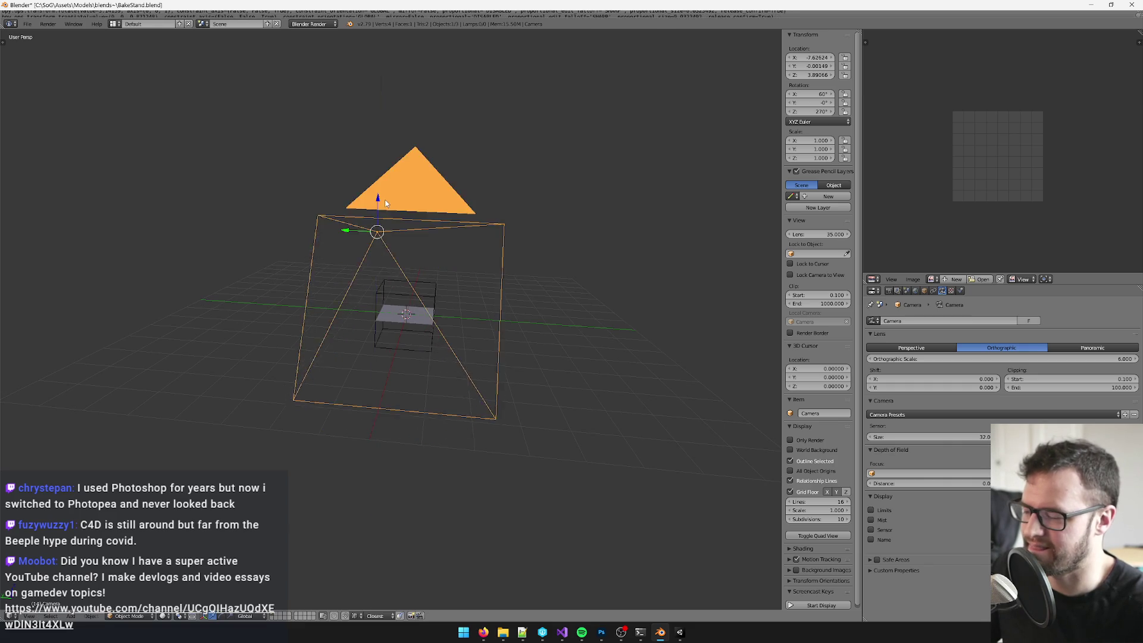
pyautogui.press('KP_0')
pyautogui.moveTo(456, 220)
pyautogui.mouseDown()
pyautogui.moveTo(464, 266)
pyautogui.moveTo(575, 264)
pyautogui.moveTo(659, 205)
pyautogui.moveTo(678, 161)
pyautogui.moveTo(668, 112)
pyautogui.mouseUp()
pyautogui.press('KP_0')
pyautogui.rightClick(455, 399)
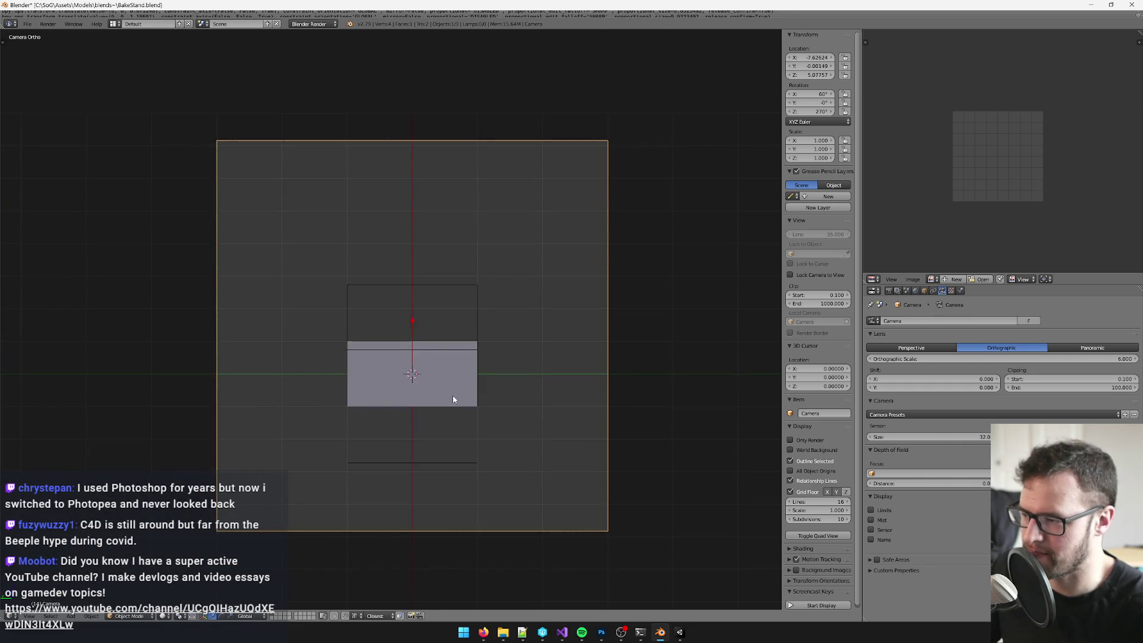
pyautogui.press('Tab')
pyautogui.click(872, 279)
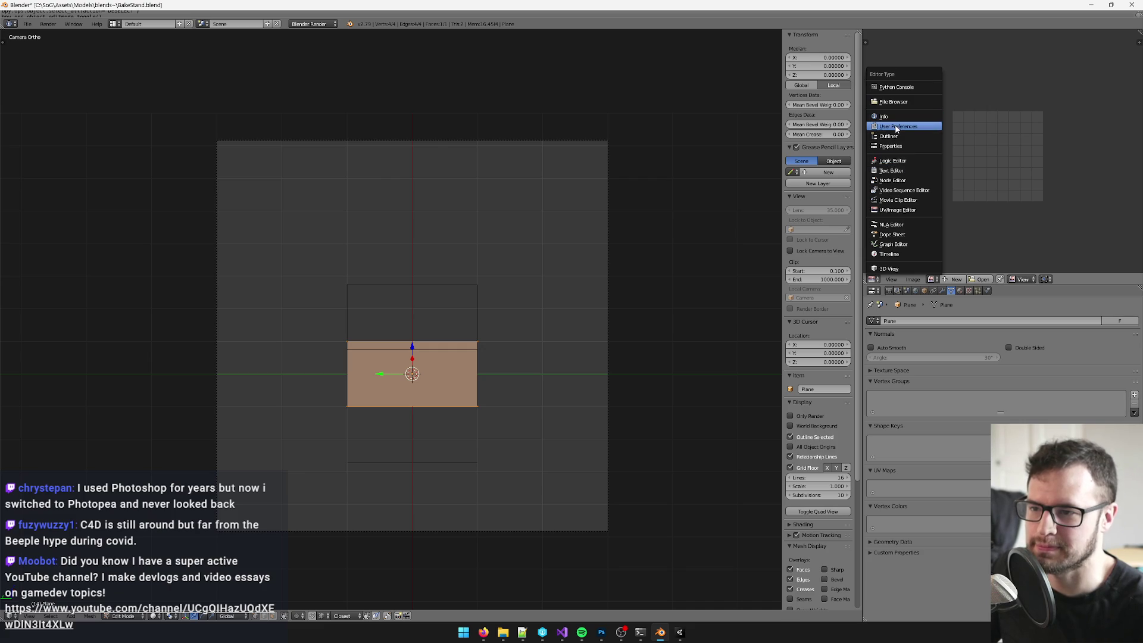
pyautogui.scroll(4, 585, 256)
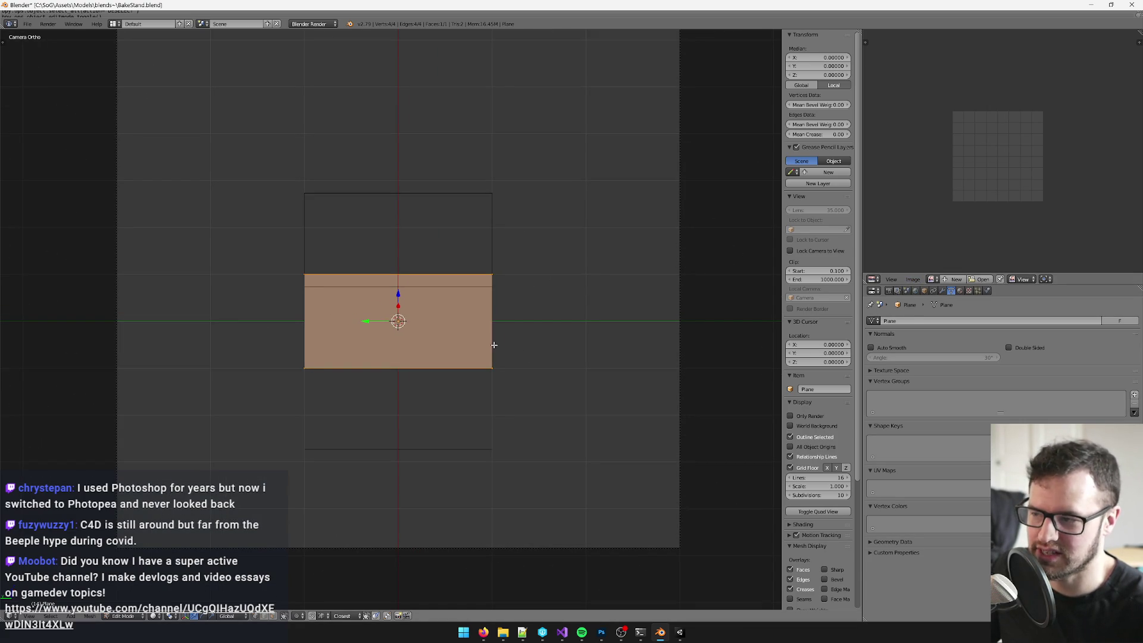
pyautogui.press('Tab')
pyautogui.click(680, 632)
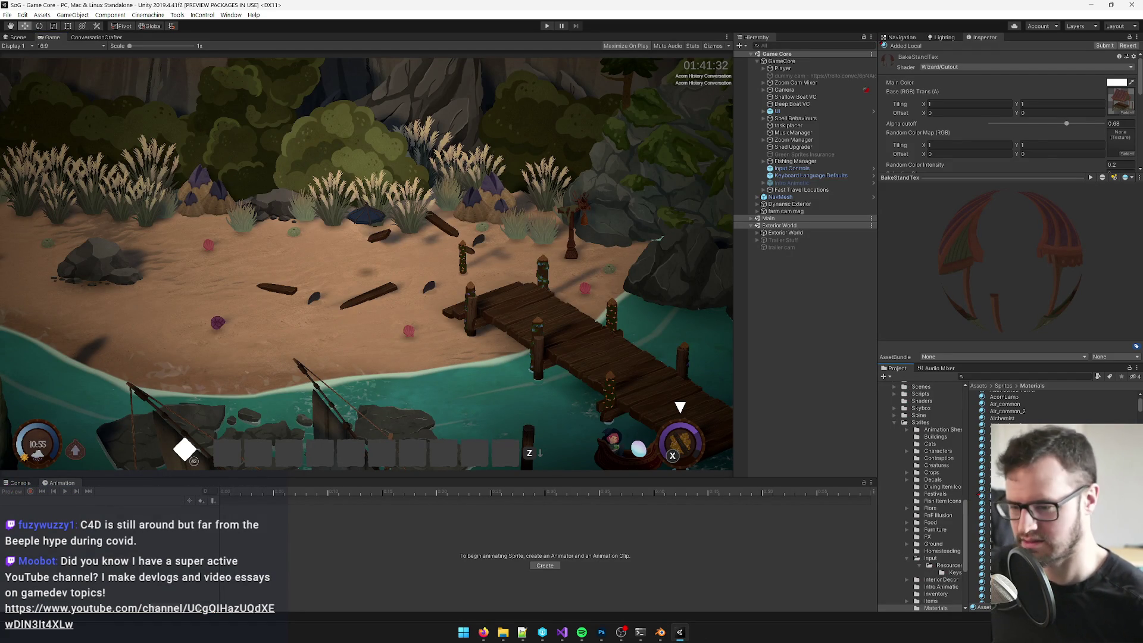
pyautogui.hotkey('alt', 'Tab')
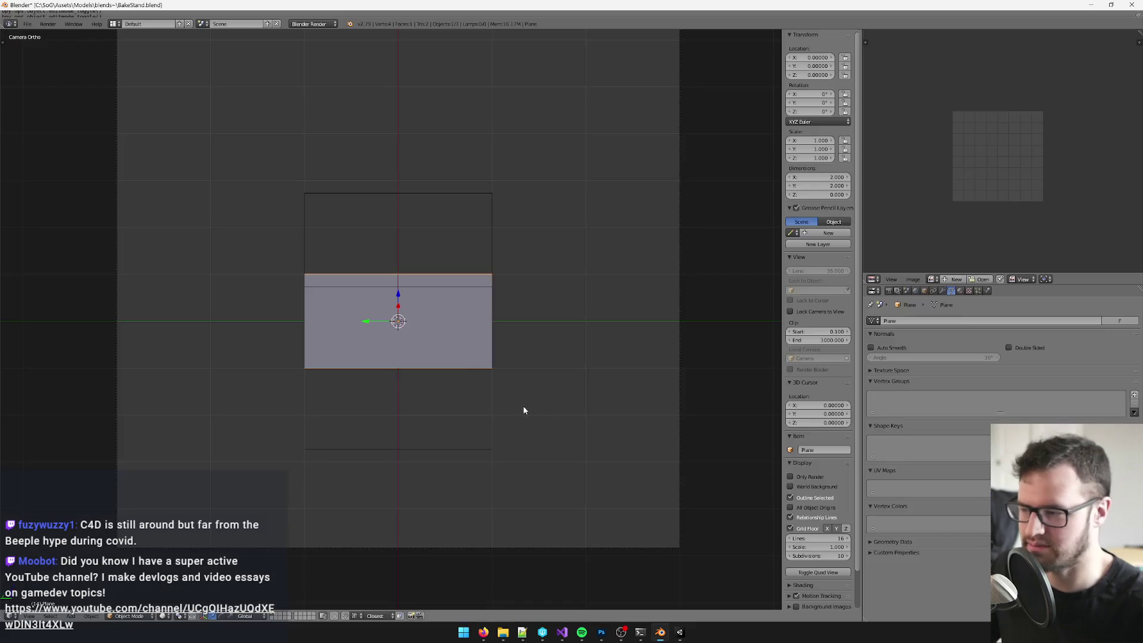
# Step: Give the plane a new material named BakeStandTex
pyautogui.click(963, 291)
pyautogui.click(927, 368)
pyautogui.doubleClick(927, 367)
pyautogui.write('BakeStandTex')
pyautogui.press('Return')
# Step: Enter Edit Mode on the plane and bring up the Open Image file browser
pyautogui.press('Tab')
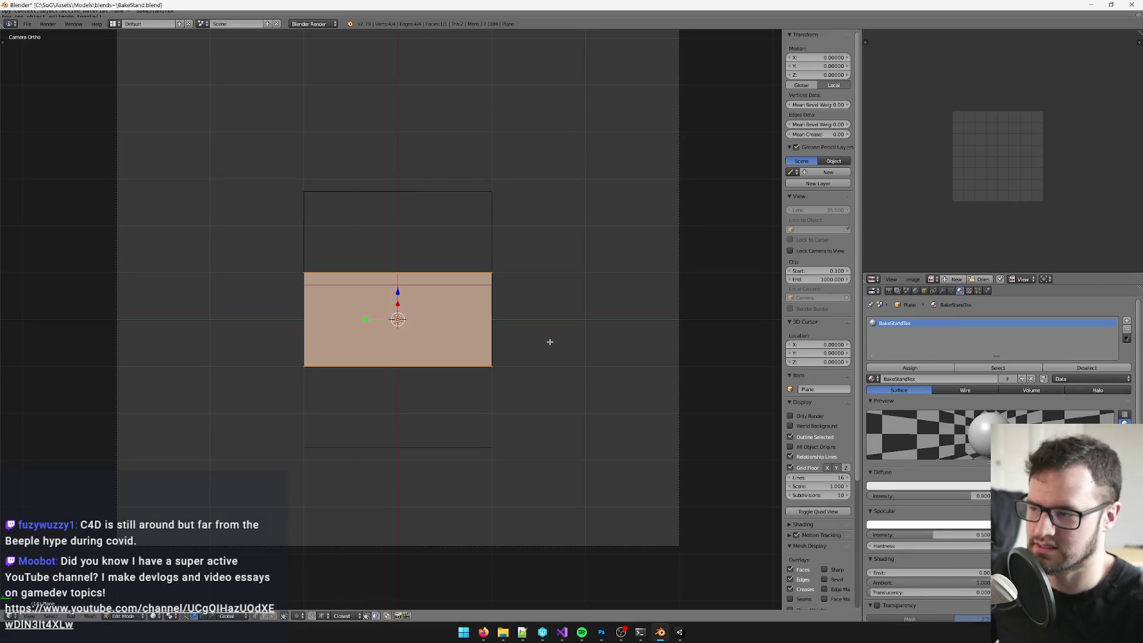
pyautogui.click(913, 279)
pyautogui.click(929, 262)
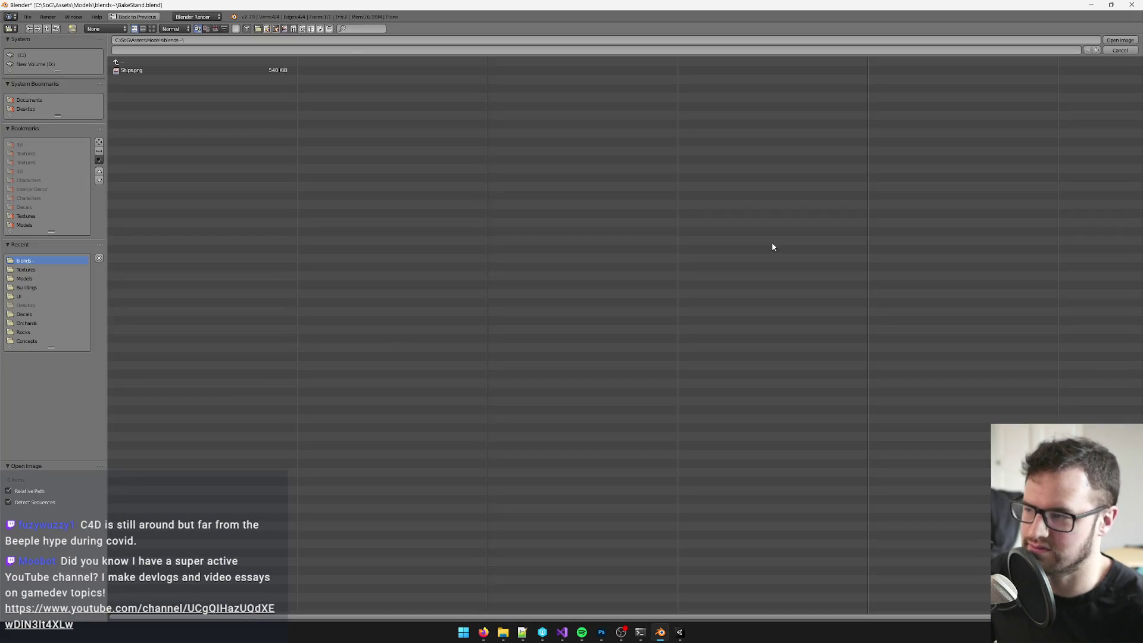
pyautogui.click(351, 24)
pyautogui.write('bakes')
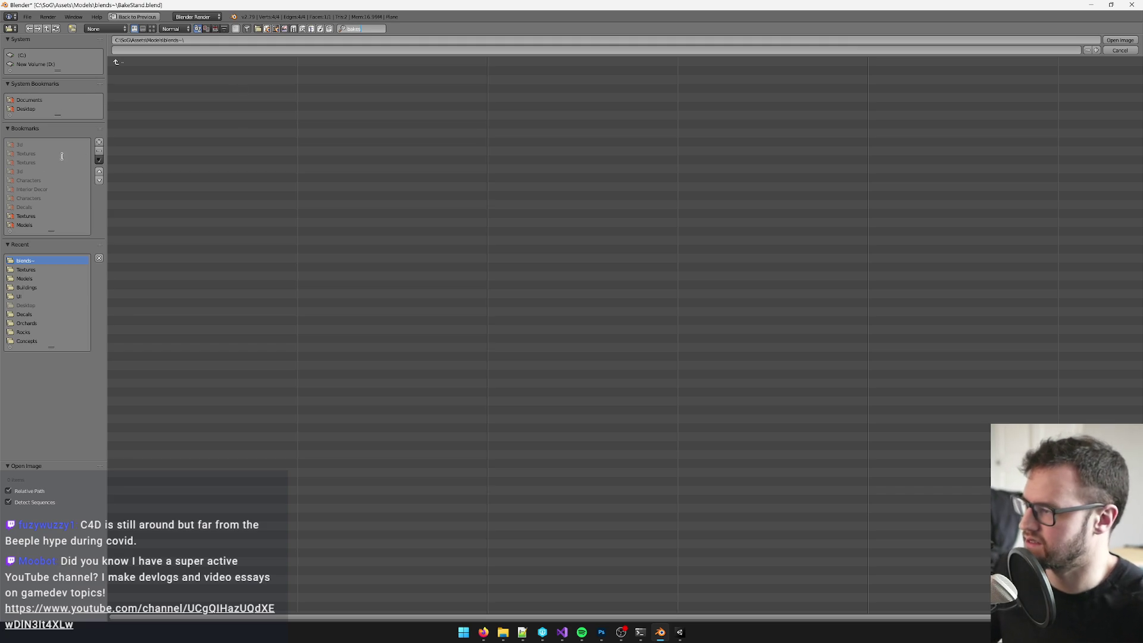
pyautogui.press('Escape')
# Step: Load BakeStandTex.psd from the Textures folder into the image editor
pyautogui.click(26, 215)
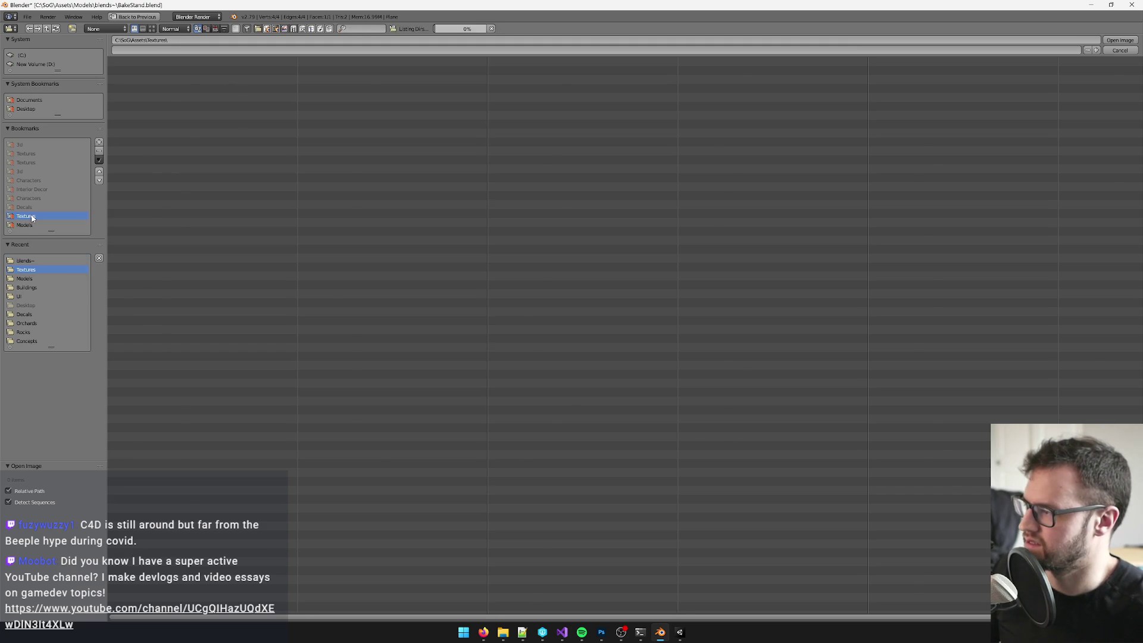
pyautogui.click(363, 29)
pyautogui.write('bake')
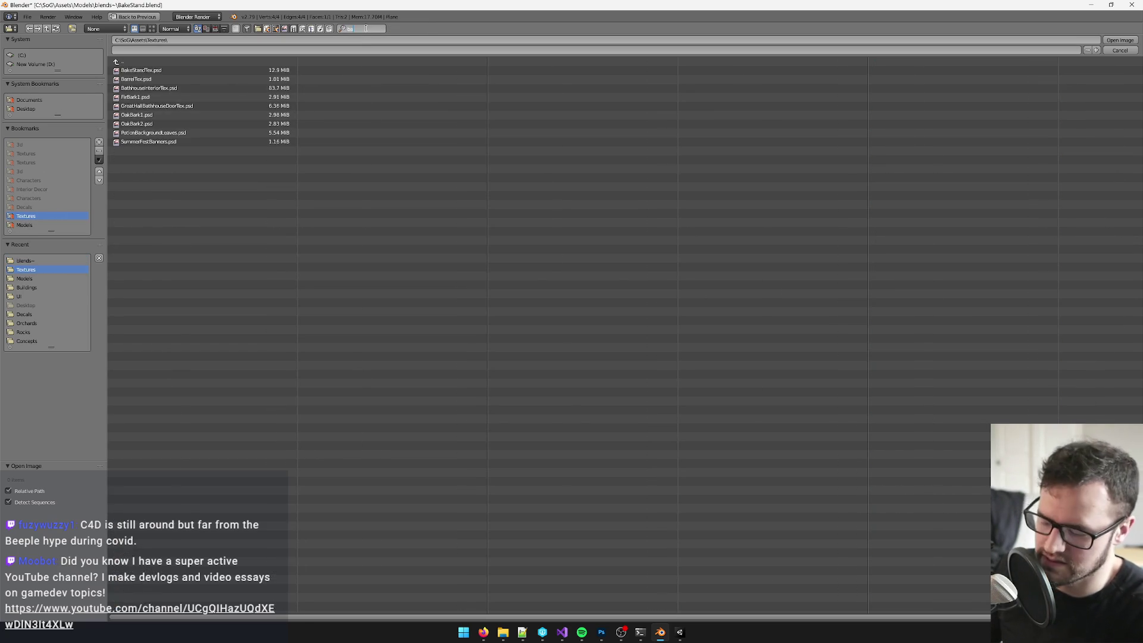
pyautogui.press('BackSpace')
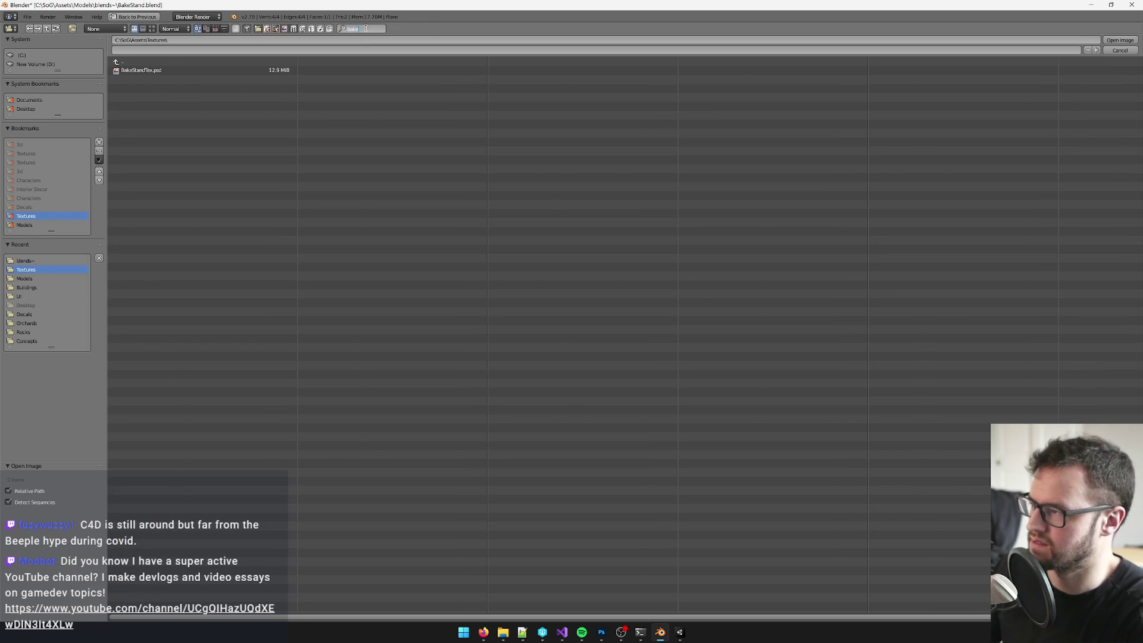
pyautogui.doubleClick(155, 70)
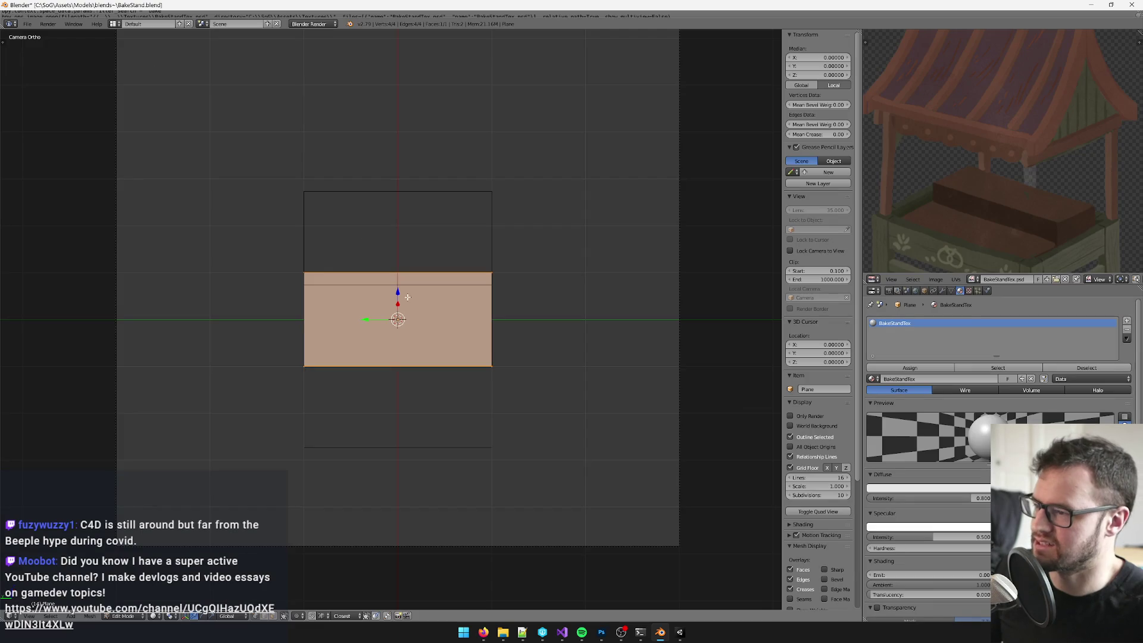
pyautogui.scroll(-5, 434, 262)
pyautogui.scroll(4, 468, 276)
pyautogui.scroll(-1, 469, 260)
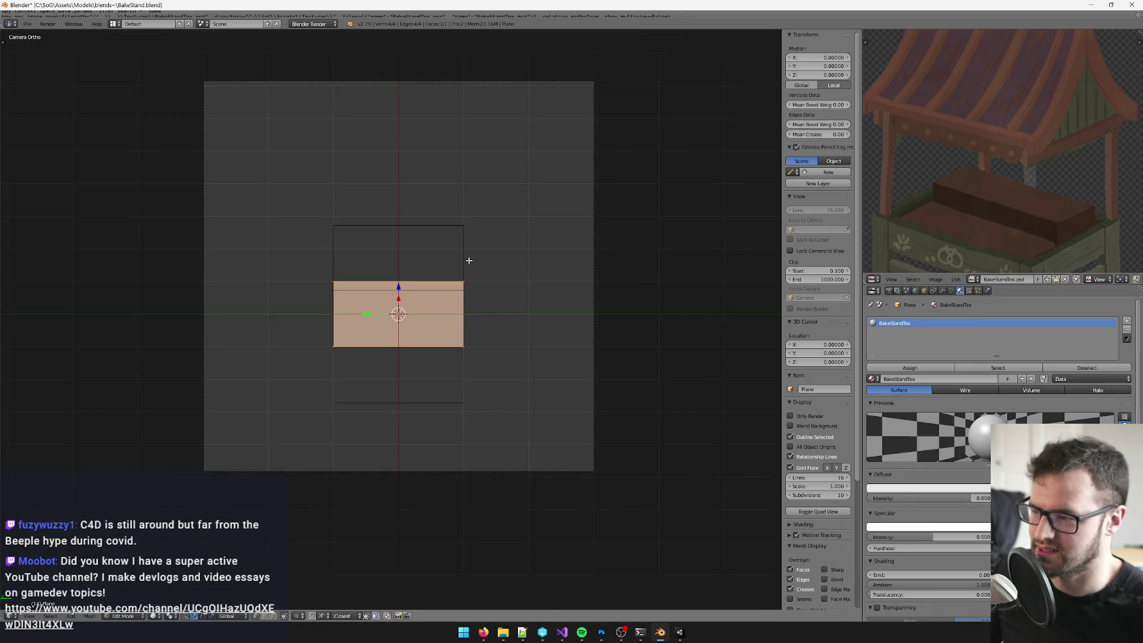
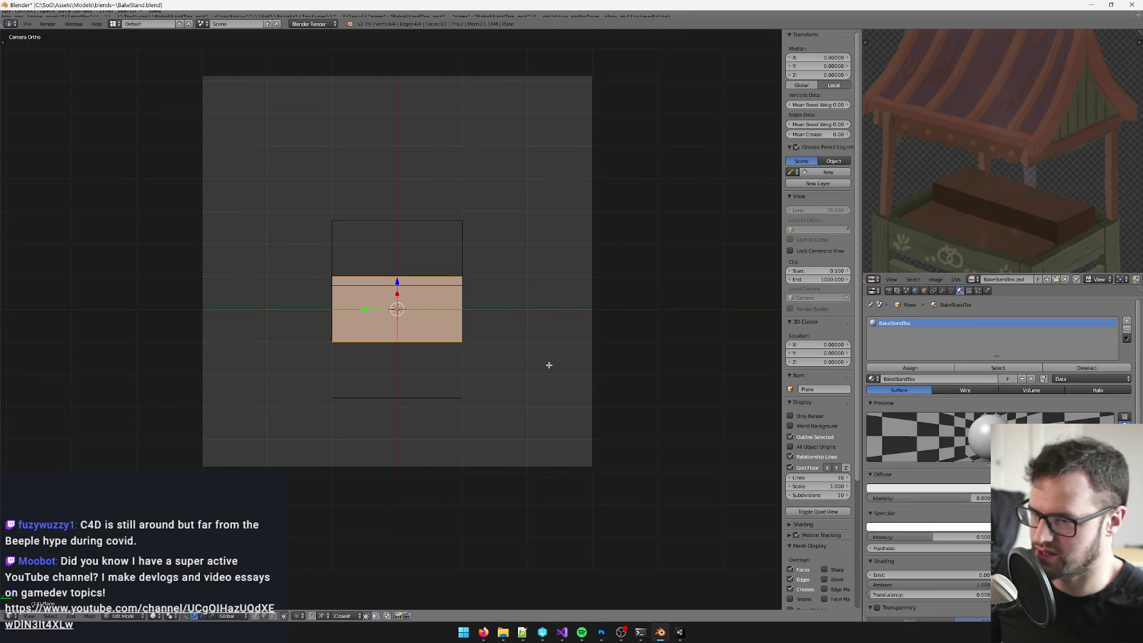
# Step: Extrude the plane's bottom and right edges straight up along Z into two walls
pyautogui.scroll(-1, 548, 365)
pyautogui.scroll(-1, 524, 316)
pyautogui.rightClick(398, 337)
pyautogui.keyDown('shift'); pyautogui.rightClick(438, 310); pyautogui.keyUp('shift')
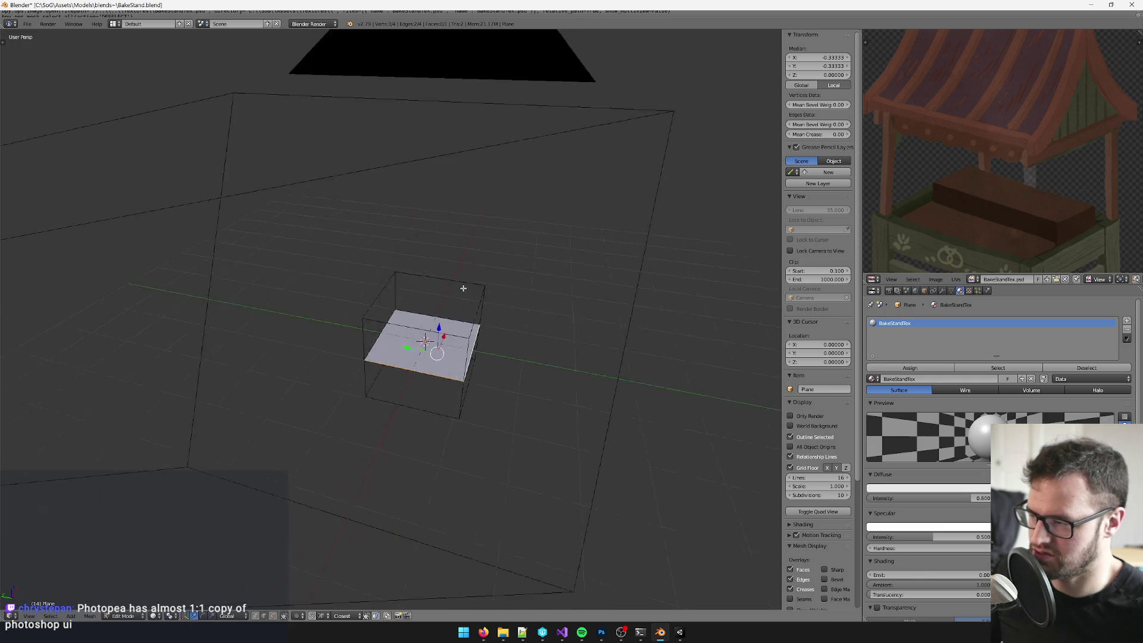
pyautogui.moveTo(467, 278); pyautogui.dragTo(462, 287)
pyautogui.press('e')
pyautogui.rightClick(500, 339)
pyautogui.press('g')
pyautogui.press('z')
pyautogui.click(412, 245)
# Step: Delete the top face and apply Shade Smooth to all the geometry
pyautogui.moveTo(412, 244); pyautogui.dragTo(502, 332)
pyautogui.press('a')
pyautogui.rightClick(502, 332)
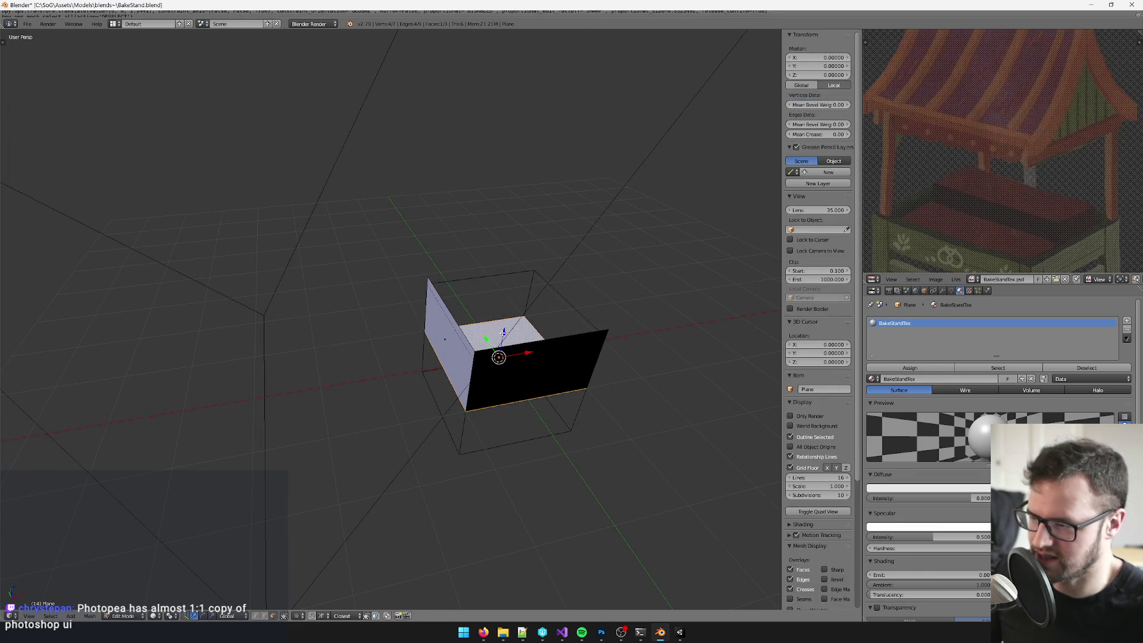
pyautogui.press('x')
pyautogui.click(502, 332)
pyautogui.press('a')
pyautogui.press('space')
pyautogui.write('smooth')
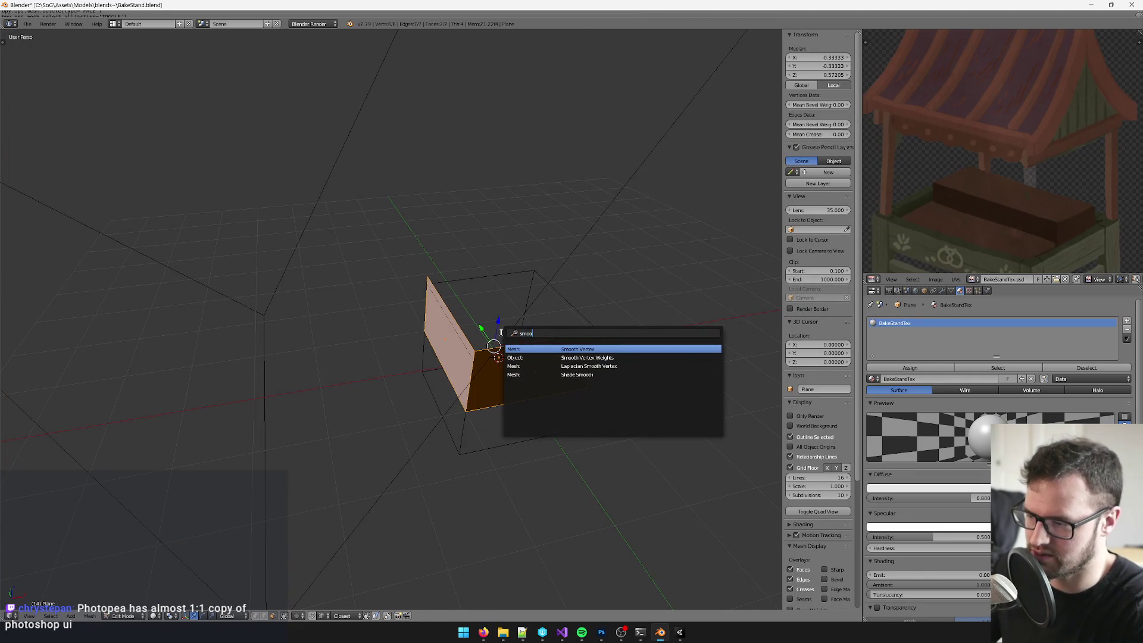
pyautogui.press('Down')
pyautogui.press('Down')
pyautogui.press('Down')
pyautogui.press('Return')
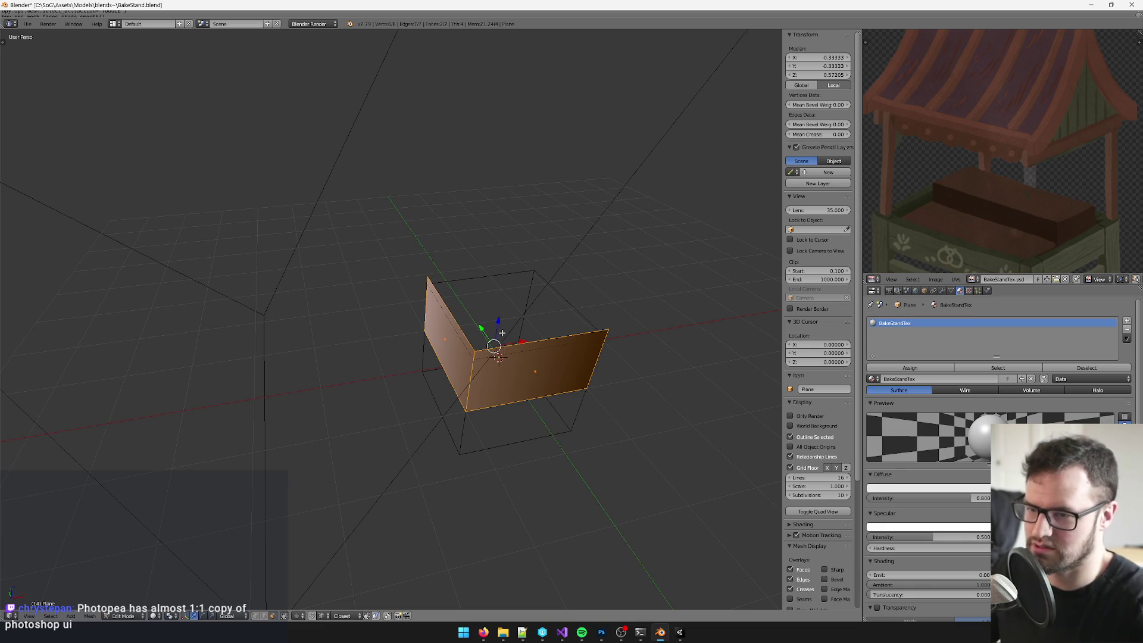
# Step: Extrude the wall's top edge upward along Z and merge it at center into a pointed gable
pyautogui.moveTo(496, 305)
pyautogui.mouseDown()
pyautogui.moveTo(429, 321)
pyautogui.moveTo(363, 439)
pyautogui.mouseUp()
pyautogui.moveTo(462, 369); pyautogui.dragTo(455, 363)
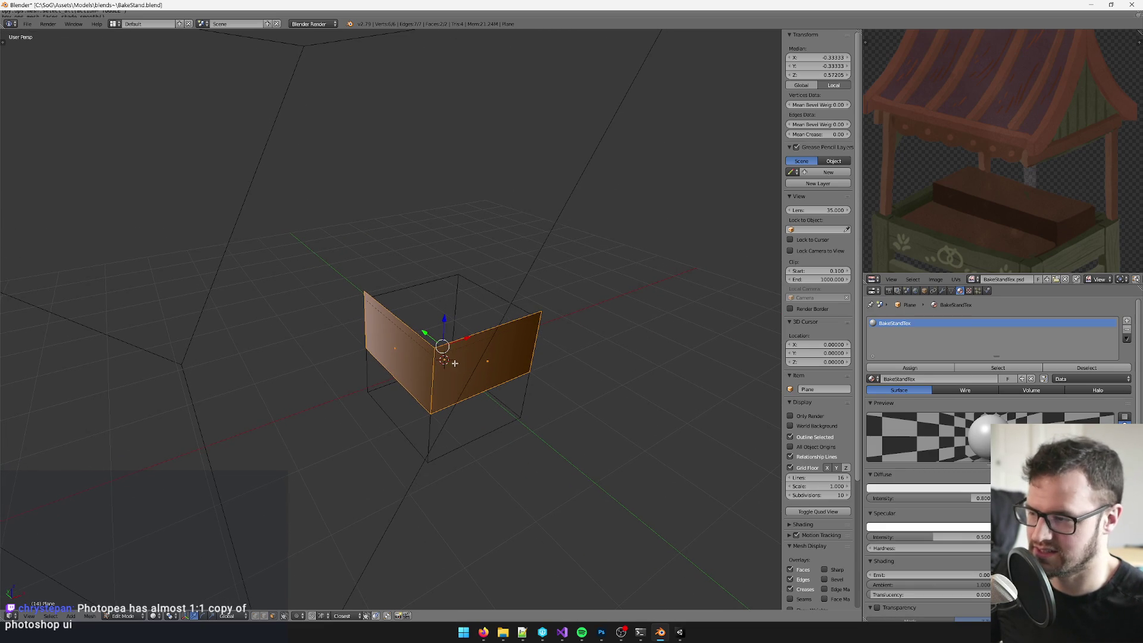
pyautogui.rightClick(401, 308)
pyautogui.rightClick(487, 319)
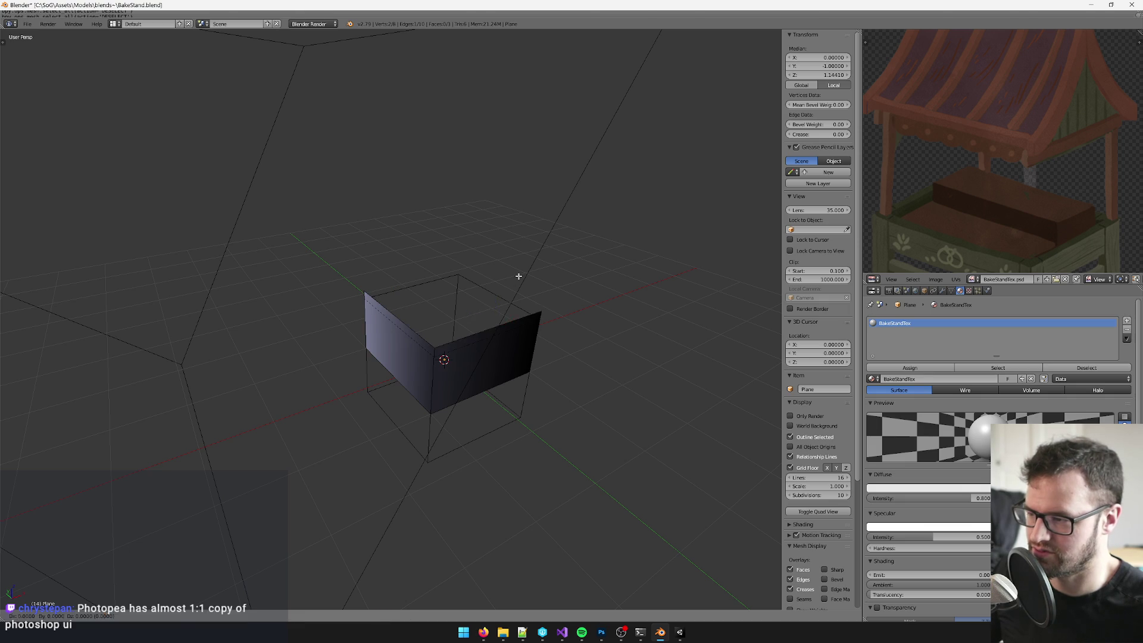
pyautogui.press('e')
pyautogui.press('z')
pyautogui.click(498, 213)
pyautogui.hotkey('alt', 'm')
pyautogui.click(497, 213)
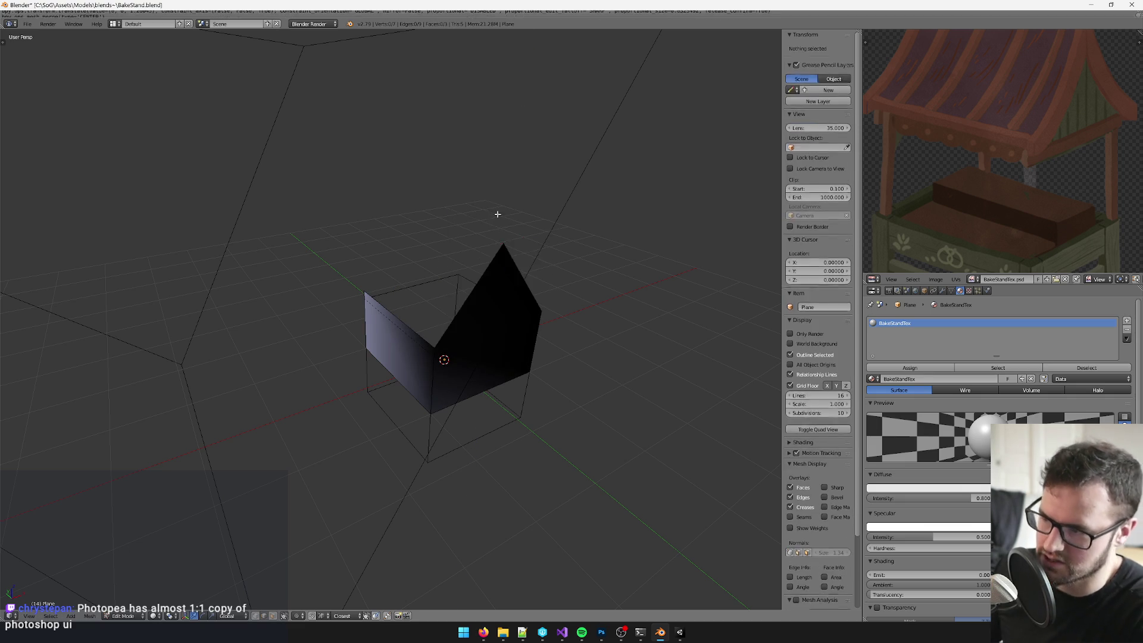
# Step: Extrude the gable's sloping edge outward along Y into a new face
pyautogui.rightClick(499, 266)
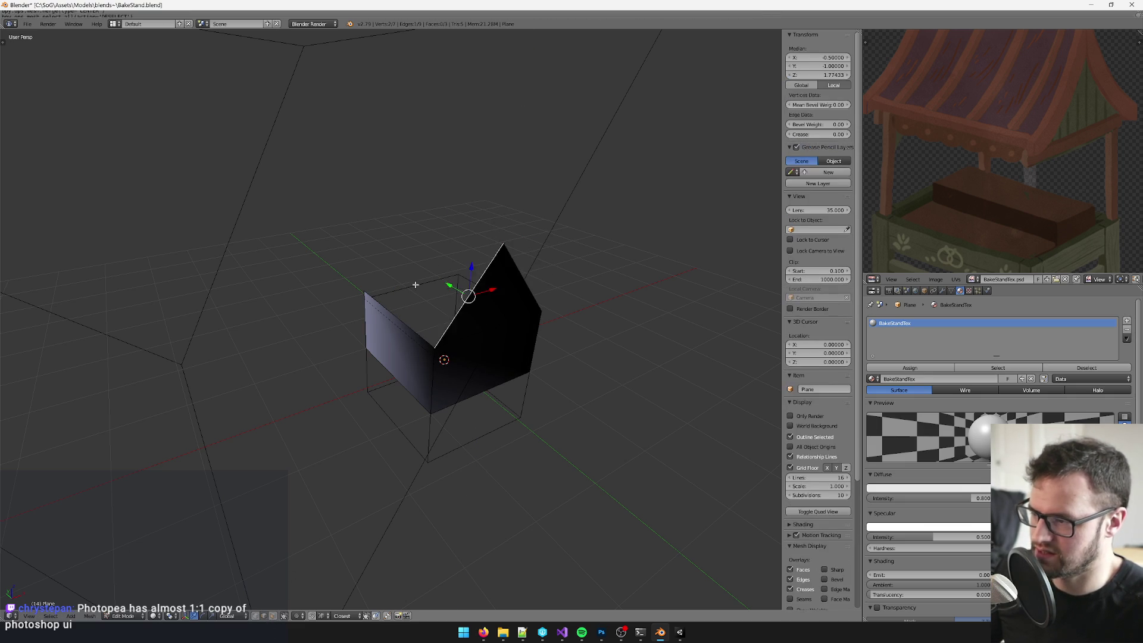
pyautogui.moveTo(501, 265); pyautogui.dragTo(558, 316)
pyautogui.press('e')
pyautogui.moveTo(477, 298)
pyautogui.mouseDown()
pyautogui.moveTo(468, 314)
pyautogui.moveTo(365, 338)
pyautogui.mouseUp()
# Step: Confirm the extruded face and run Remove Doubles on all the geometry to merge the duplicate vertex
pyautogui.click(364, 338)
pyautogui.press('a')
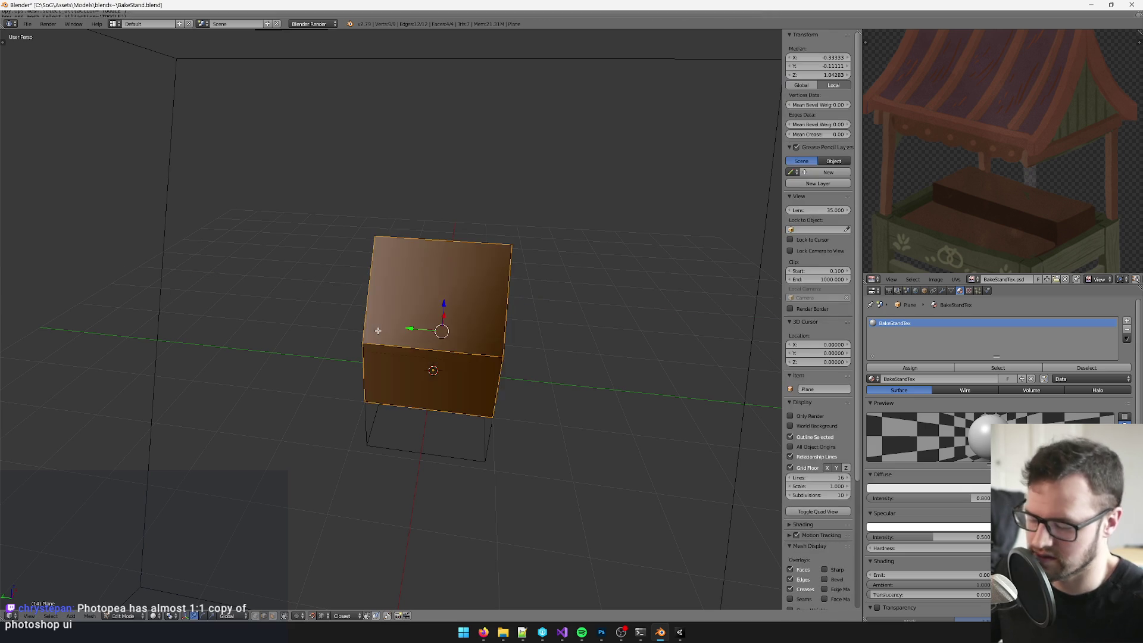
pyautogui.press('space')
pyautogui.write('do9')
pyautogui.press('BackSpace')
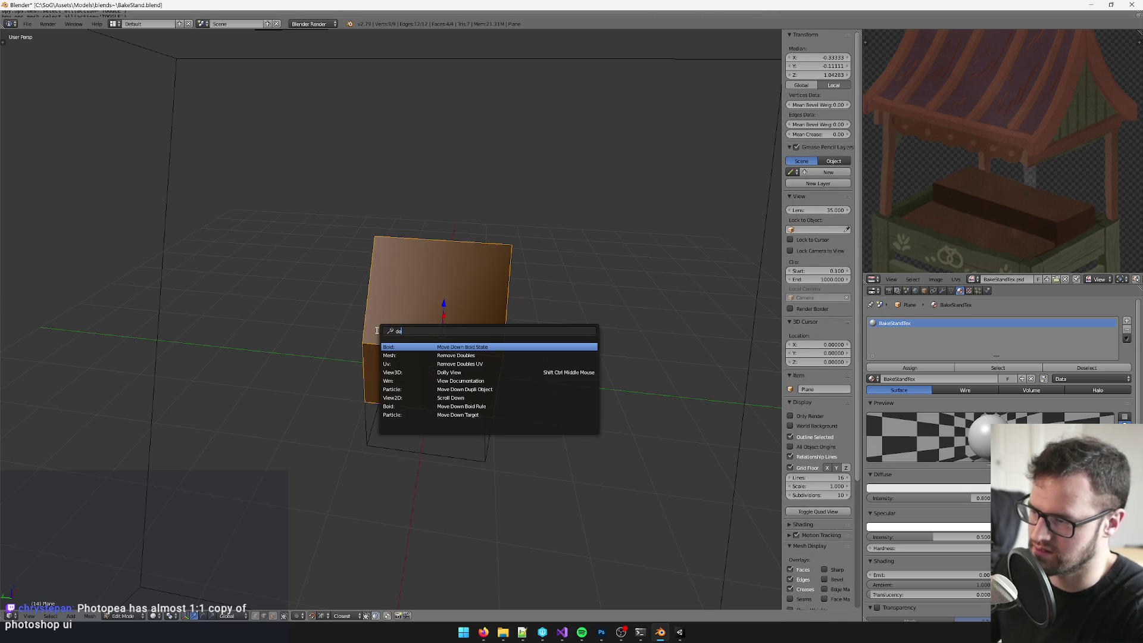
pyautogui.write('ubl')
pyautogui.press('Return')
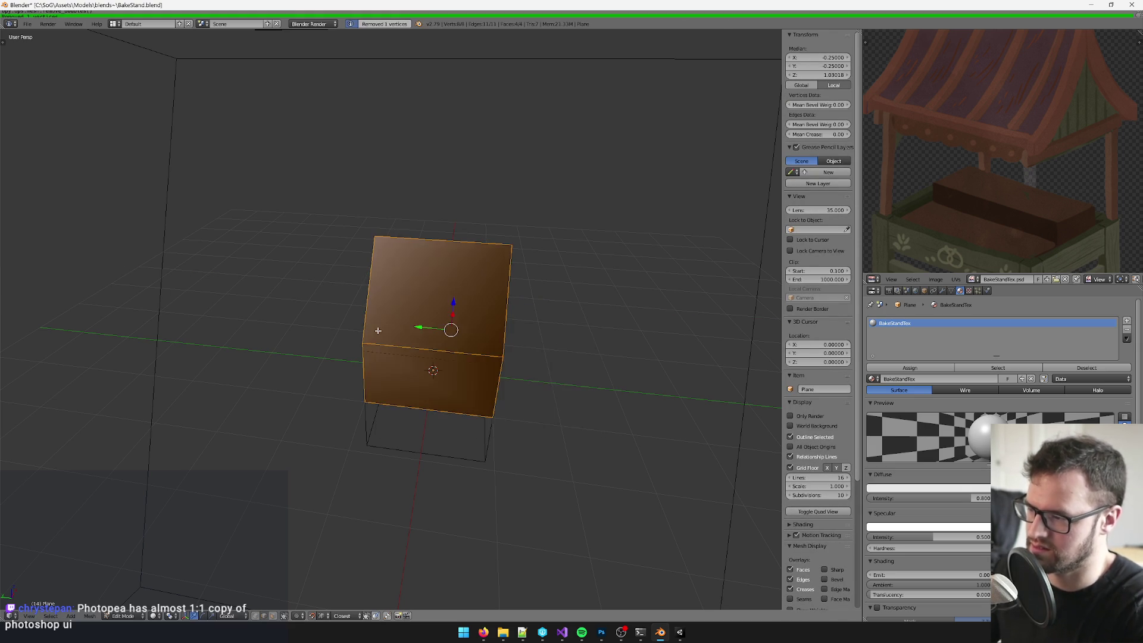
# Step: Scale the house mesh up by about 1.33 and rotate it around Z in Object Mode
pyautogui.press('a')
pyautogui.press('a')
pyautogui.press('KP_0')
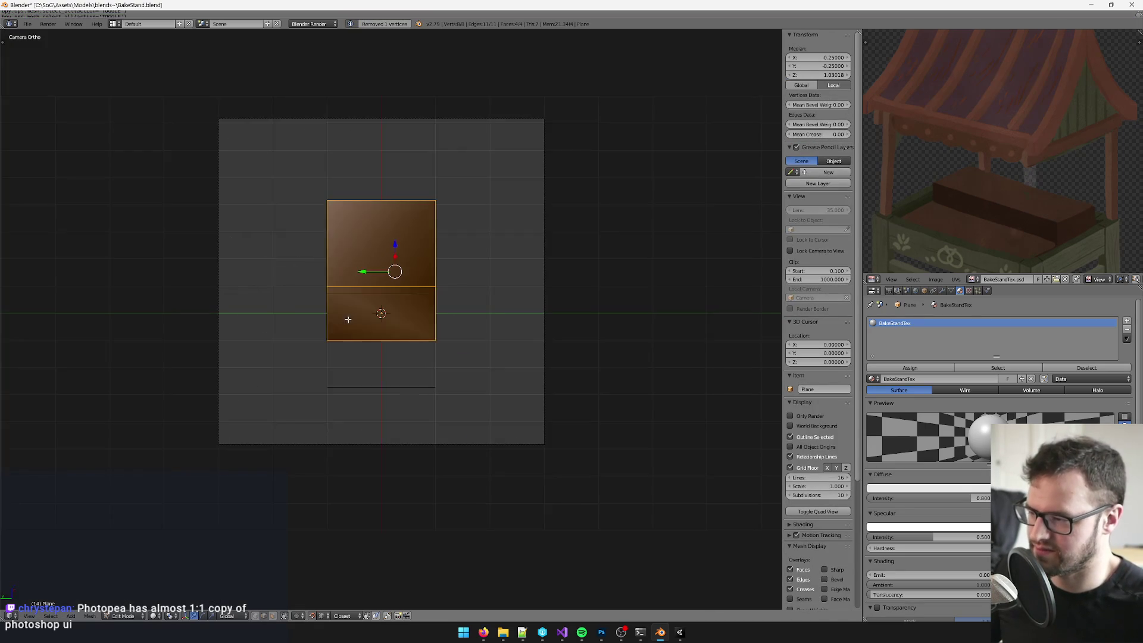
pyautogui.moveTo(434, 338); pyautogui.dragTo(391, 327)
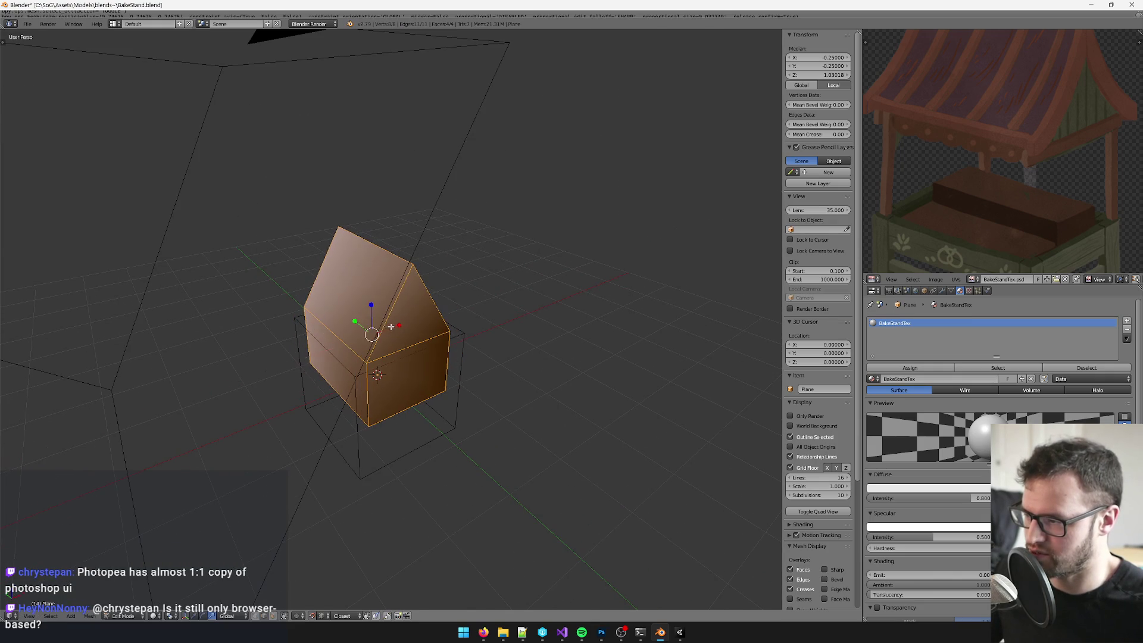
pyautogui.press('s')
pyautogui.click(387, 350)
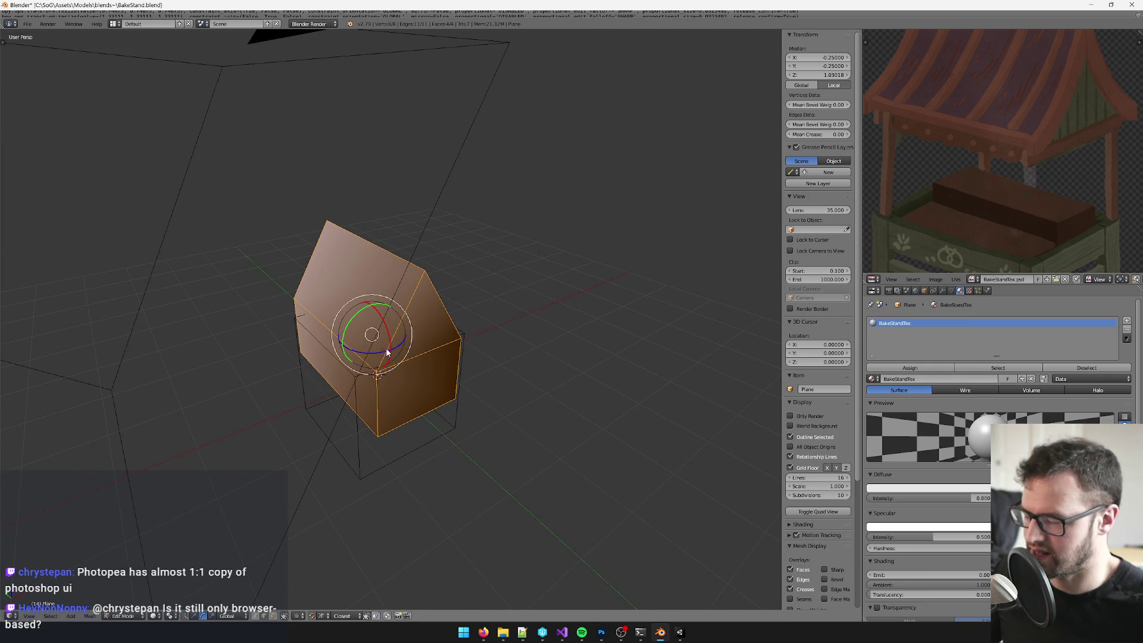
pyautogui.press('Tab')
pyautogui.moveTo(387, 398); pyautogui.dragTo(375, 395)
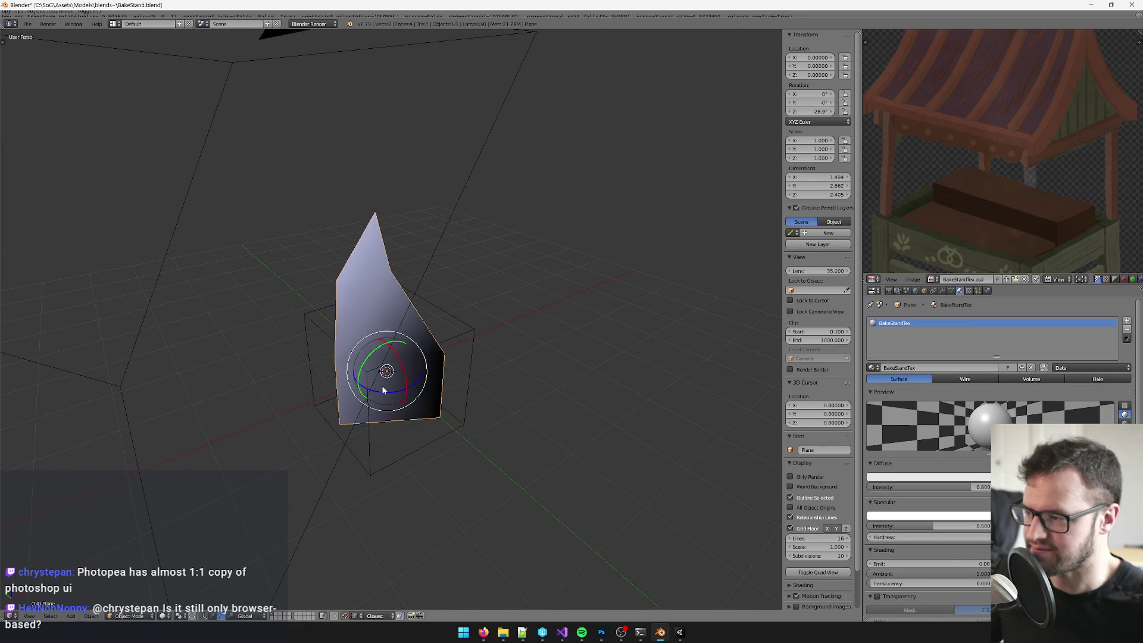
# Step: UV-unwrap the house with Project From View through the camera, then select the scene camera
pyautogui.press('Tab')
pyautogui.press('KP_0')
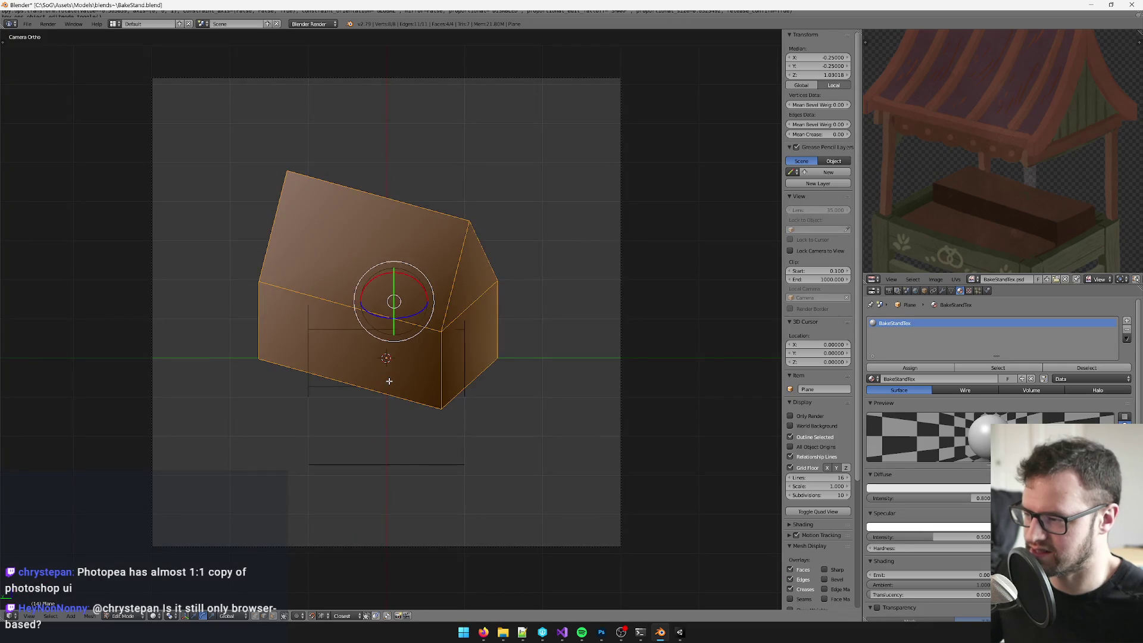
pyautogui.press('u')
pyautogui.click(389, 381)
pyautogui.scroll(-4, 927, 225)
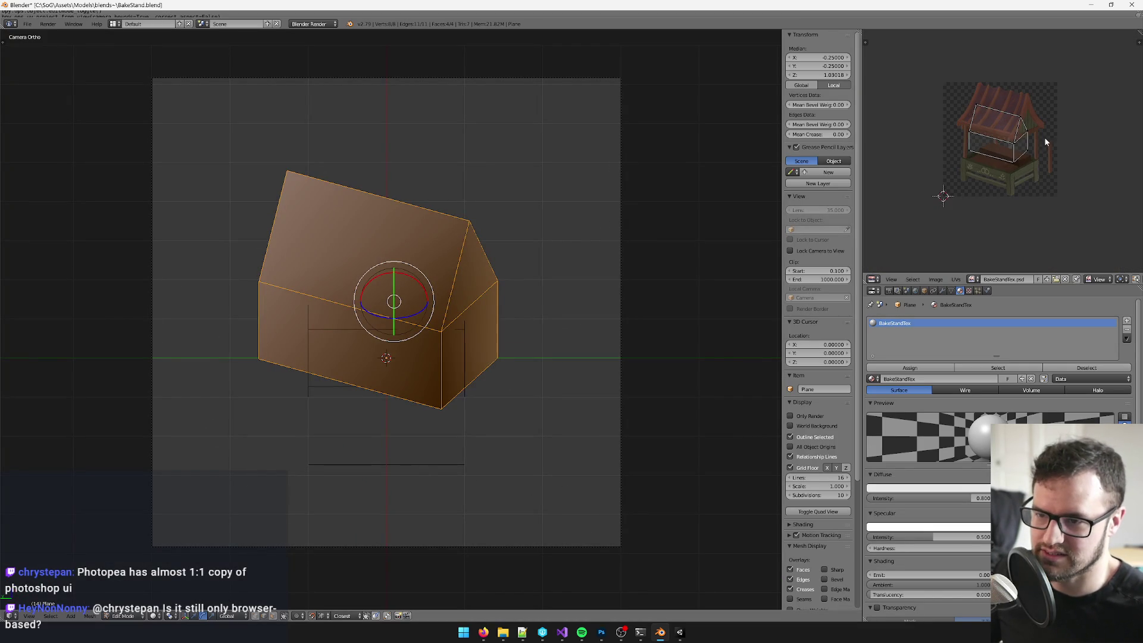
pyautogui.press('Tab')
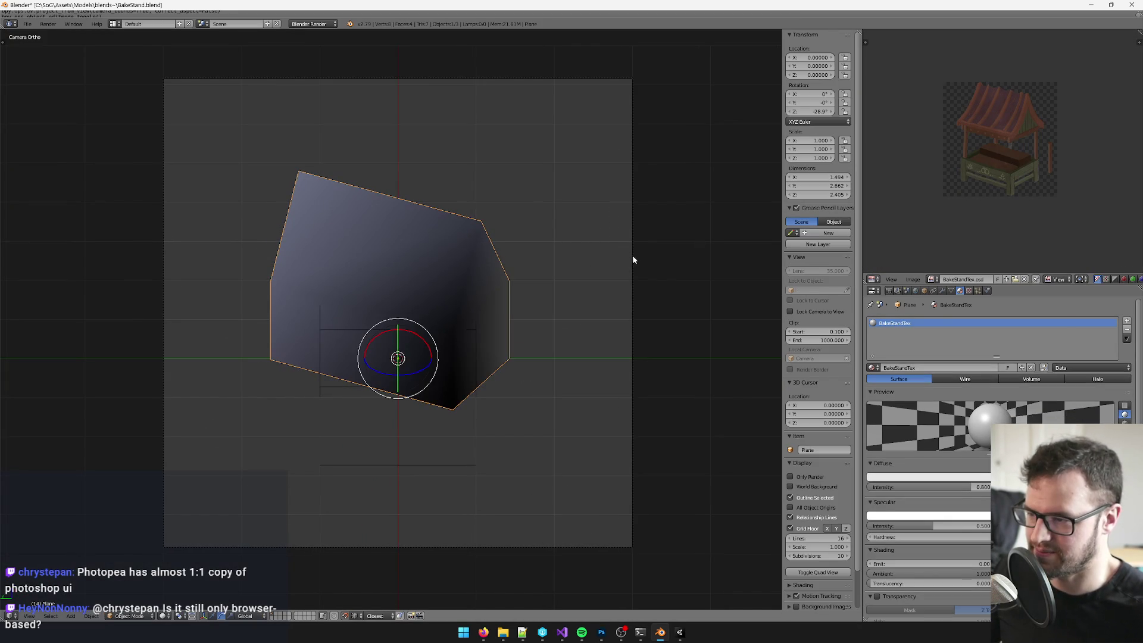
pyautogui.press('a')
pyautogui.rightClick(634, 260)
# Step: Switch viewport shading to Textured and set the camera's Orthographic Scale to 4
pyautogui.click(164, 616)
pyautogui.click(181, 585)
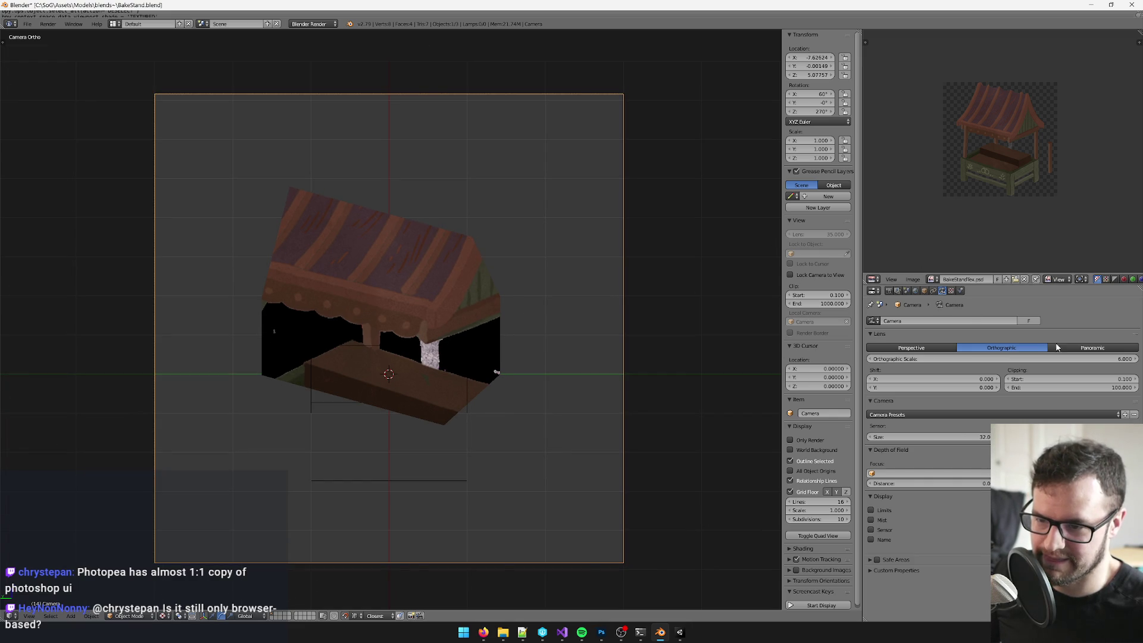
pyautogui.click(1067, 359)
pyautogui.write('4')
pyautogui.press('Return')
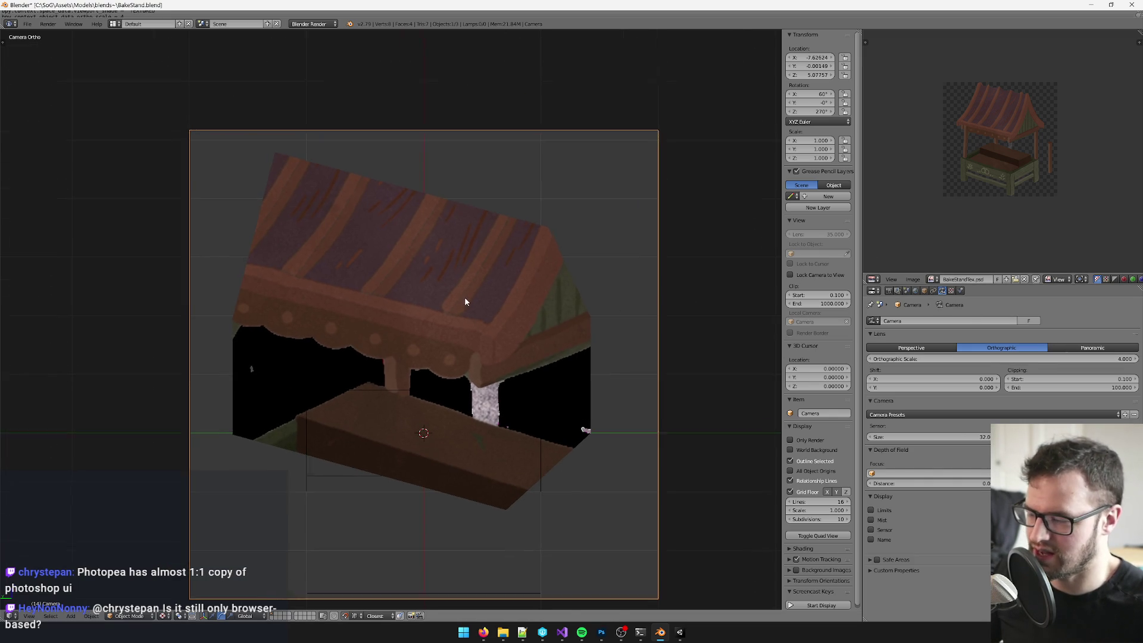
# Step: Raise the camera along Z and reduce its Orthographic Scale to 3.5, then select the house plane
pyautogui.scroll(-5, 532, 306)
pyautogui.press('KP_0')
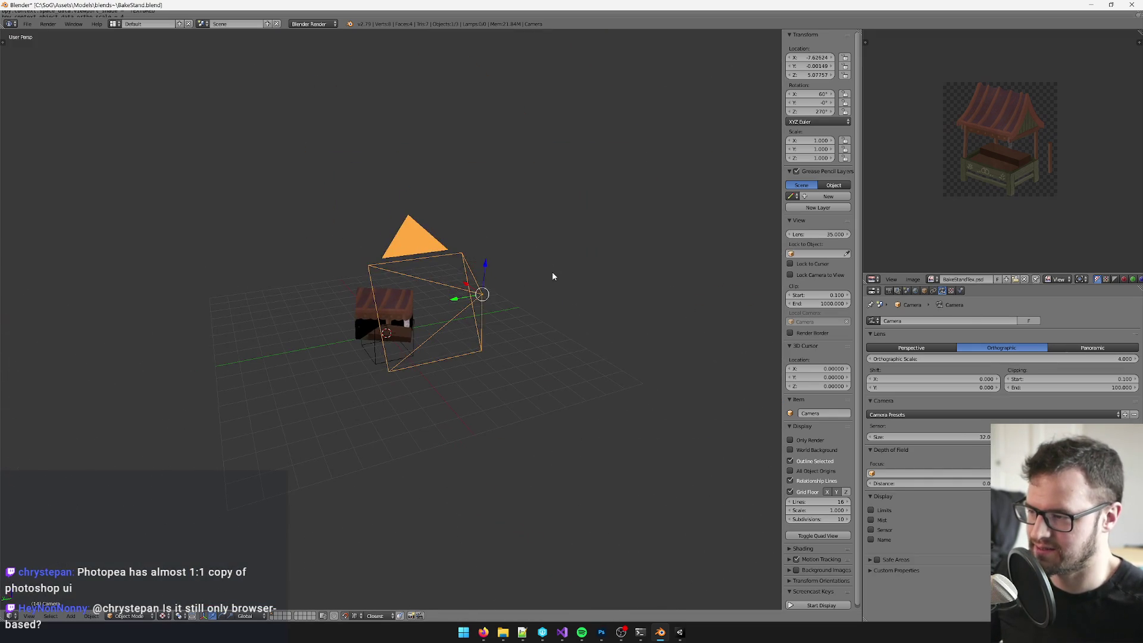
pyautogui.moveTo(488, 269); pyautogui.dragTo(486, 251)
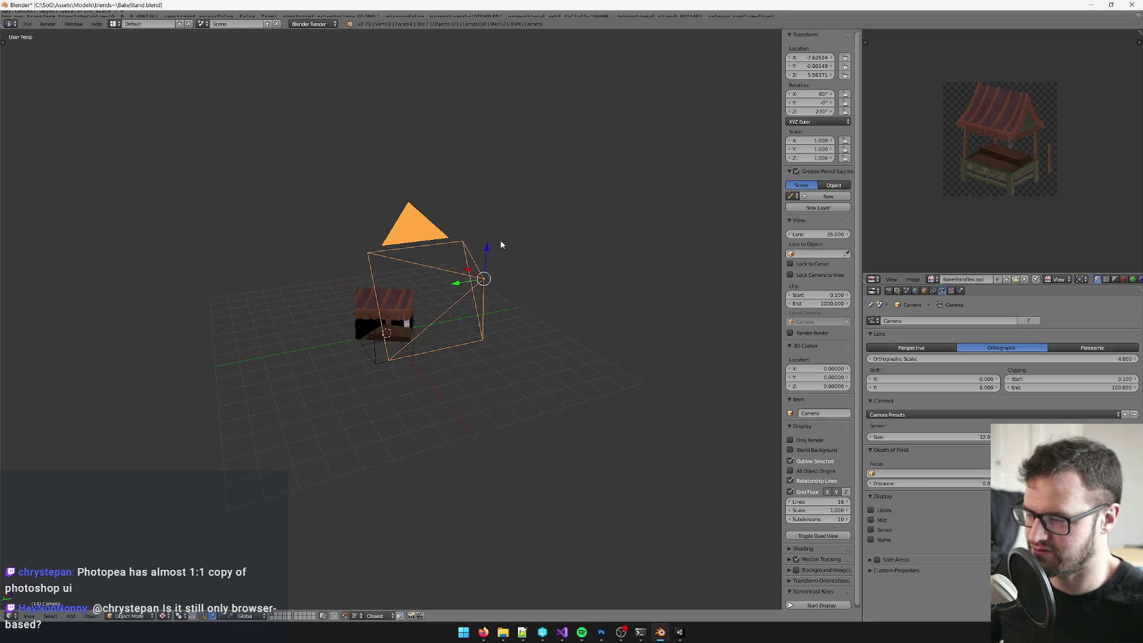
pyautogui.press('KP_0')
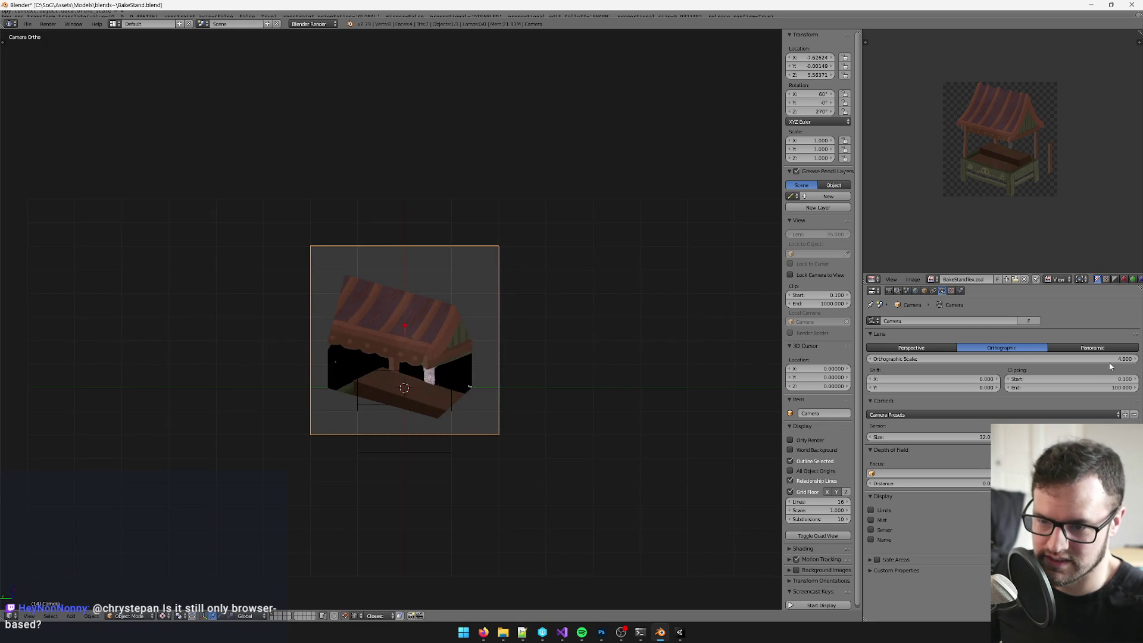
pyautogui.click(1108, 359)
pyautogui.write('3.000')
pyautogui.press('Return')
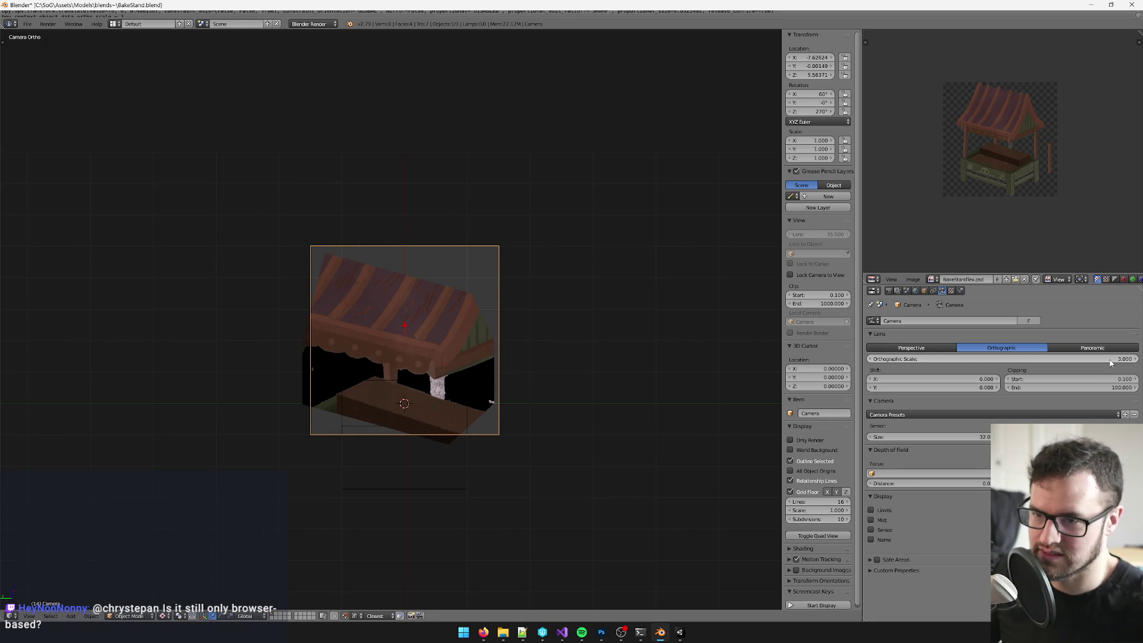
pyautogui.click(1109, 359)
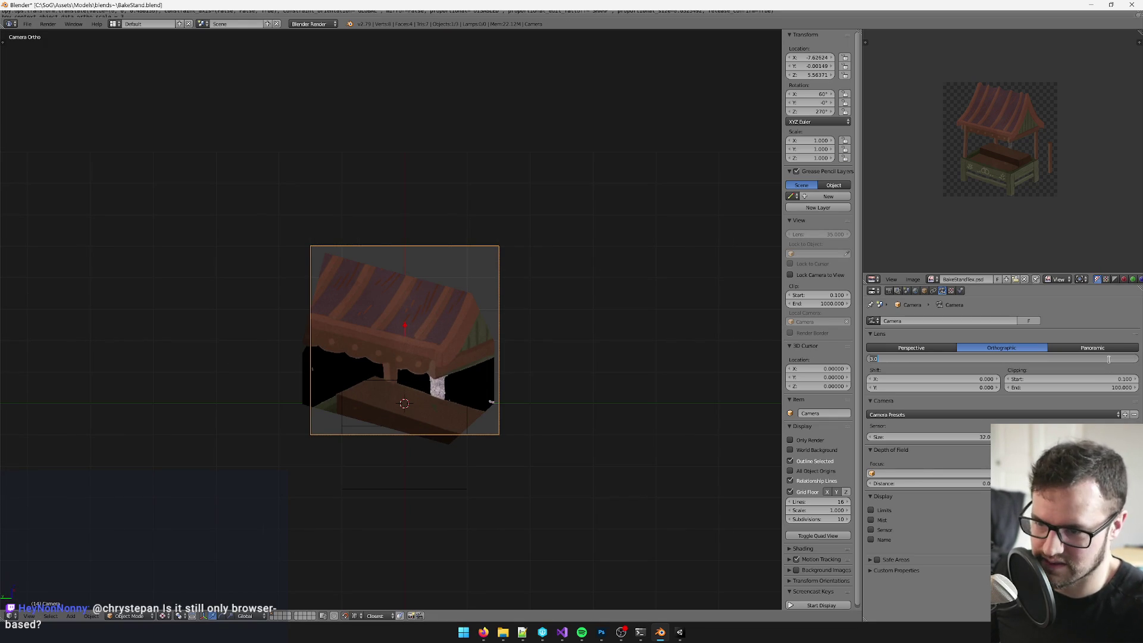
pyautogui.write('5')
pyautogui.press('Return')
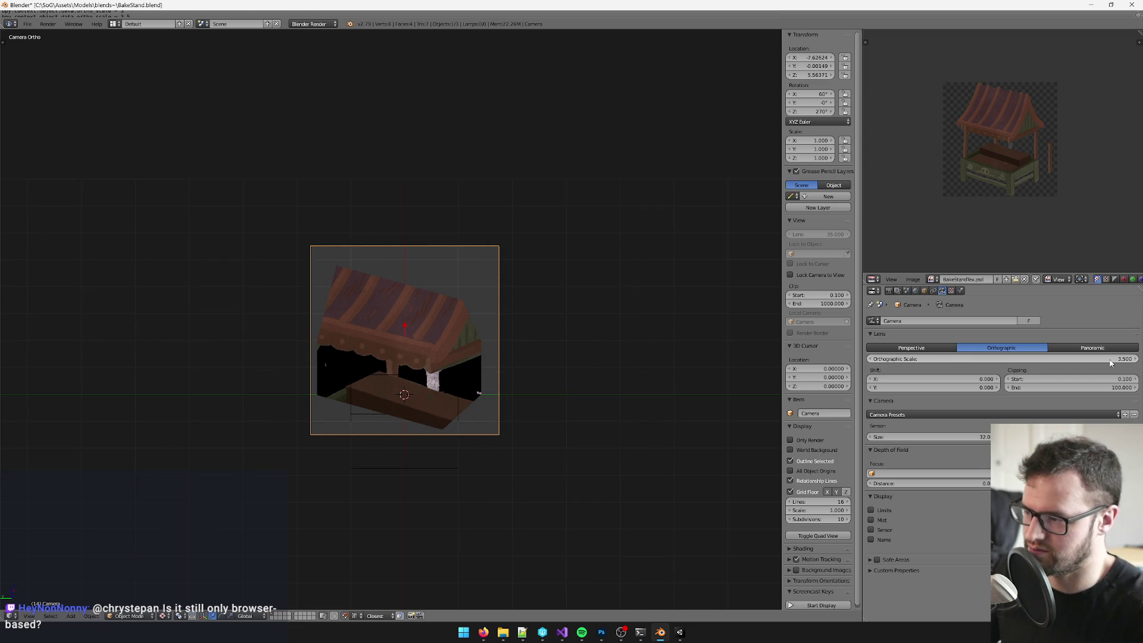
pyautogui.rightClick(435, 323)
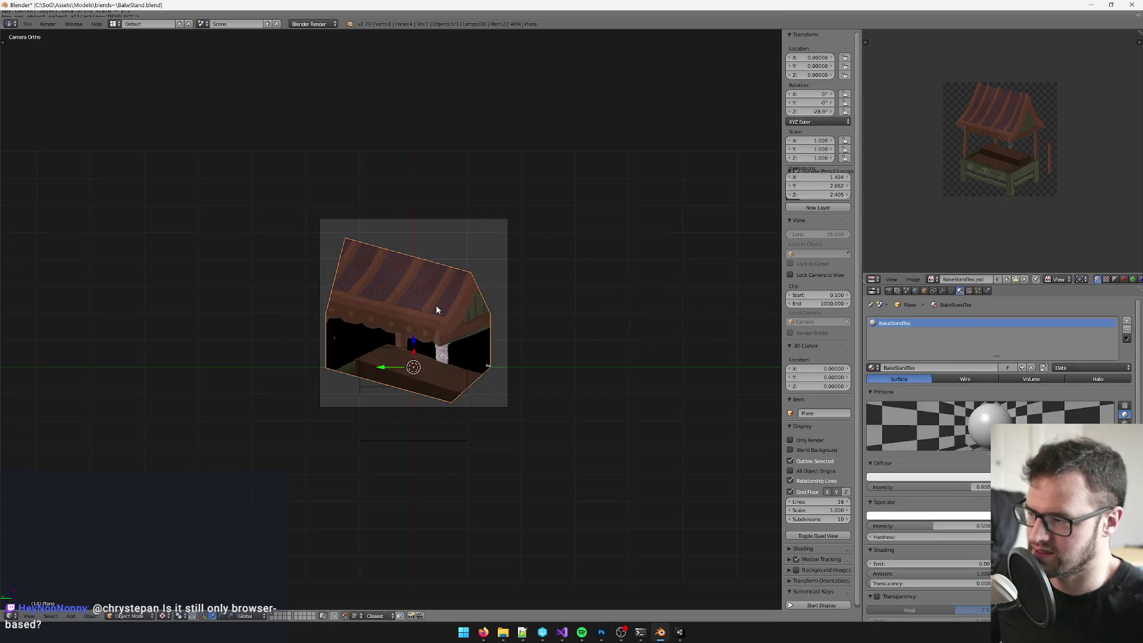
# Step: Re-project the house plane's UVs from the camera view and check the texture in Object Mode
pyautogui.press('Tab')
pyautogui.press('u')
pyautogui.click(440, 299)
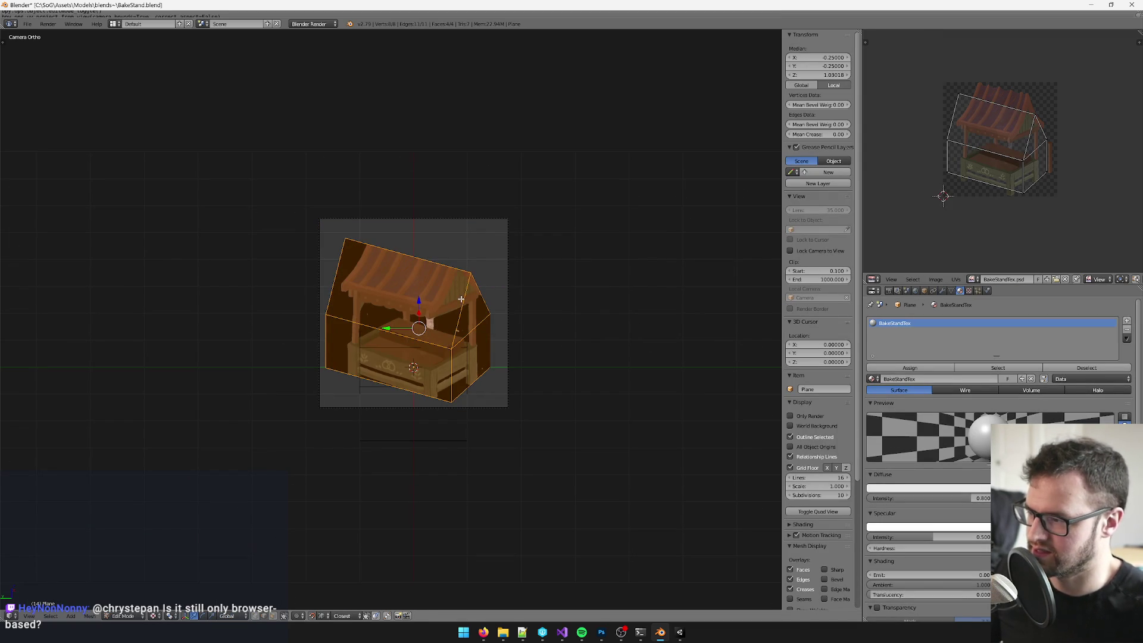
pyautogui.scroll(3, 461, 299)
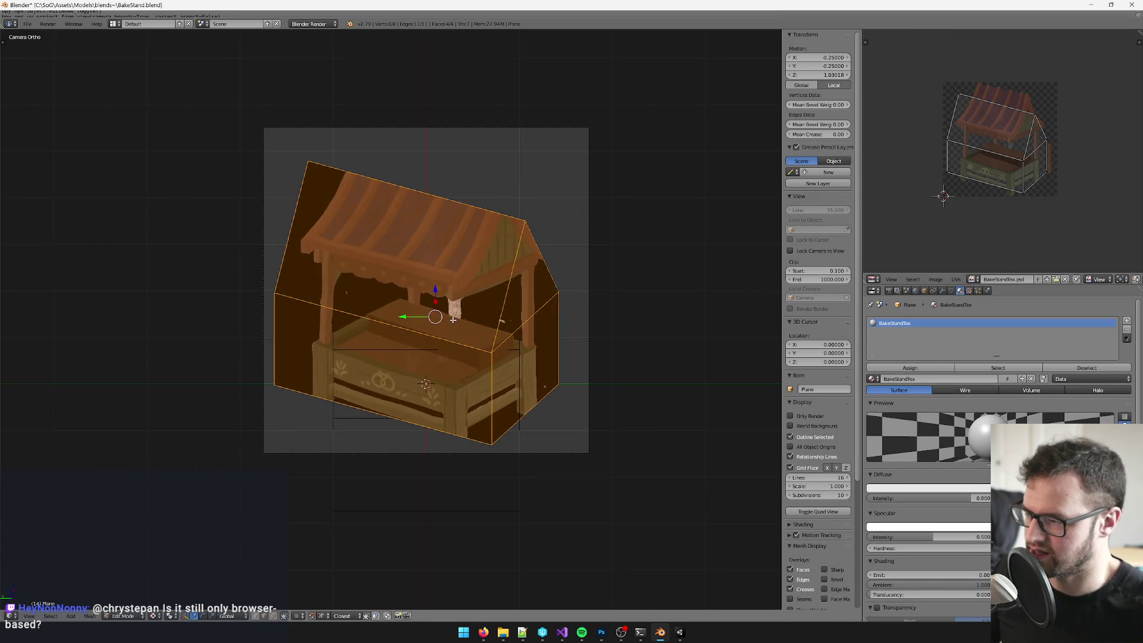
pyautogui.press('Tab')
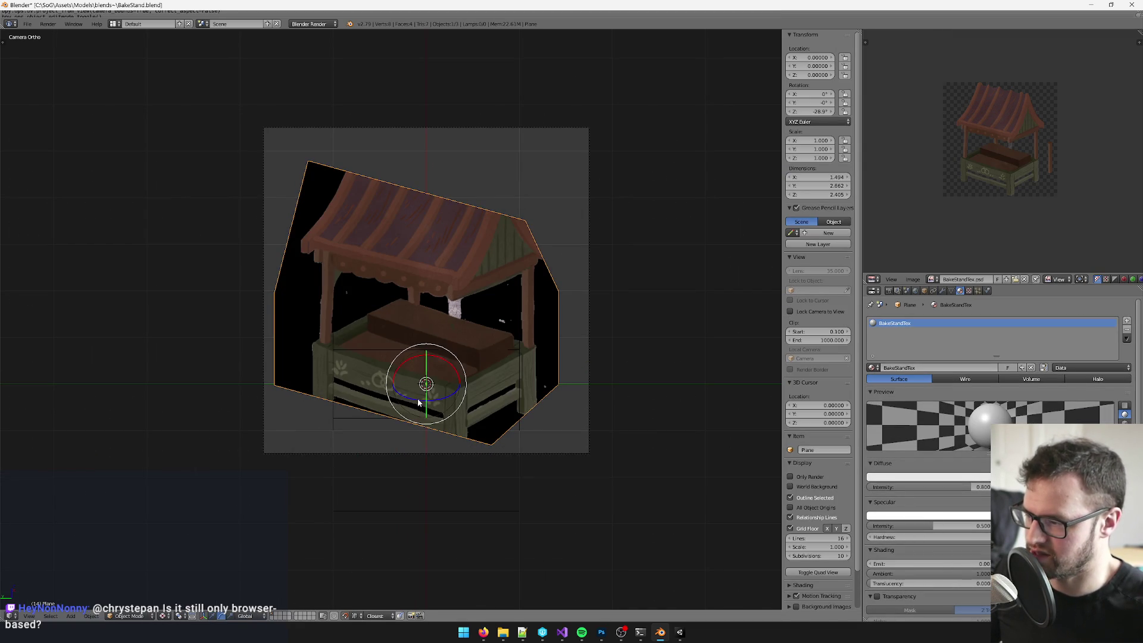
pyautogui.press('Tab')
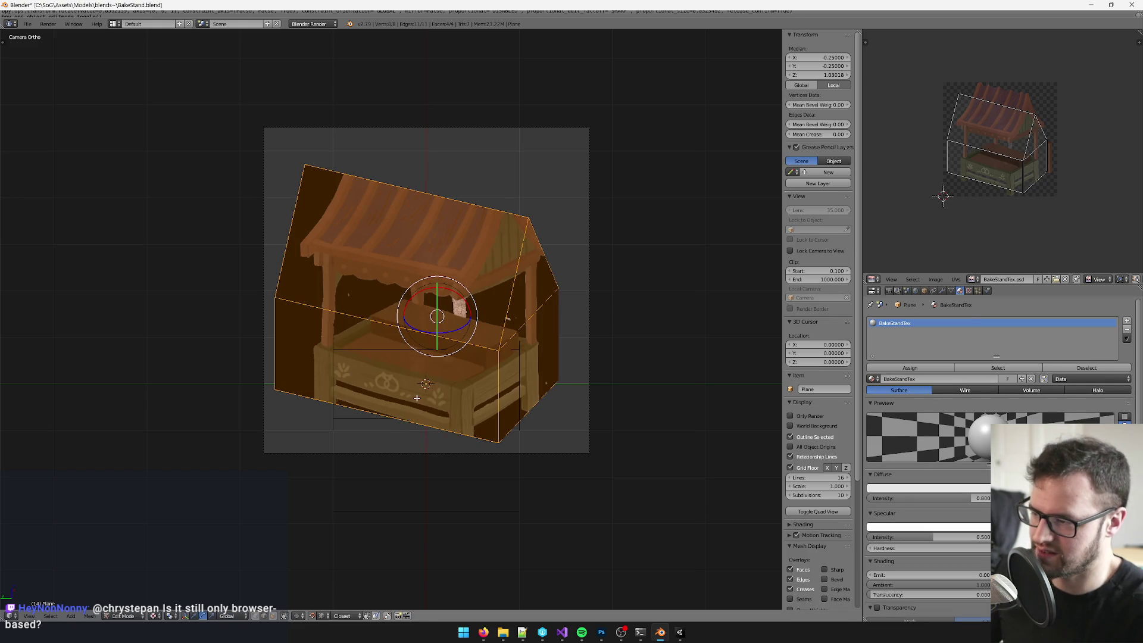
pyautogui.scroll(3, 417, 398)
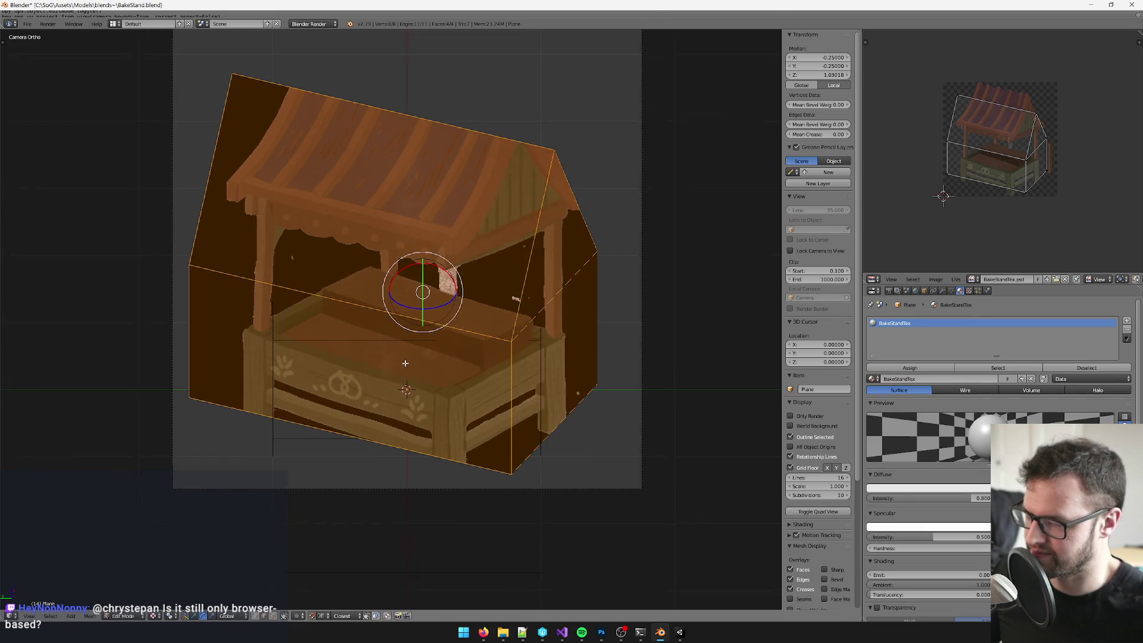
pyautogui.scroll(-2, 465, 326)
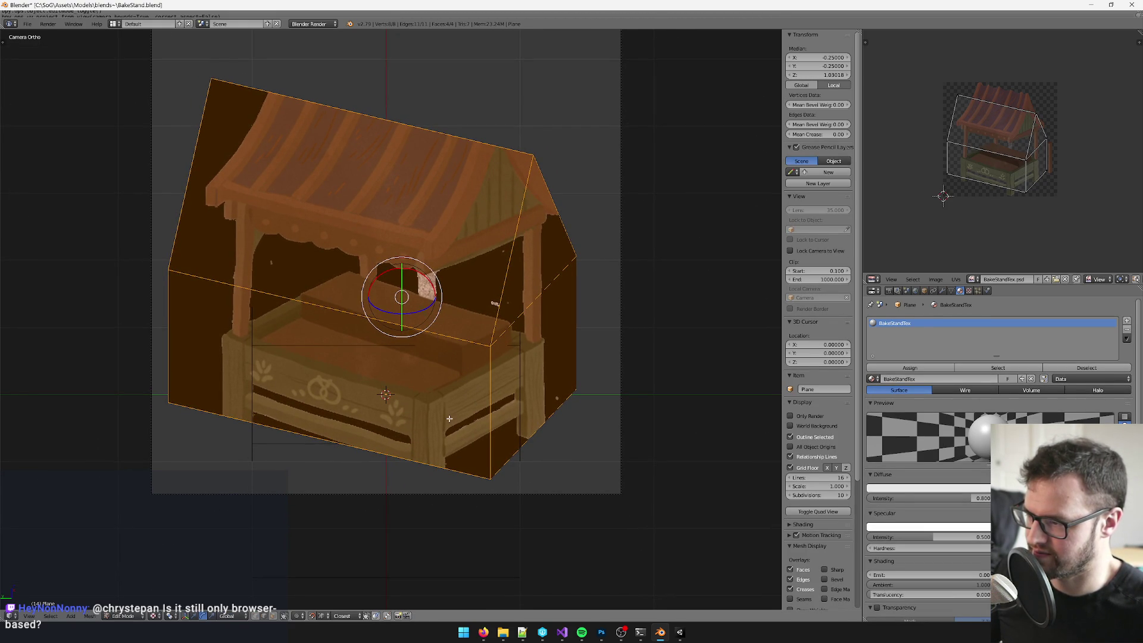
pyautogui.press('Tab')
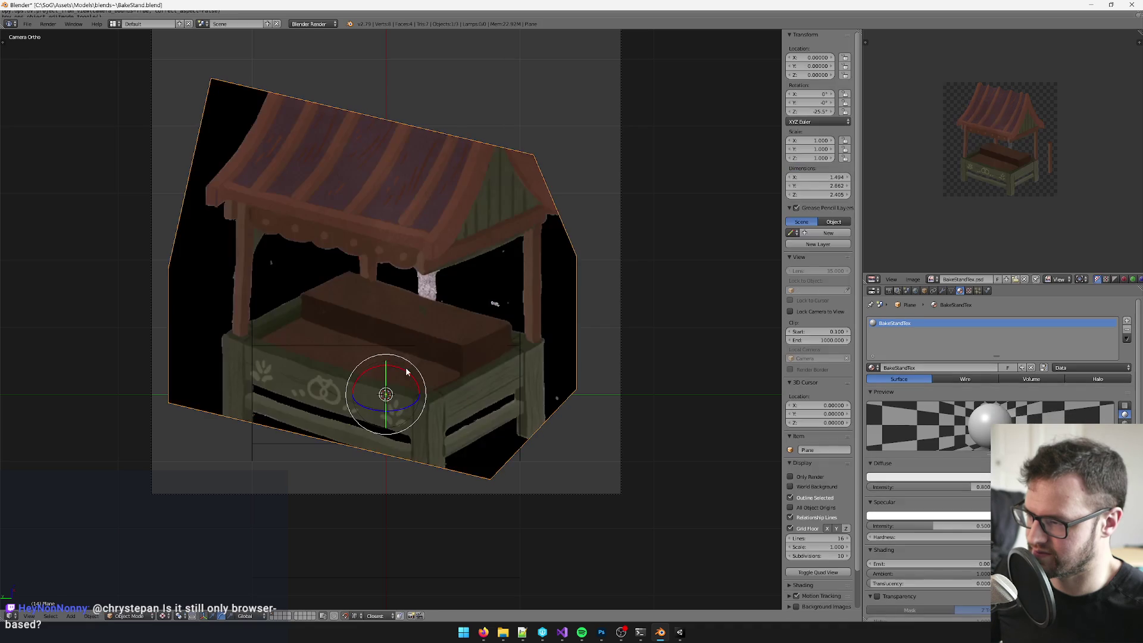
pyautogui.press('Tab')
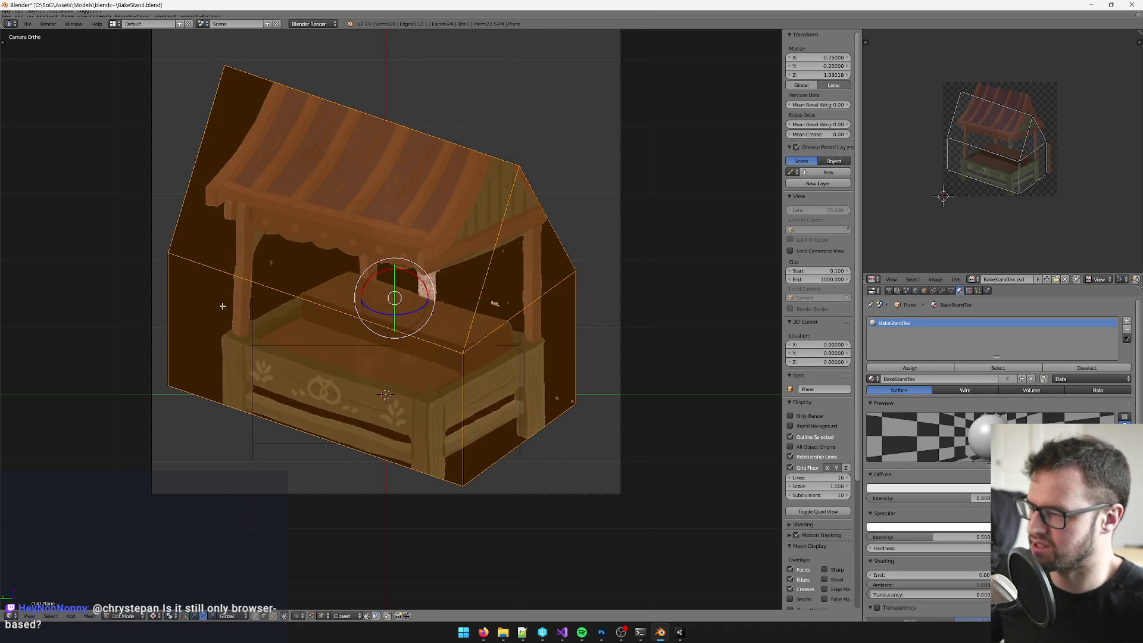
pyautogui.press('Tab')
pyautogui.scroll(-2, 499, 388)
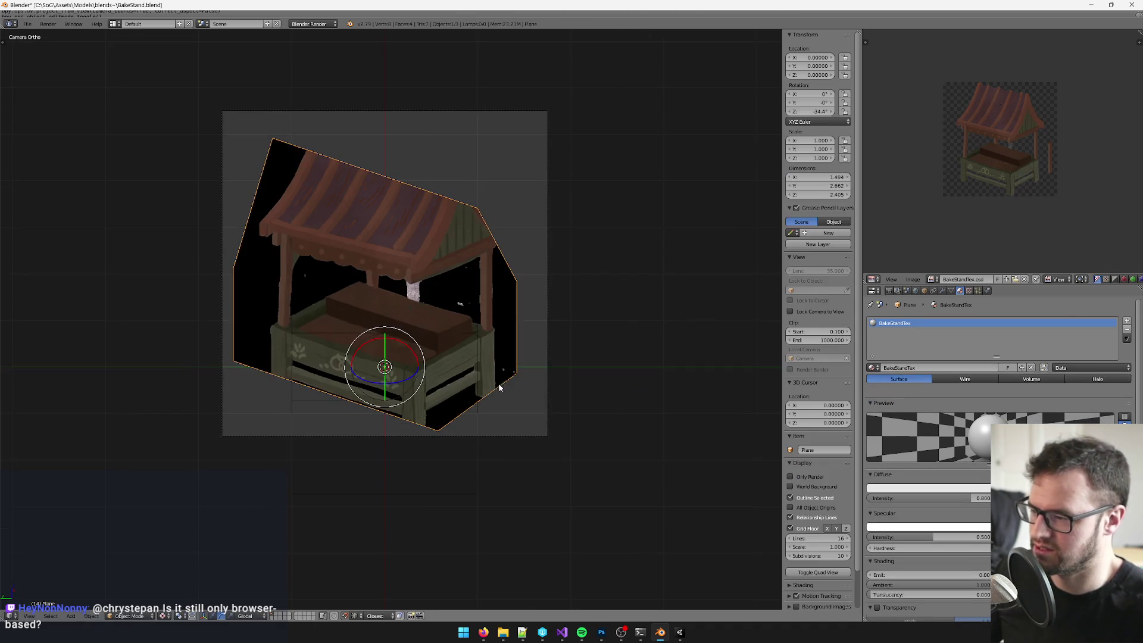
# Step: Lower the camera slightly along Z, then re-project the stand plane's UVs from the new camera view
pyautogui.rightClick(545, 329)
pyautogui.press('KP_0')
pyautogui.moveTo(552, 234); pyautogui.dragTo(549, 234)
pyautogui.press('KP_0')
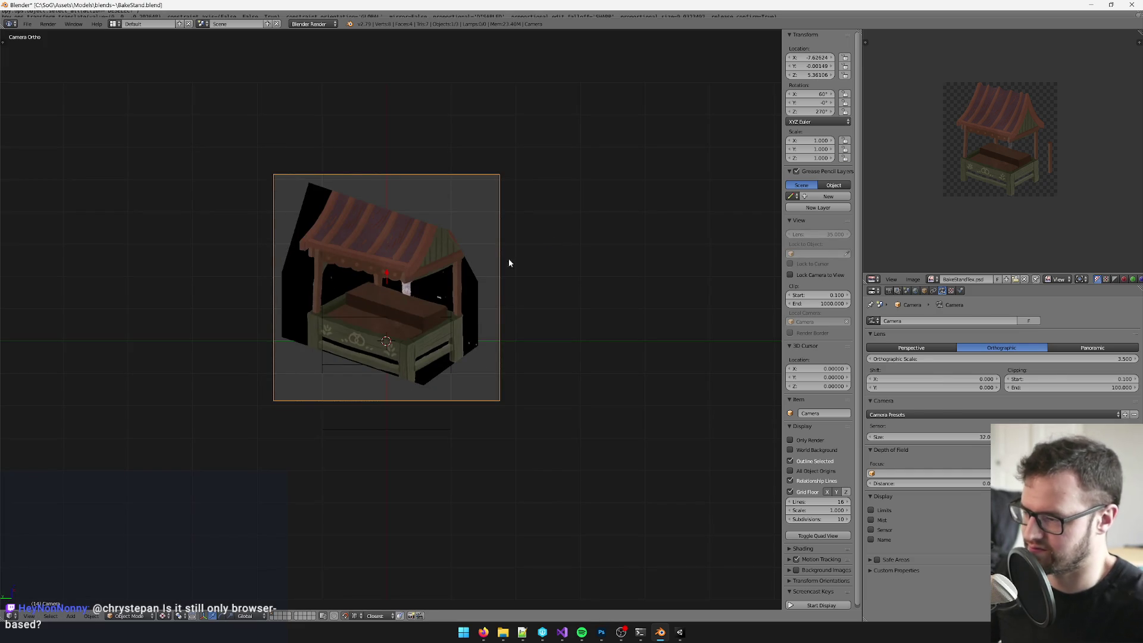
pyautogui.rightClick(377, 338)
pyautogui.press('Tab')
pyautogui.press('u')
pyautogui.click(377, 337)
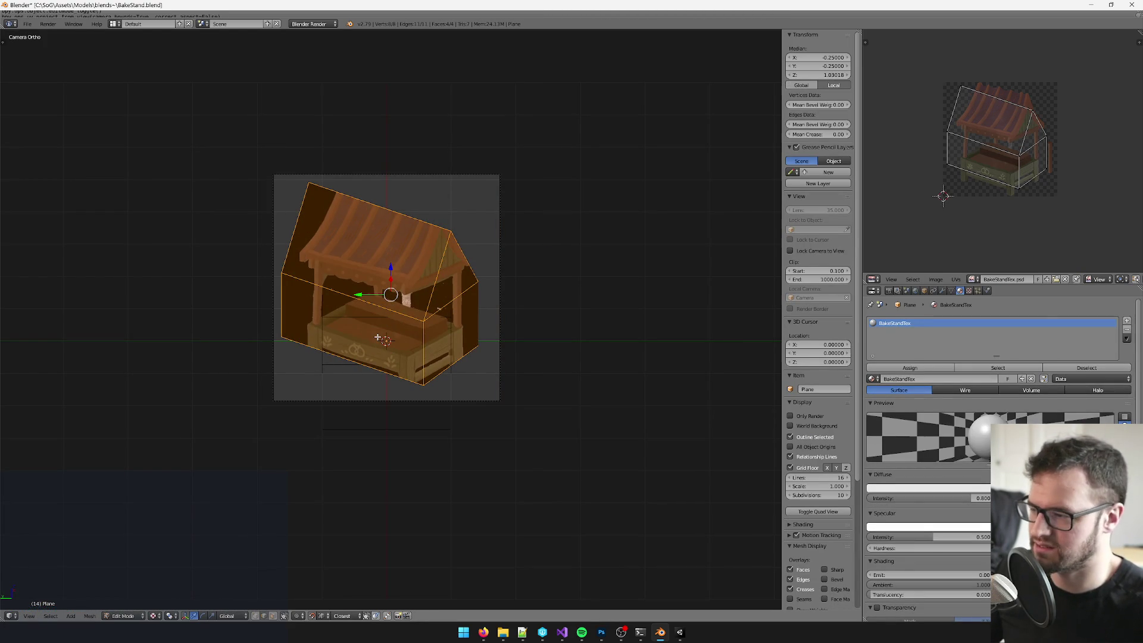
# Step: Raise the camera slightly, then look through the camera view again
pyautogui.press('Tab')
pyautogui.press('KP_0')
pyautogui.rightClick(496, 278)
pyautogui.moveTo(518, 256); pyautogui.dragTo(518, 248)
pyautogui.press('KP_0')
# Step: Put the stand plane in Edit Mode and project its UVs from the camera view
pyautogui.rightClick(409, 301)
pyautogui.press('Tab')
pyautogui.press('u')
pyautogui.click(410, 302)
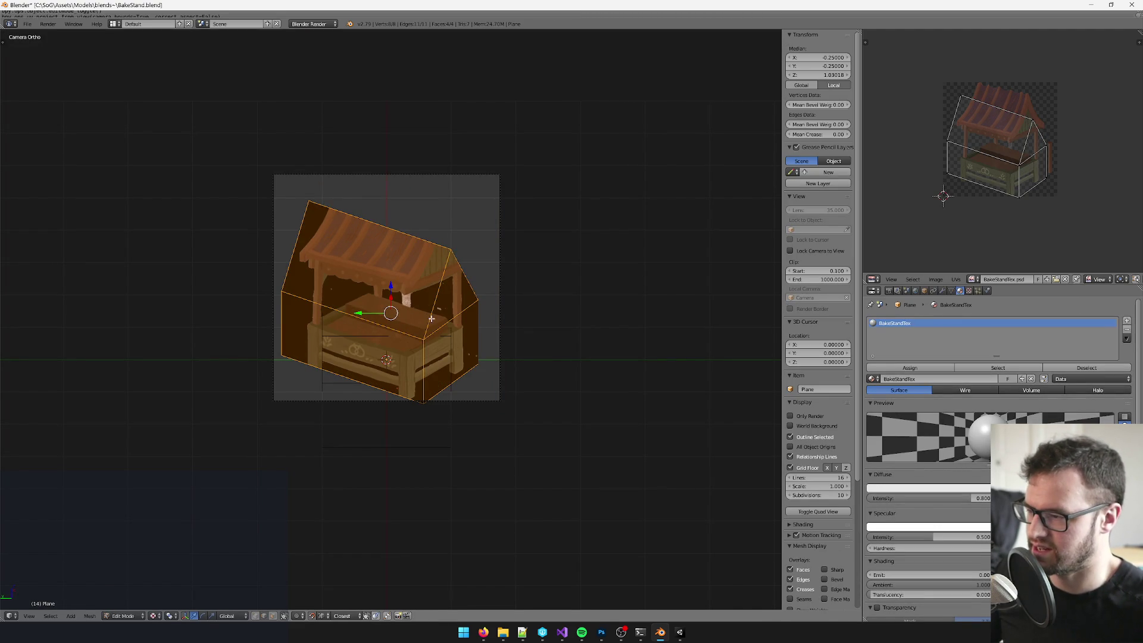
pyautogui.scroll(3, 432, 319)
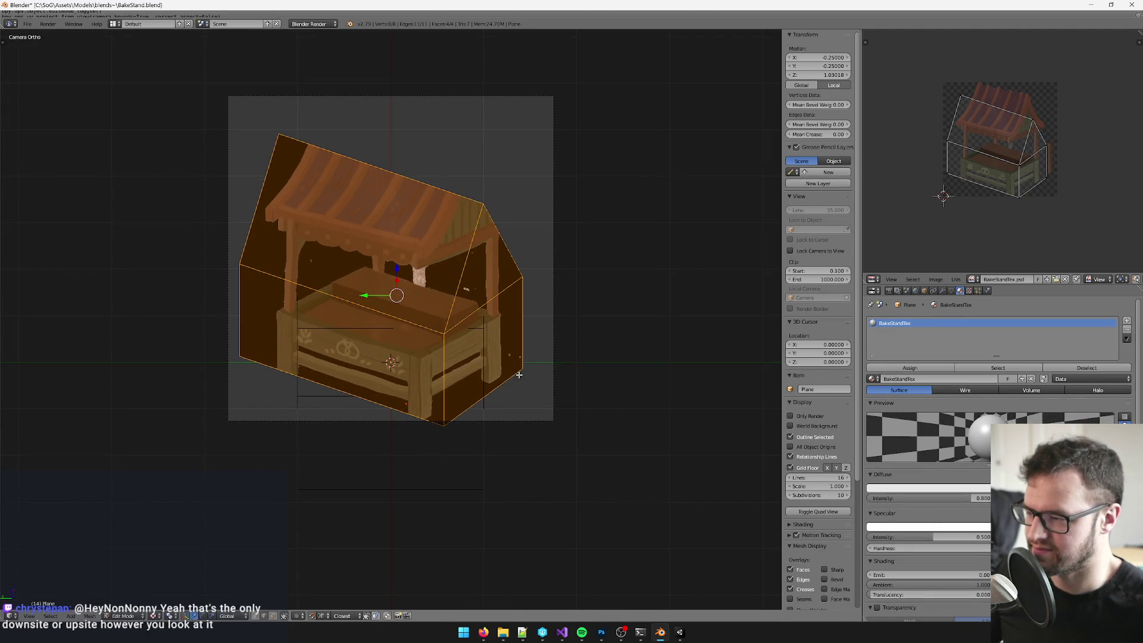
pyautogui.scroll(-4, 435, 375)
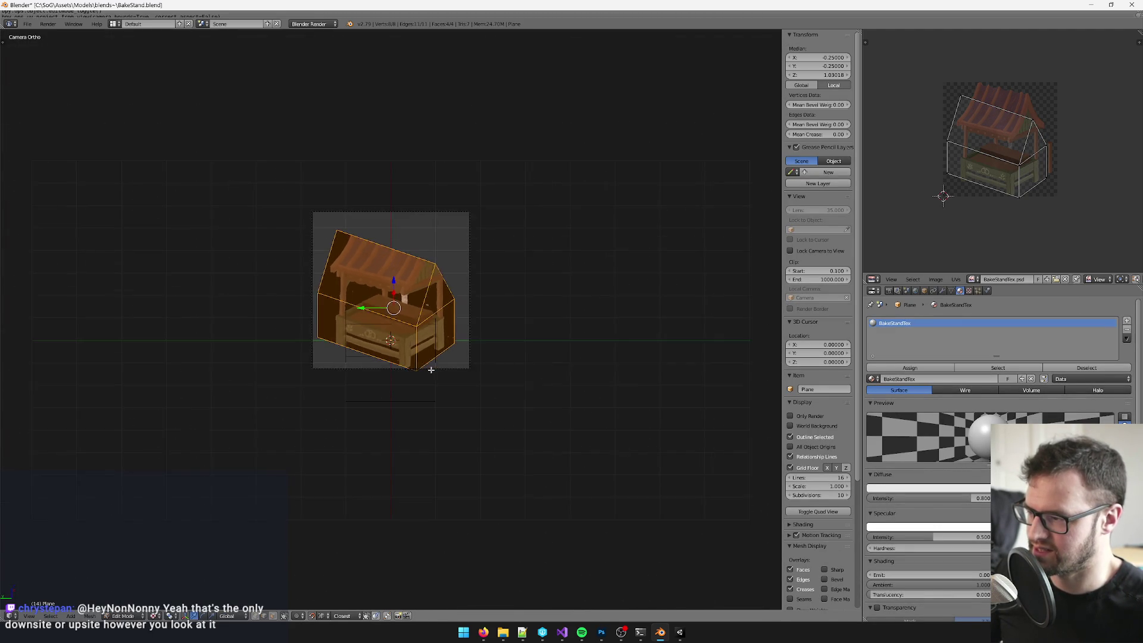
pyautogui.scroll(2, 431, 370)
pyautogui.scroll(4, 433, 369)
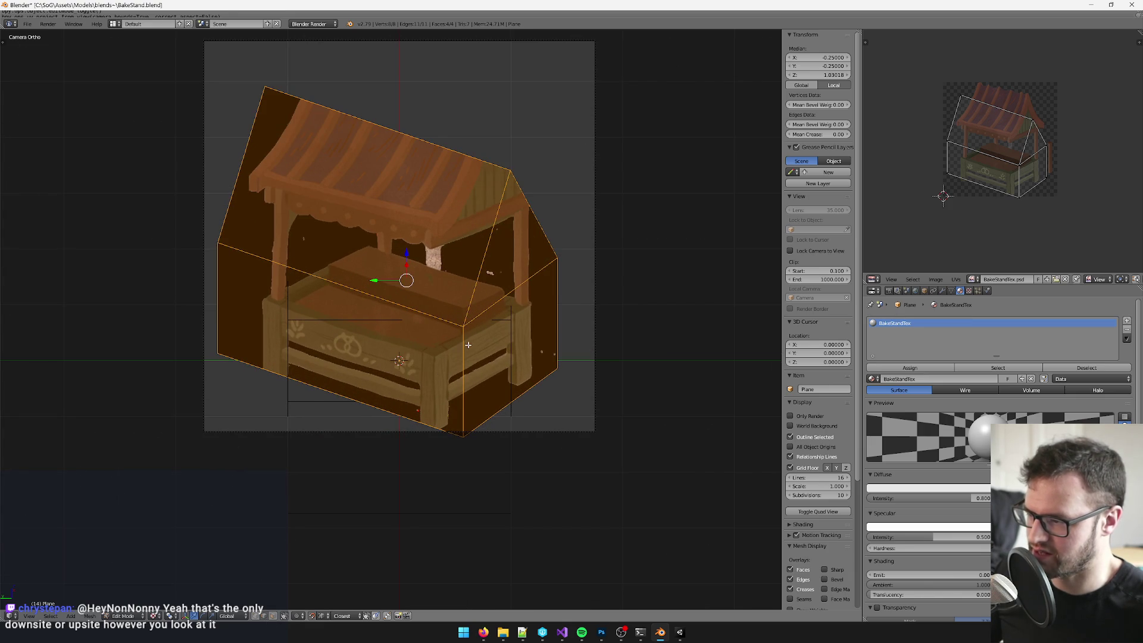
# Step: Shift the plane's front vertical edge left and re-project the UVs to fit the camera bounds
pyautogui.press('a')
pyautogui.rightClick(467, 370)
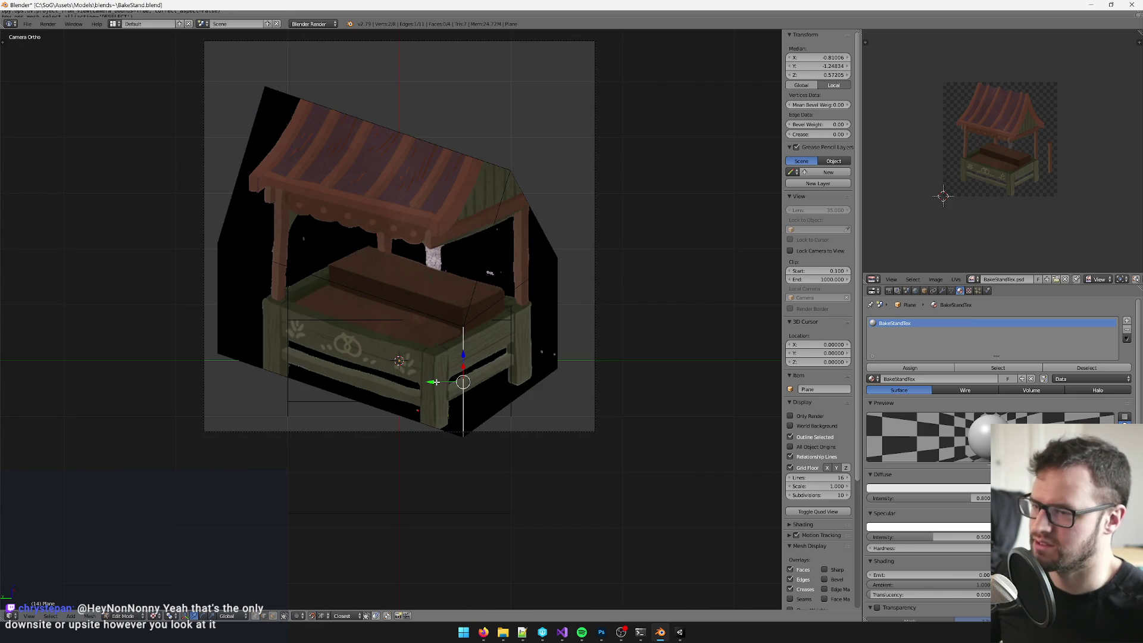
pyautogui.scroll(-1, 436, 382)
pyautogui.scroll(2, 442, 390)
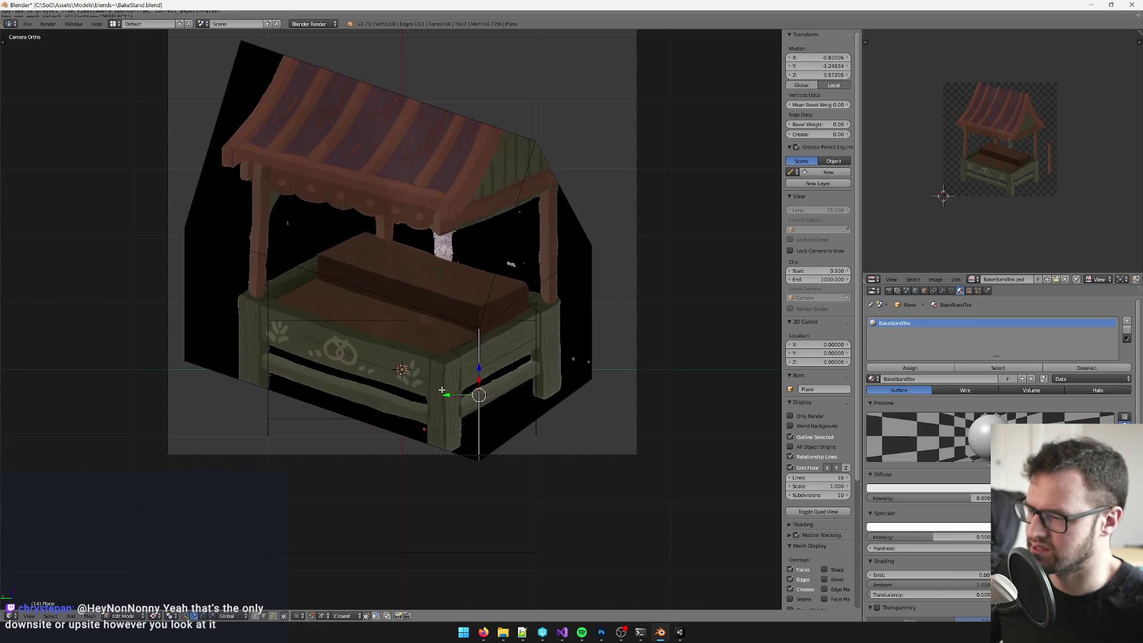
pyautogui.press('g')
pyautogui.click(413, 393)
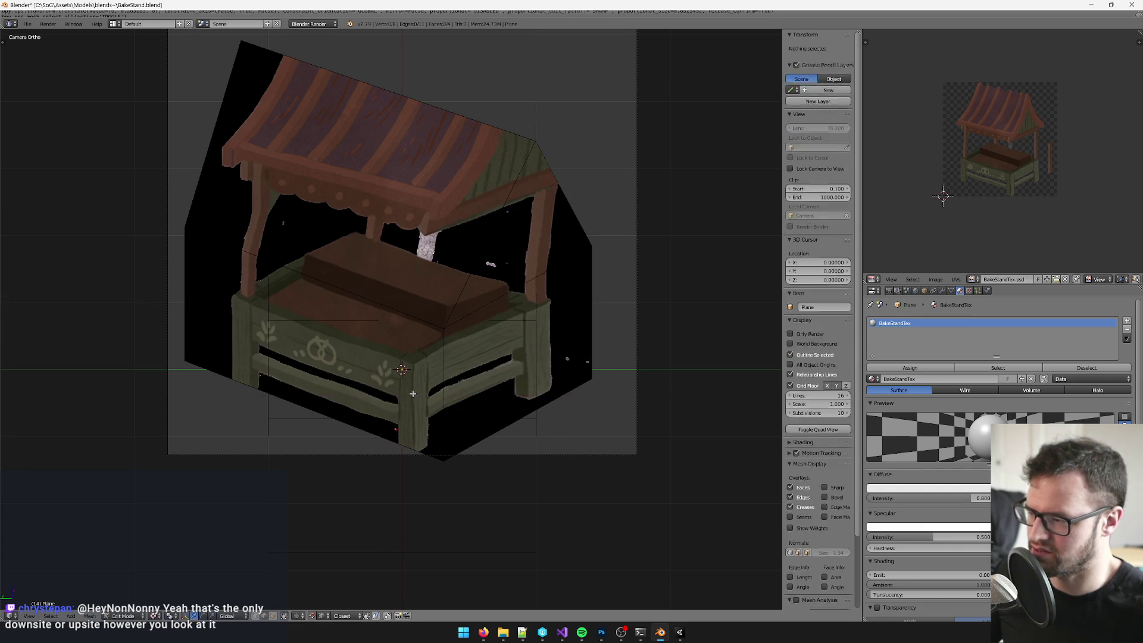
pyautogui.press('a')
pyautogui.press('u')
pyautogui.click(413, 394)
# Step: Add an edge loop around the lower box down at the counter, then re-project the UVs from view
pyautogui.keyDown('shift'); pyautogui.scroll(-2, 441, 432); pyautogui.keyUp('shift')
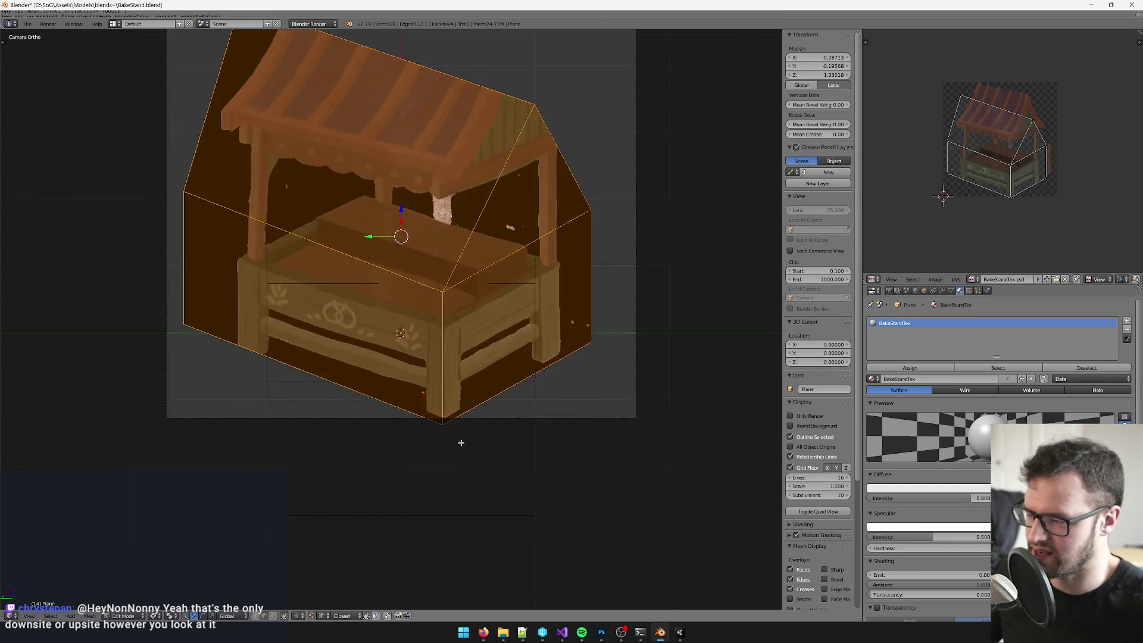
pyautogui.scroll(2, 462, 280)
pyautogui.scroll(-3, 467, 341)
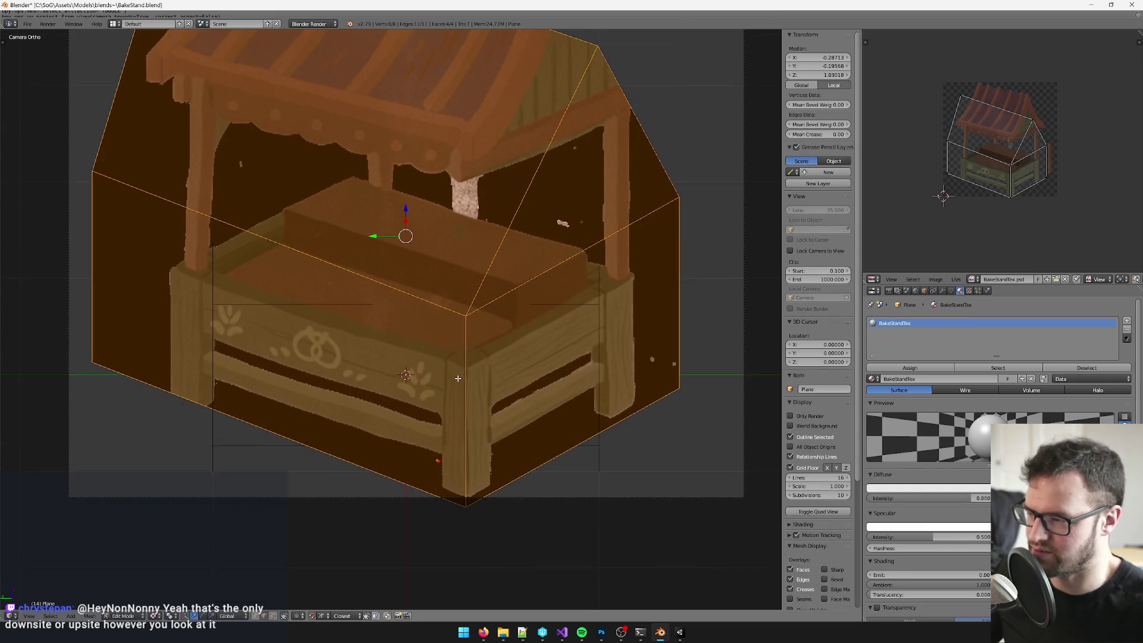
pyautogui.hotkey('alt', 'a')
pyautogui.click(516, 270)
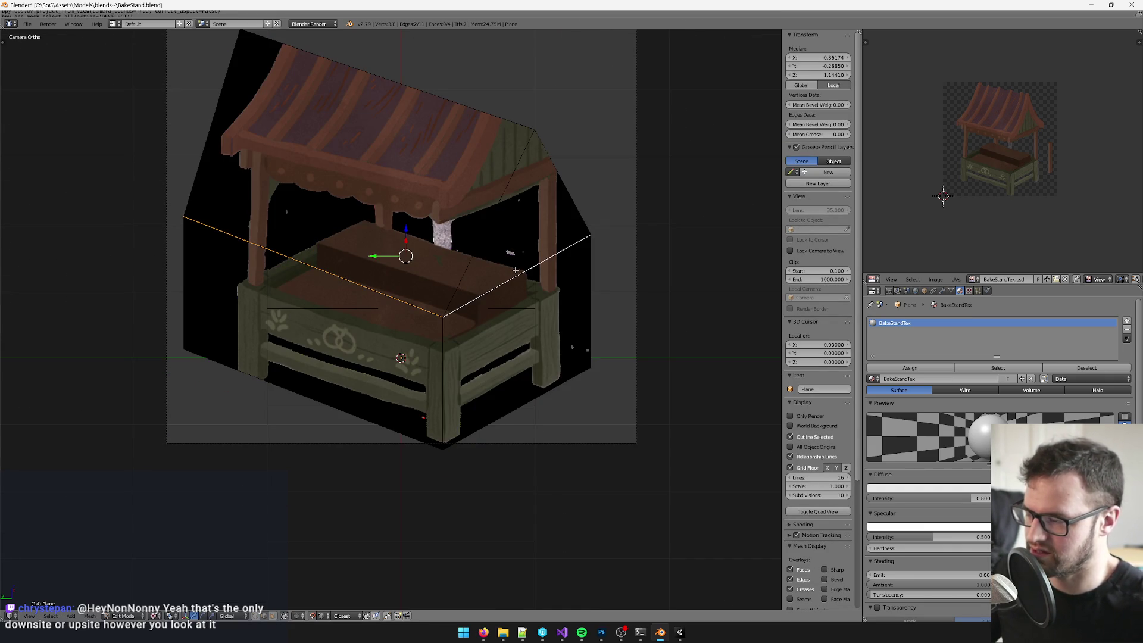
pyautogui.hotkey('ctrl', 'r')
pyautogui.click(448, 344)
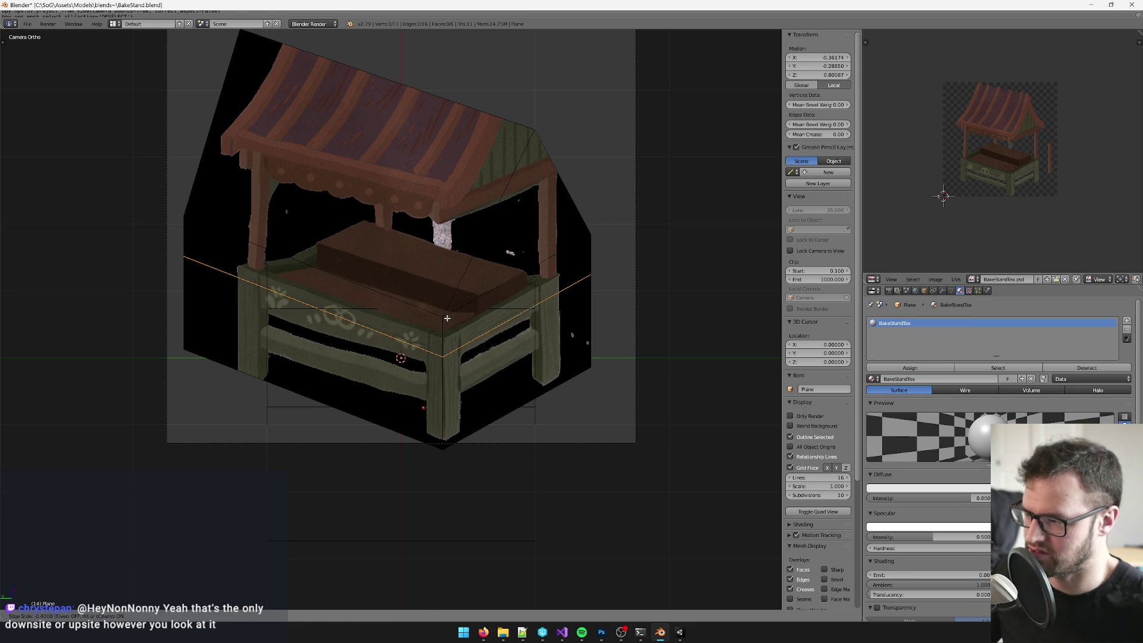
pyautogui.click(3, 419)
pyautogui.click(3, 420)
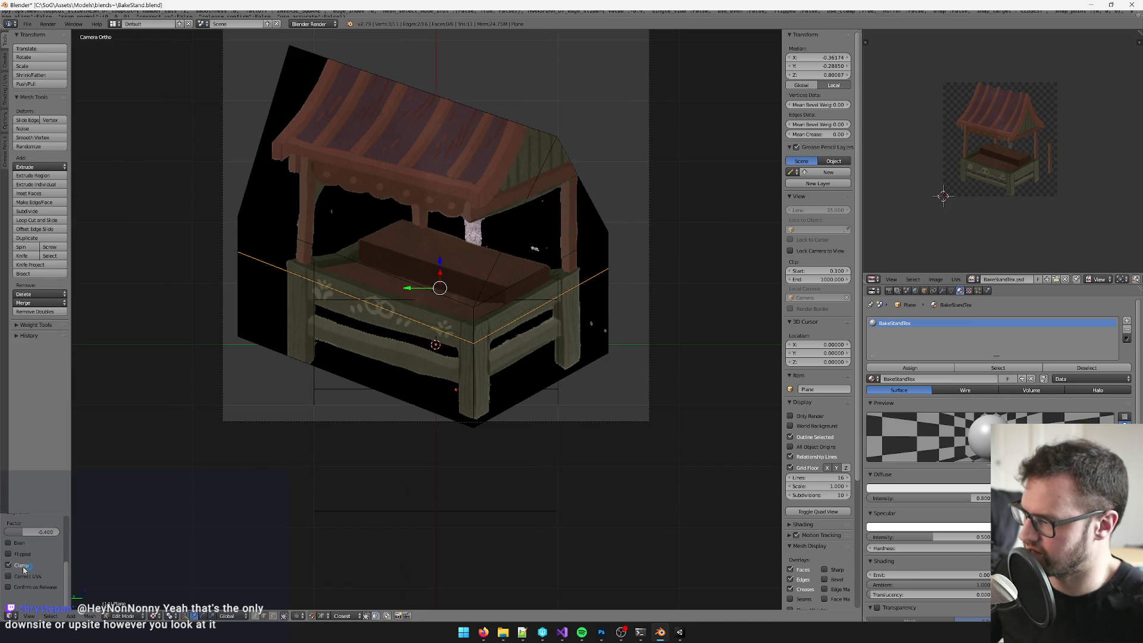
pyautogui.press('a')
pyautogui.press('a')
pyautogui.press('u')
pyautogui.click(414, 318)
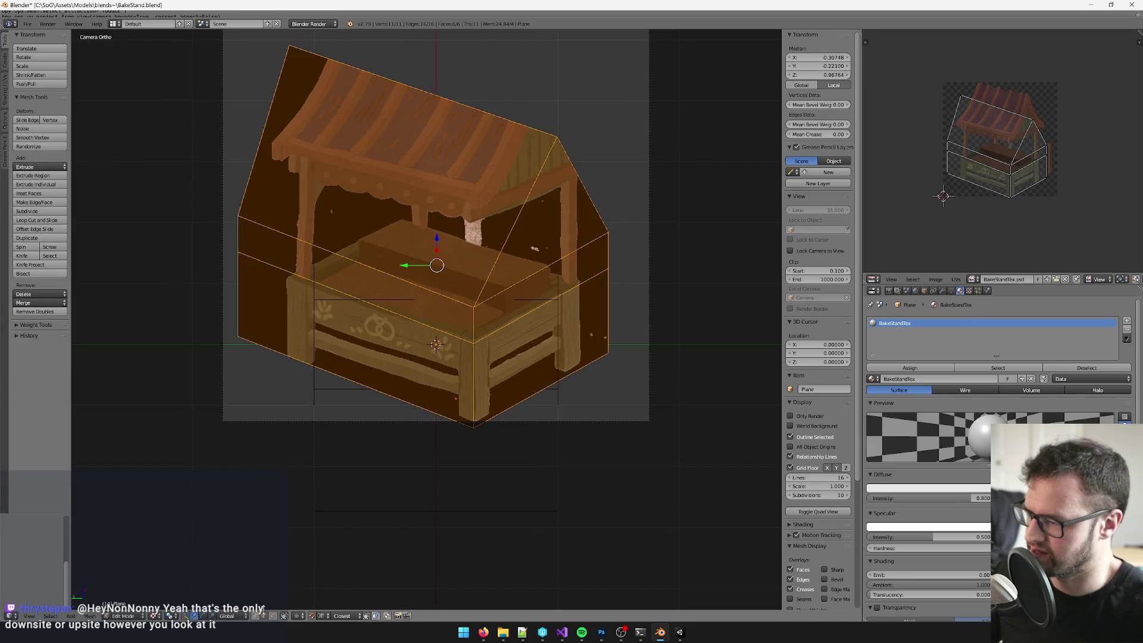
# Step: Nudge the left vertical edge slightly into place
pyautogui.keyDown('alt'); pyautogui.rightClick(237, 267); pyautogui.keyUp('alt')
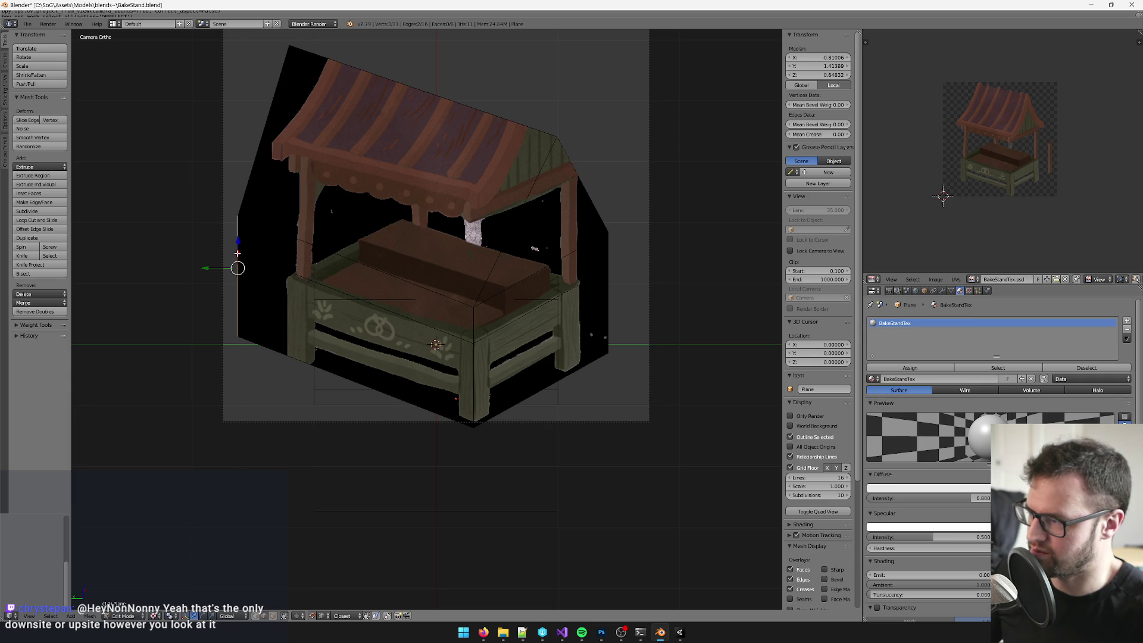
pyautogui.press('a')
pyautogui.press('a')
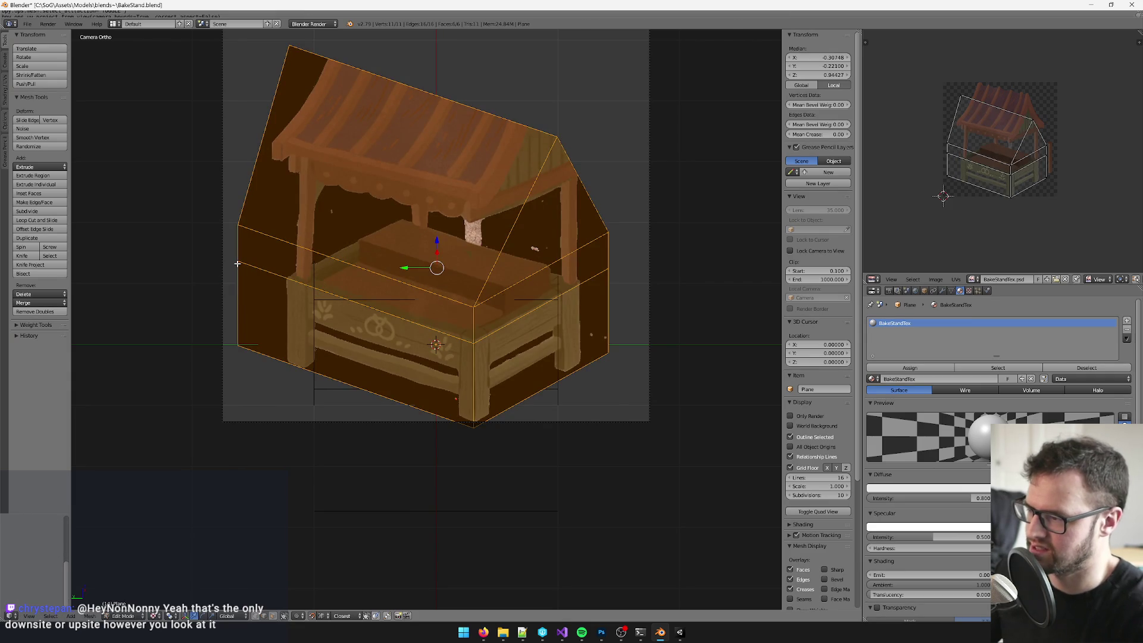
pyautogui.rightClick(239, 266)
pyautogui.moveTo(238, 263); pyautogui.dragTo(238, 275)
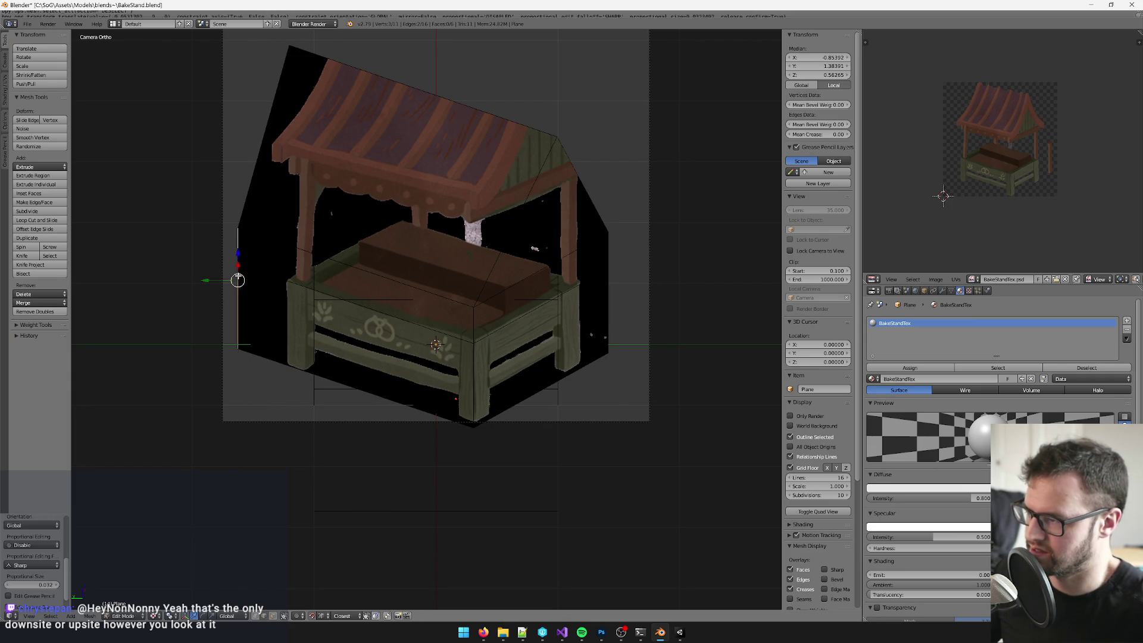
pyautogui.press('a')
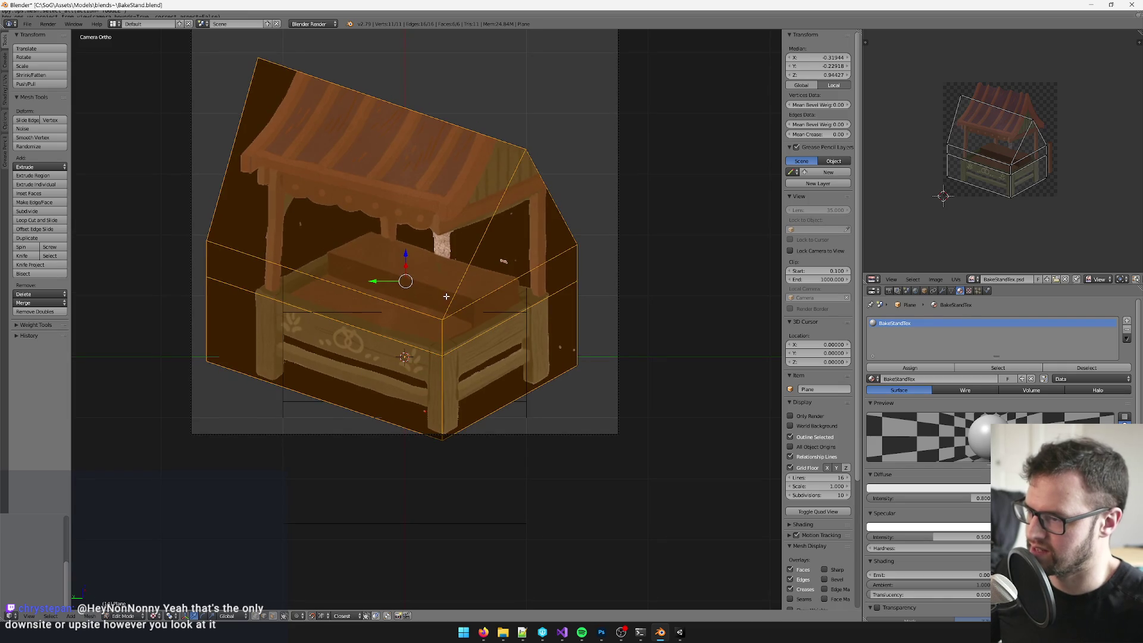
# Step: Raise the two top edges to the roof top and re-project the UVs to fit
pyautogui.rightClick(429, 307)
pyautogui.keyDown('shift'); pyautogui.rightClick(496, 292); pyautogui.keyUp('shift')
pyautogui.moveTo(415, 243)
pyautogui.mouseDown()
pyautogui.moveTo(418, 128)
pyautogui.moveTo(439, 112)
pyautogui.moveTo(401, 87)
pyautogui.mouseUp()
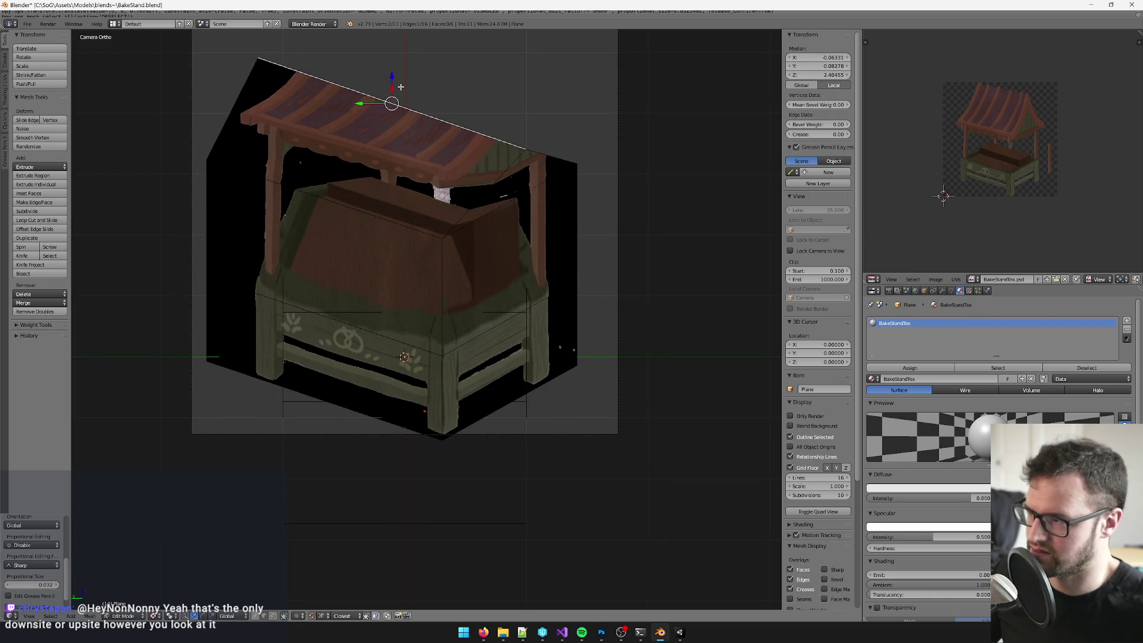
pyautogui.press('a')
pyautogui.press('u')
pyautogui.click(438, 185)
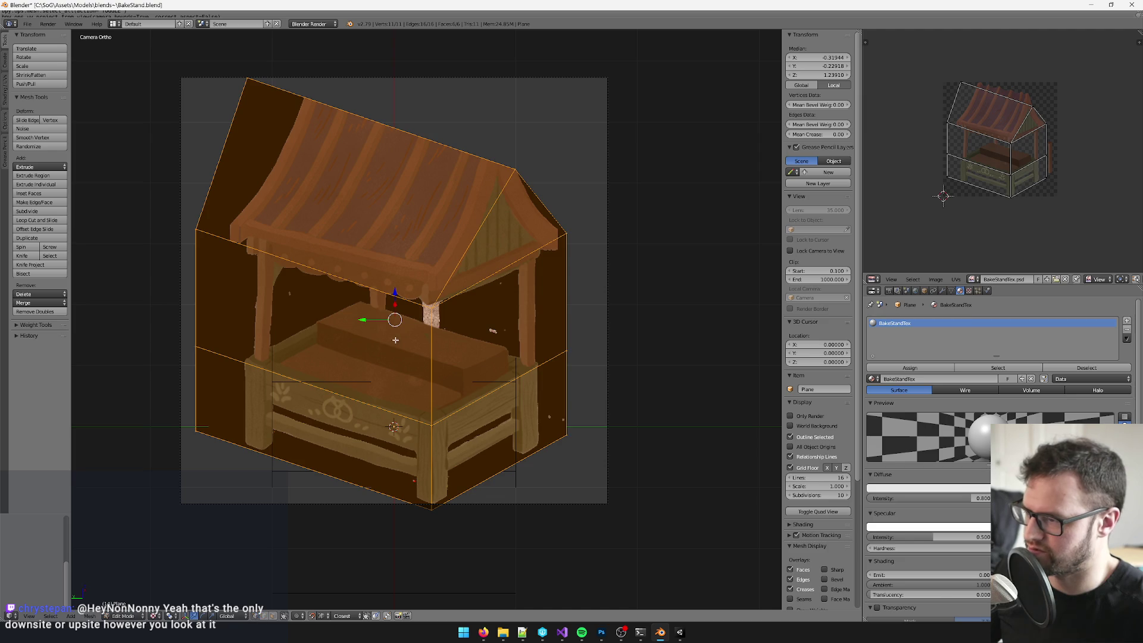
# Step: Adjust the top-left vertex's height, up and then slightly back down
pyautogui.press('a')
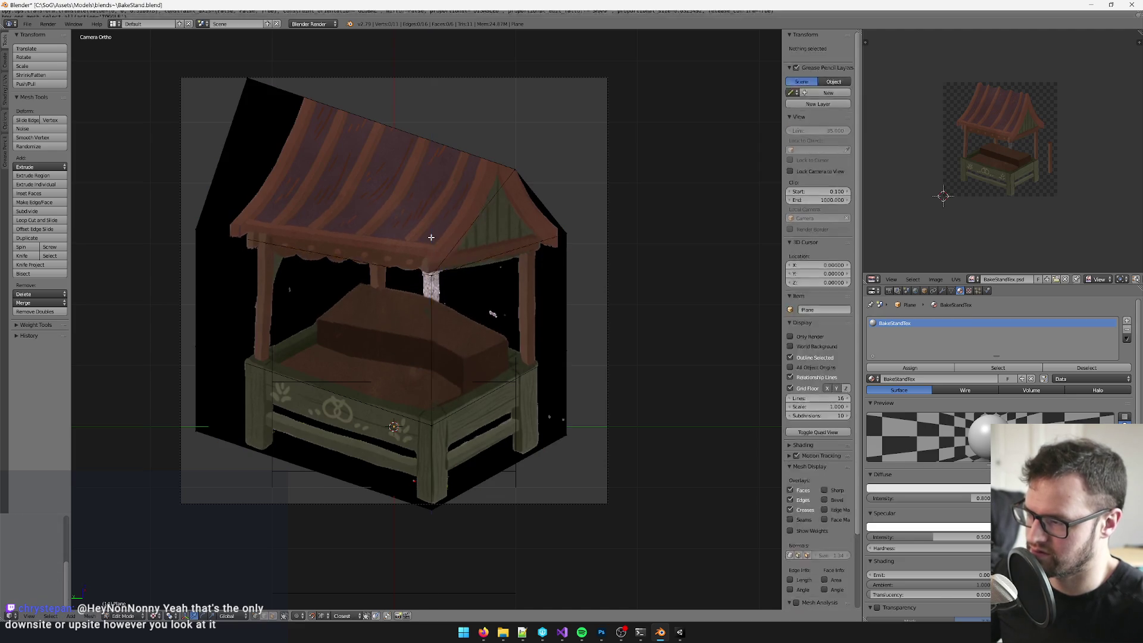
pyautogui.press('a')
pyautogui.rightClick(192, 229)
pyautogui.press('g')
pyautogui.click(197, 167)
pyautogui.press('a')
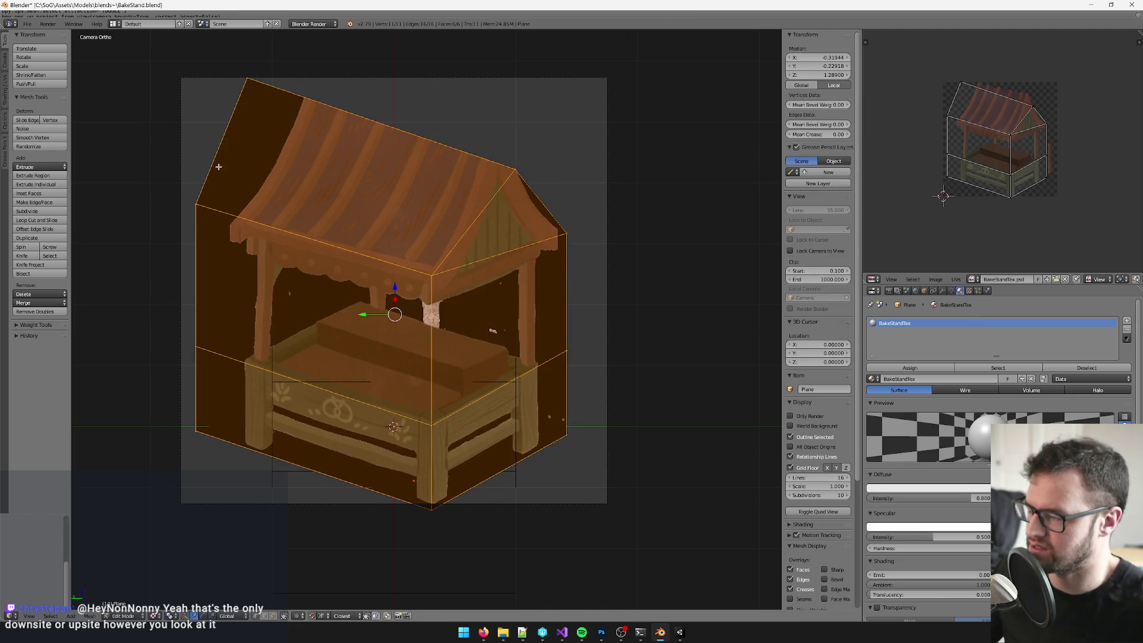
pyautogui.rightClick(195, 179)
pyautogui.press('g')
pyautogui.click(195, 184)
pyautogui.press('a')
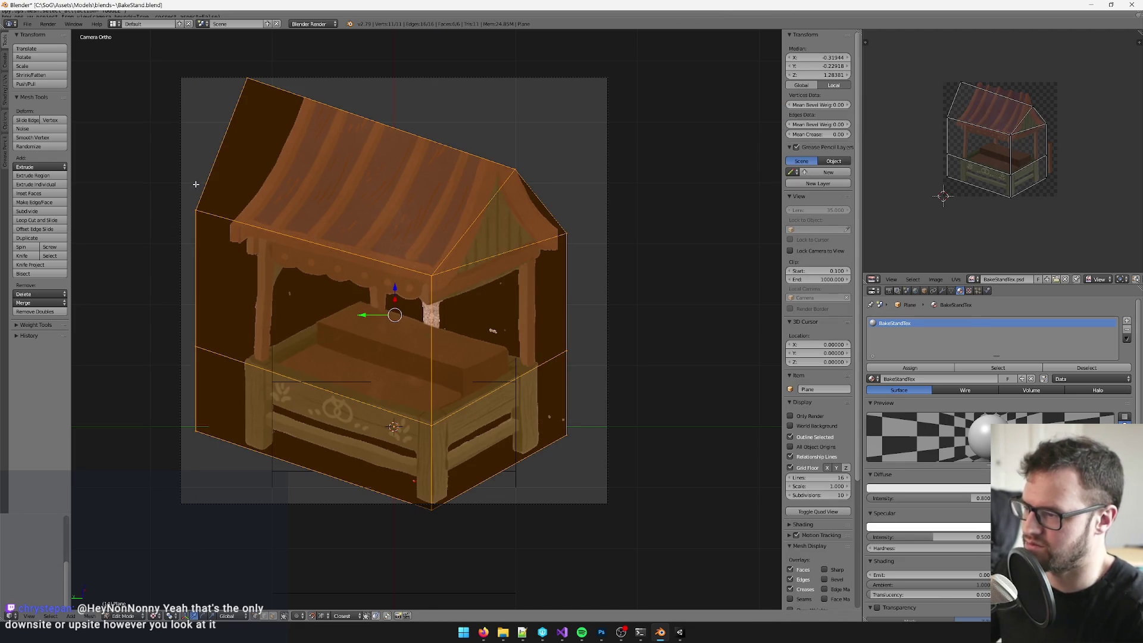
pyautogui.press('a')
# Step: Raise the roof ridge vertex straight up along Z
pyautogui.rightClick(515, 169)
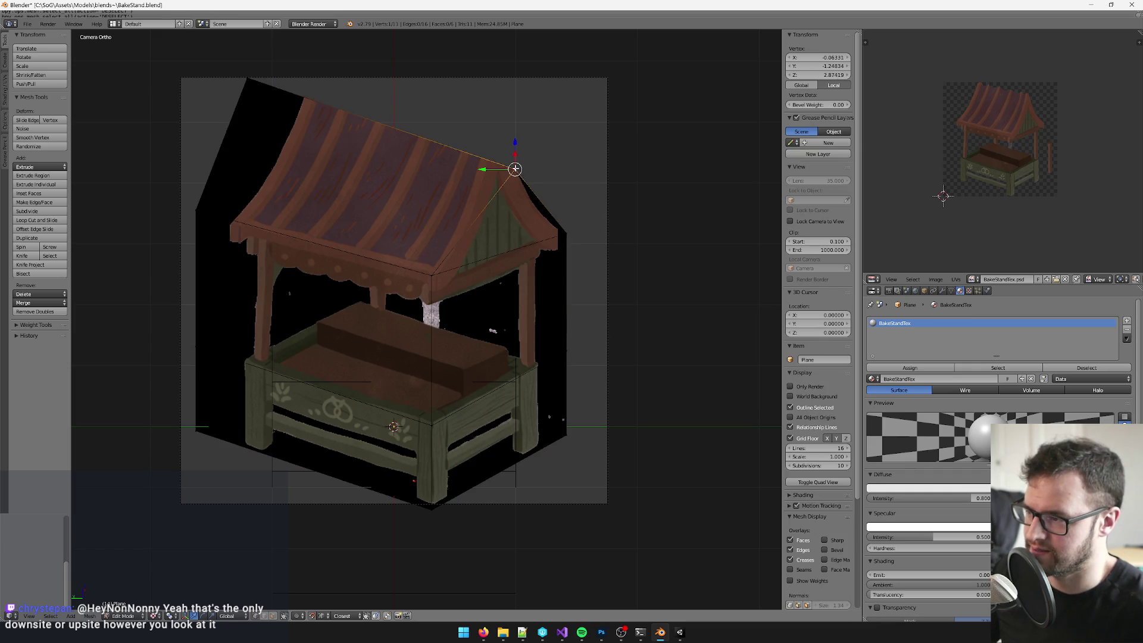
pyautogui.press('g')
pyautogui.press('z')
pyautogui.click(524, 62)
pyautogui.press('a')
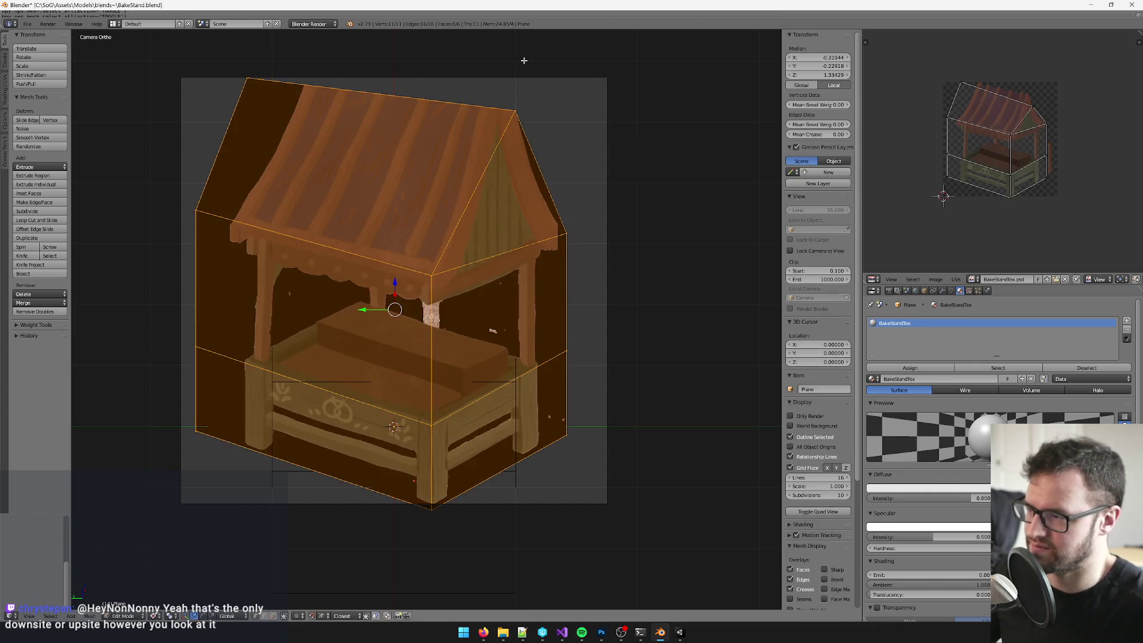
# Step: Slide the outline's top-left corner vertex right onto the roof edge and check the texture
pyautogui.press('a')
pyautogui.rightClick(238, 78)
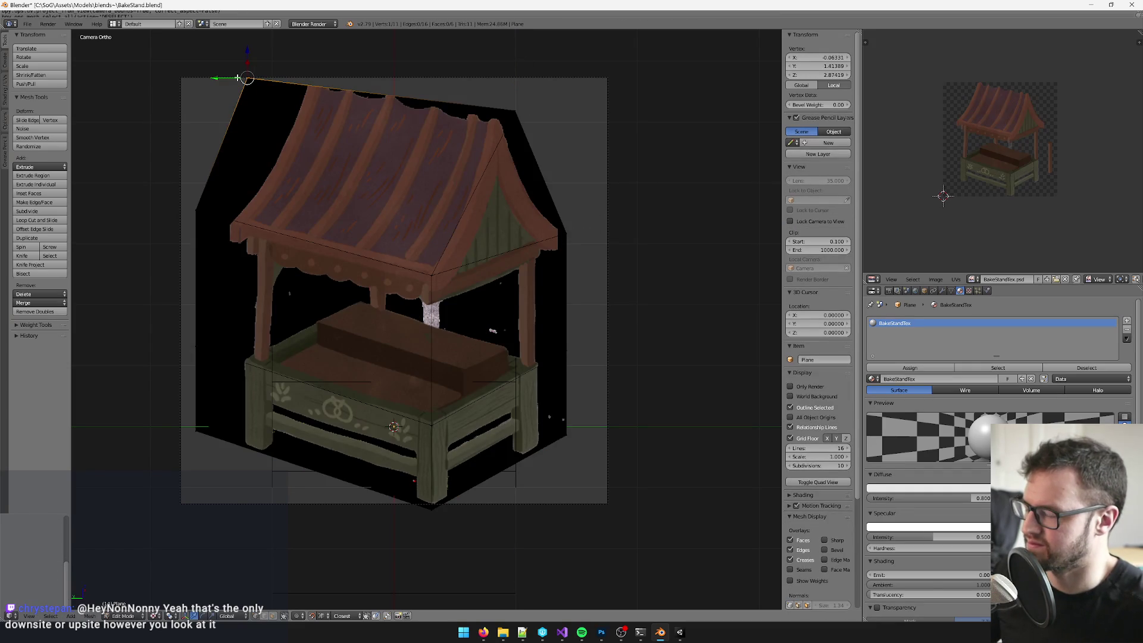
pyautogui.moveTo(211, 77); pyautogui.dragTo(257, 76)
pyautogui.press('a')
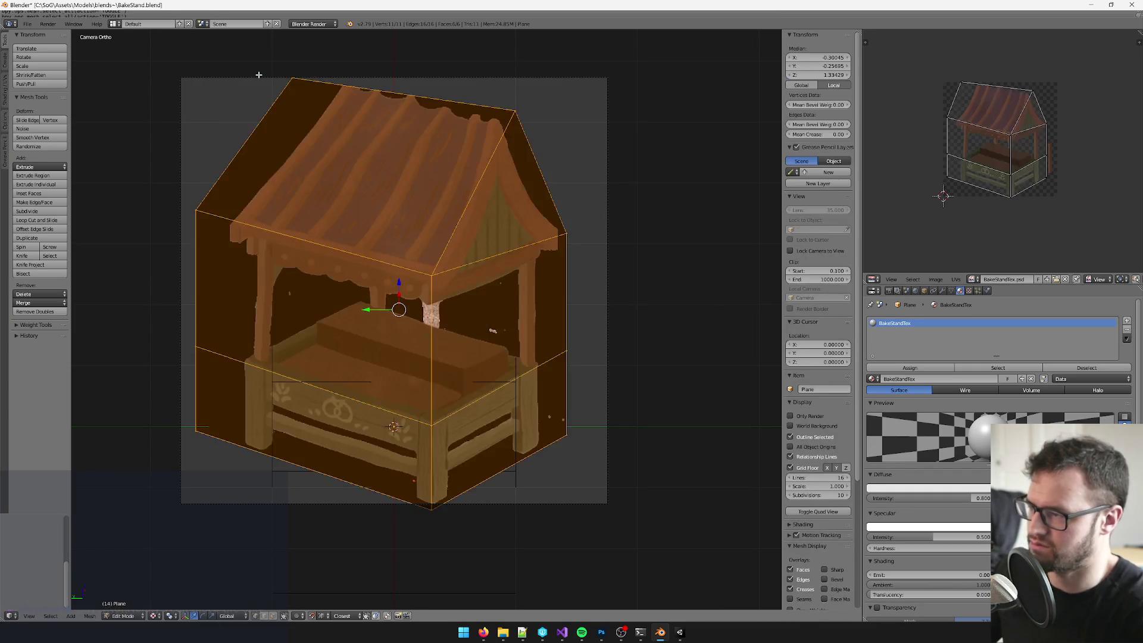
pyautogui.press('a')
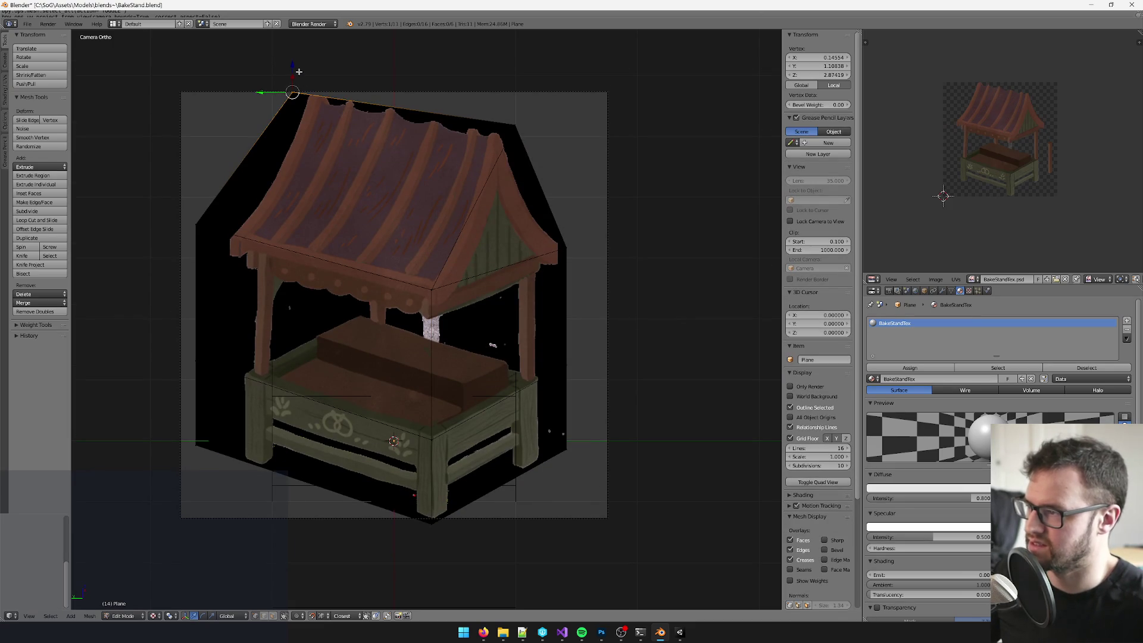
pyautogui.press('a')
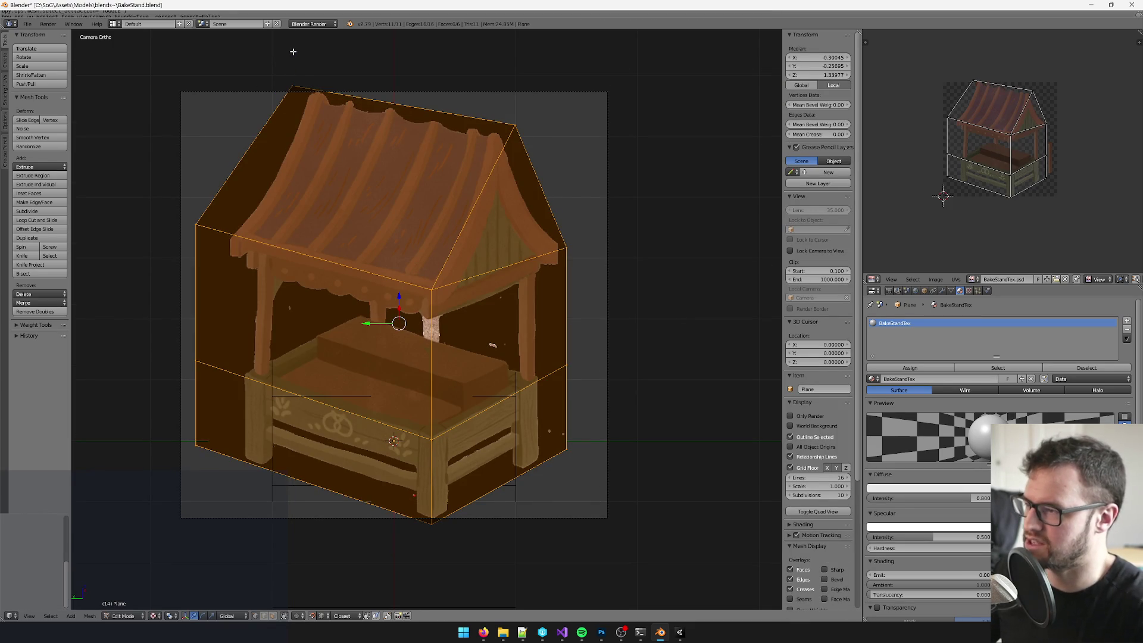
pyautogui.hscroll(-4, 340, 221)
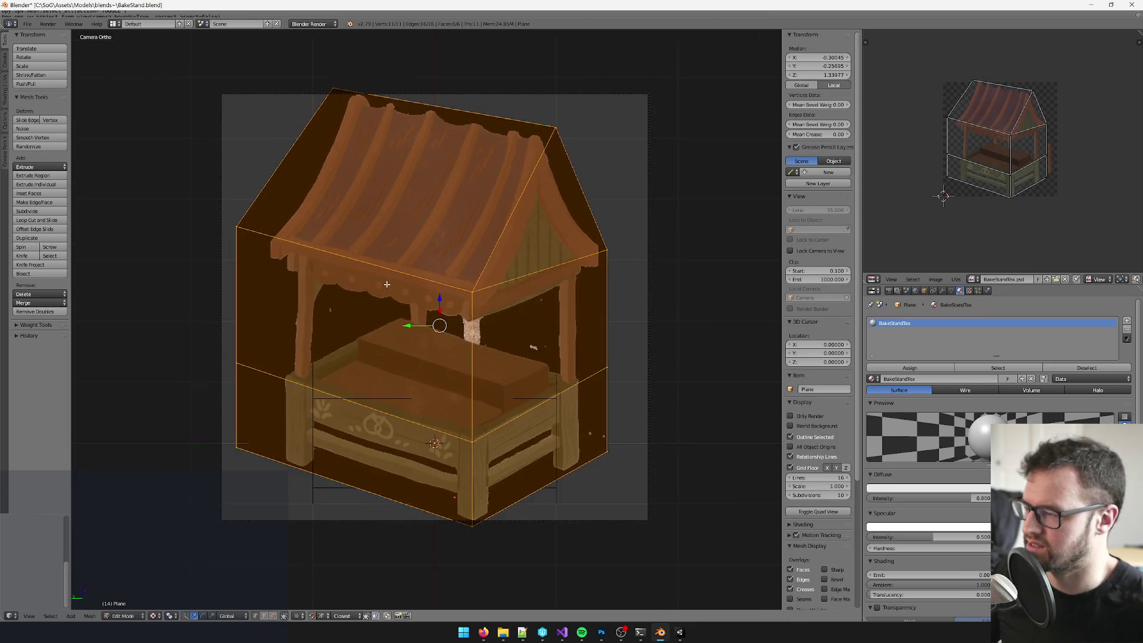
pyautogui.hscroll(-2, 387, 284)
pyautogui.scroll(-5, 399, 256)
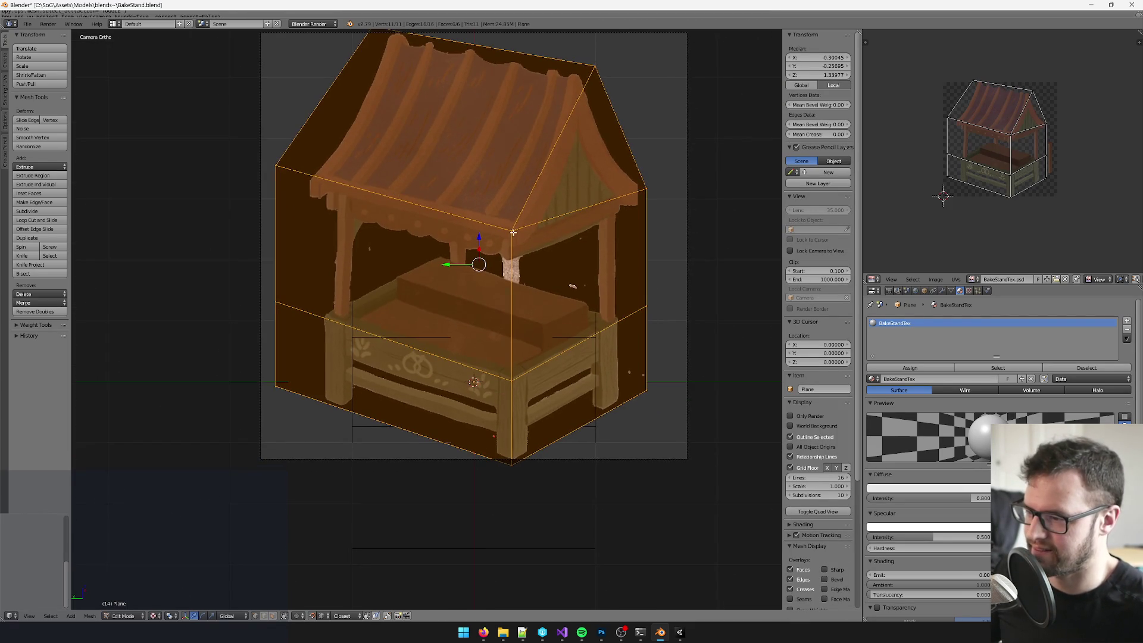
pyautogui.hscroll(4, 416, 205)
pyautogui.scroll(-2, 416, 205)
pyautogui.scroll(3, 518, 327)
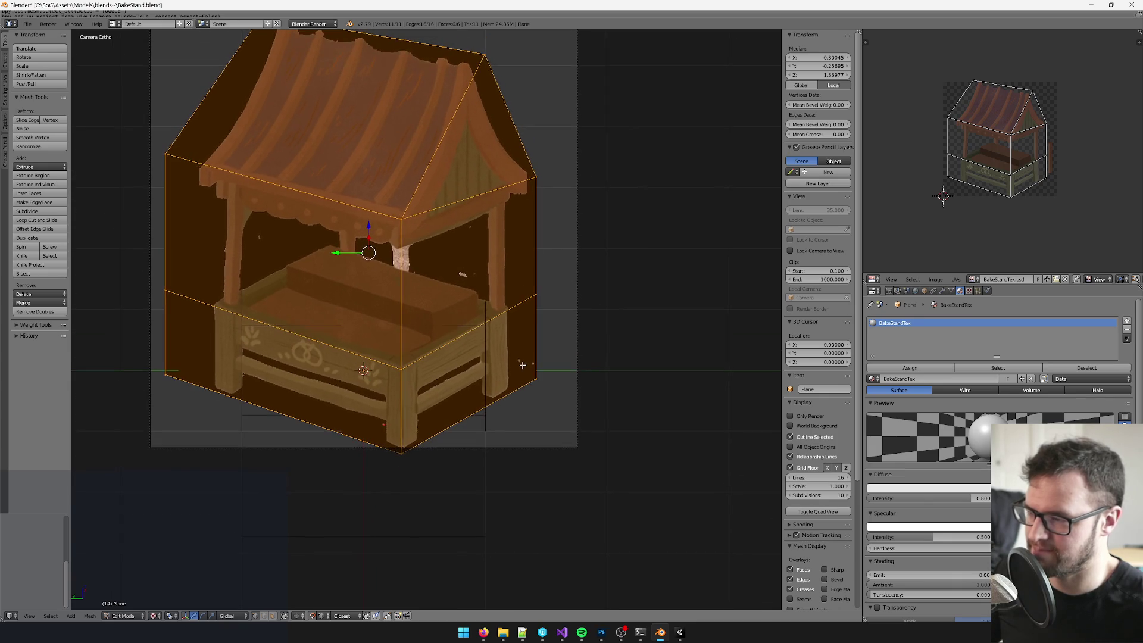
# Step: Knife-cut up the left side, from the lower left edge to the roof edge
pyautogui.press('k')
pyautogui.click(513, 306)
pyautogui.press('Escape')
pyautogui.press('a')
pyautogui.press('k')
pyautogui.click(253, 390)
pyautogui.click(252, 304)
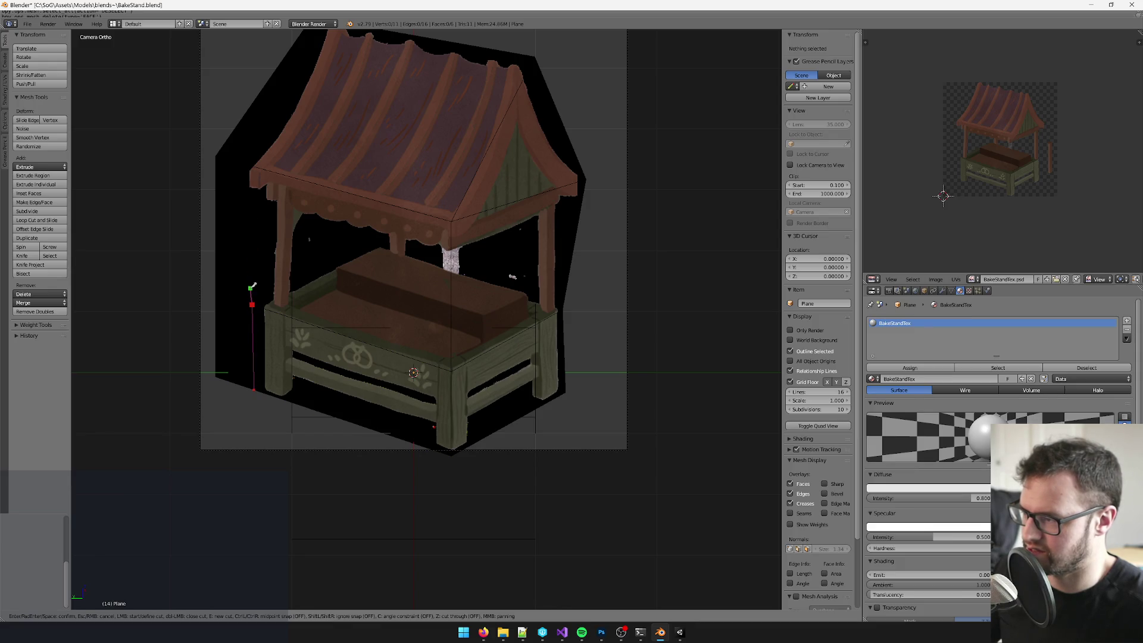
pyautogui.click(235, 160)
pyautogui.scroll(-2, 236, 159)
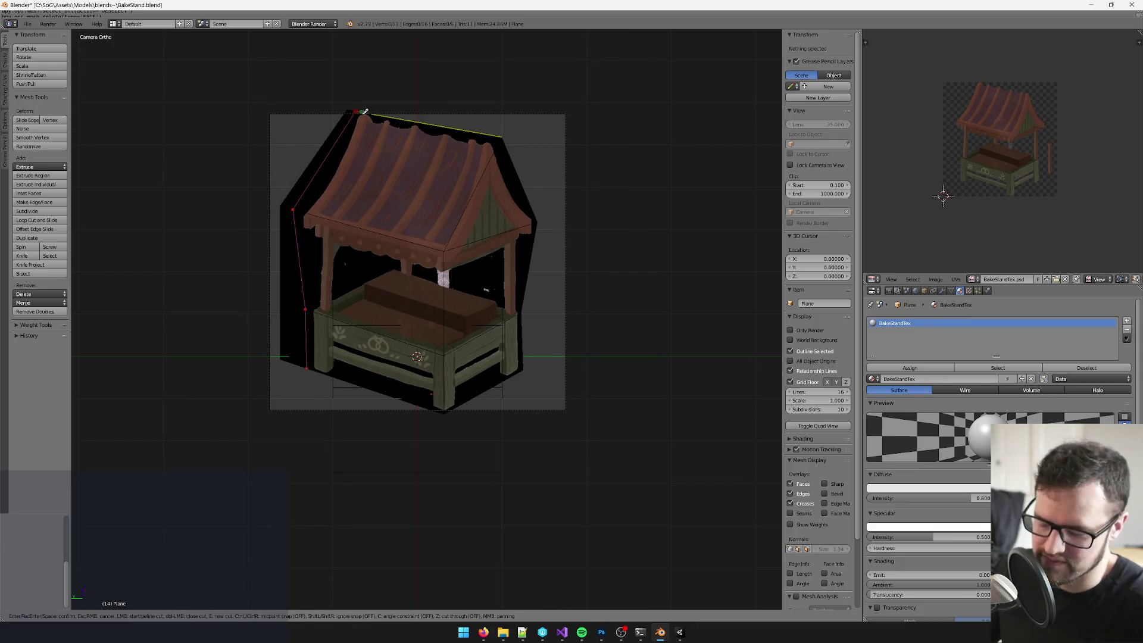
pyautogui.press('Return')
# Step: Delete the empty left strip face and recentre the stand in the view
pyautogui.rightClick(283, 206)
pyautogui.press('x')
pyautogui.click(288, 206)
pyautogui.scroll(4, 441, 306)
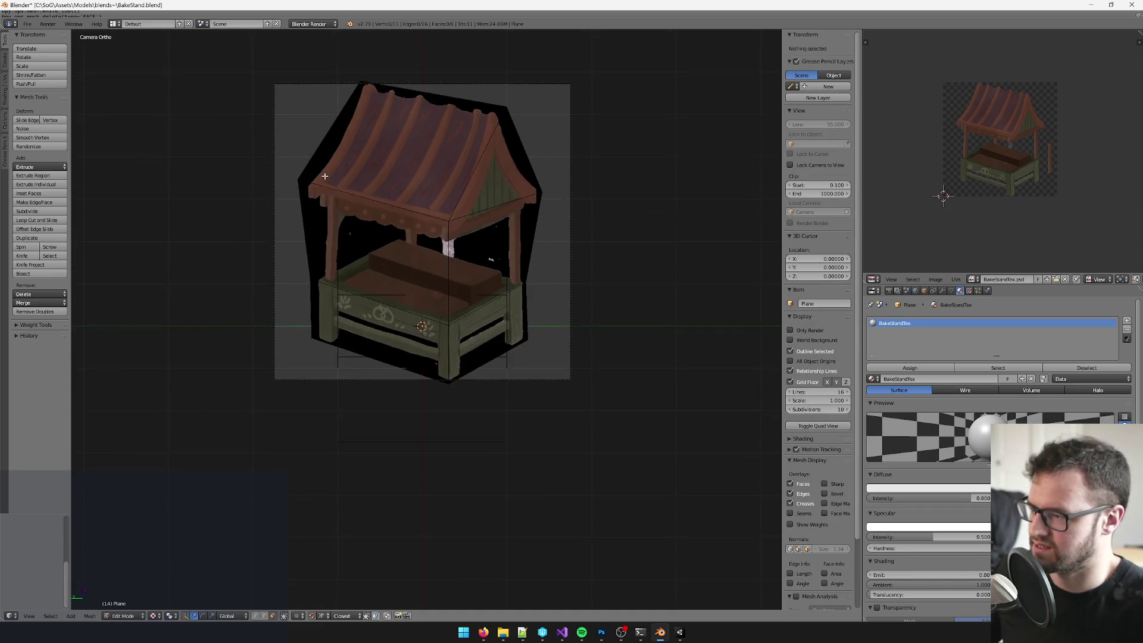
pyautogui.scroll(-4, 441, 306)
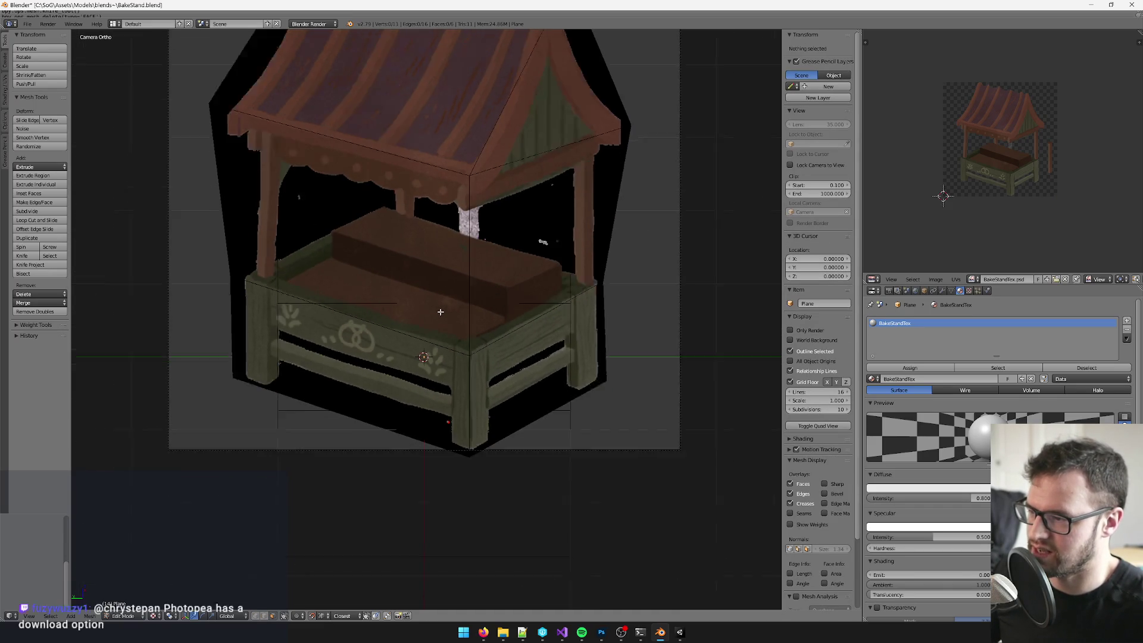
pyautogui.moveTo(426, 341)
pyautogui.mouseDown()
pyautogui.moveTo(443, 356)
pyautogui.moveTo(473, 256)
pyautogui.mouseUp()
# Step: Loop-cut across the stand and slide the new loop upward, then inspect it
pyautogui.hotkey('ctrl', 'r')
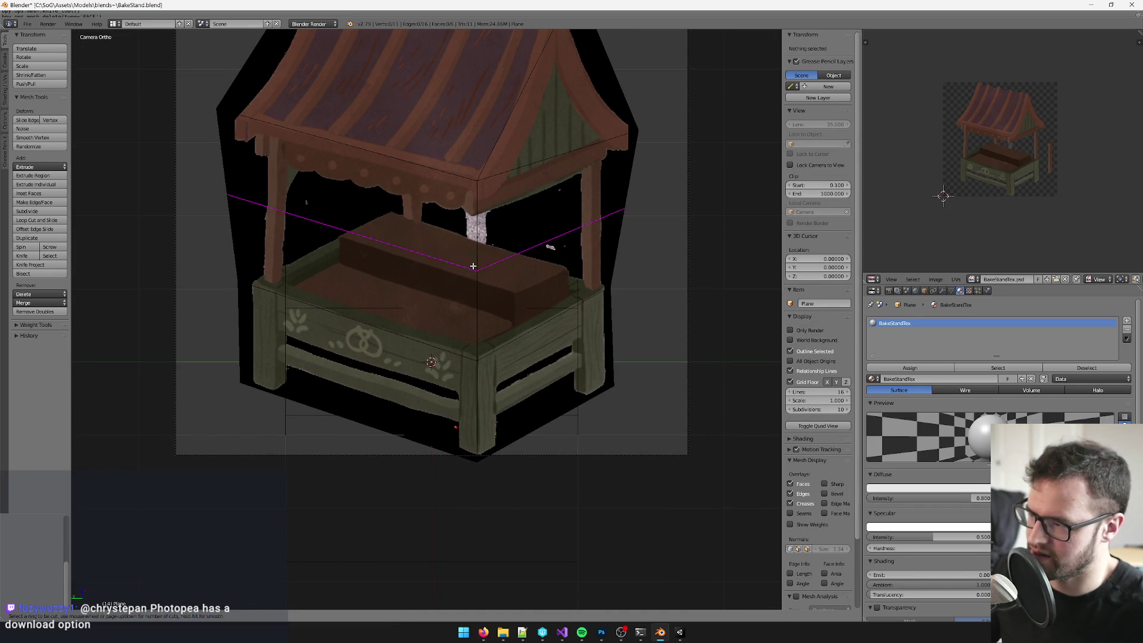
pyautogui.click(474, 267)
pyautogui.click(482, 239)
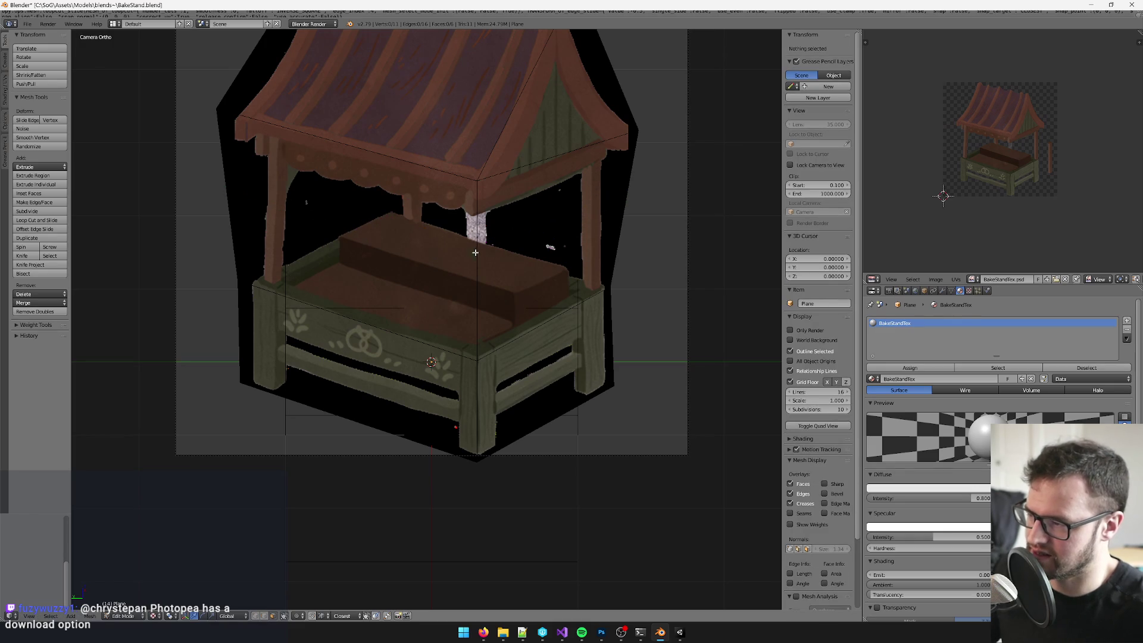
pyautogui.press('g')
pyautogui.press('g')
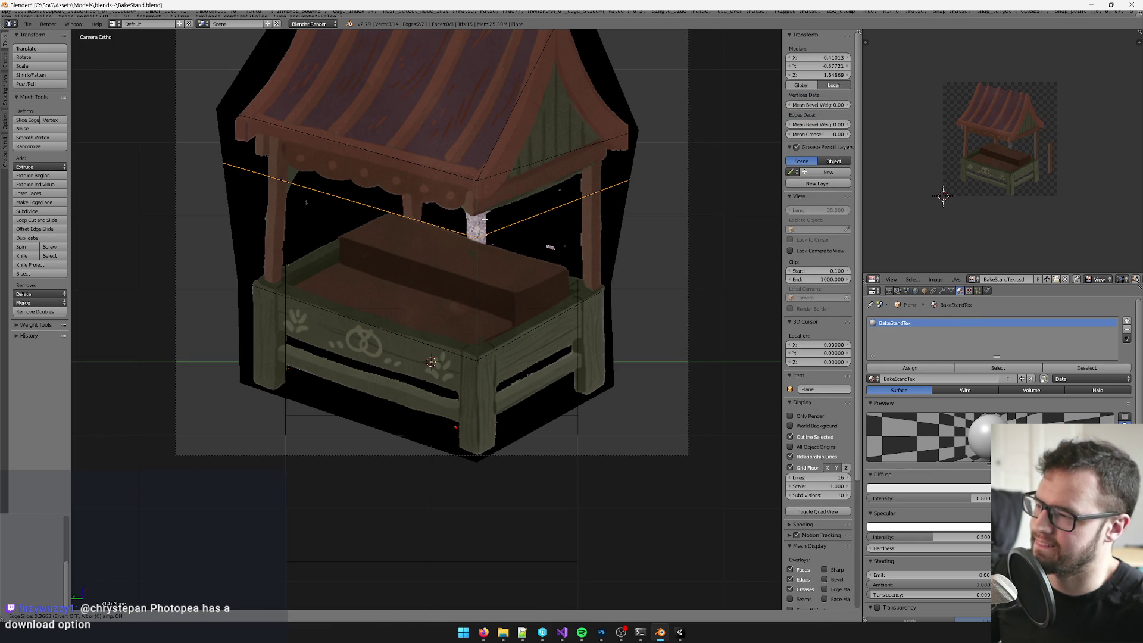
pyautogui.click(485, 220)
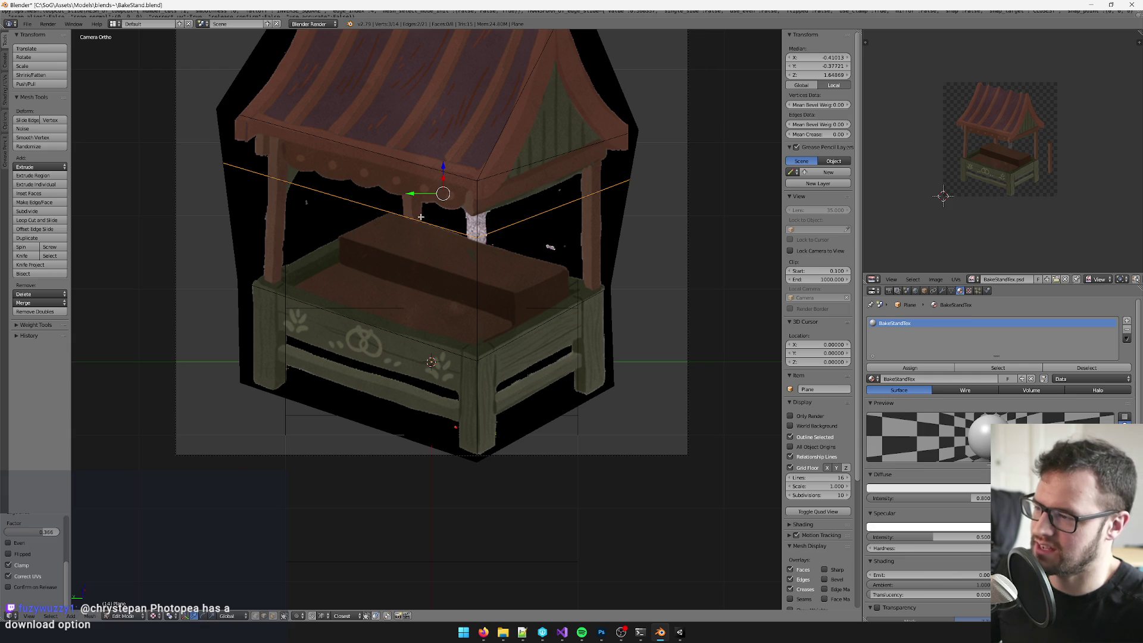
pyautogui.scroll(3, 421, 217)
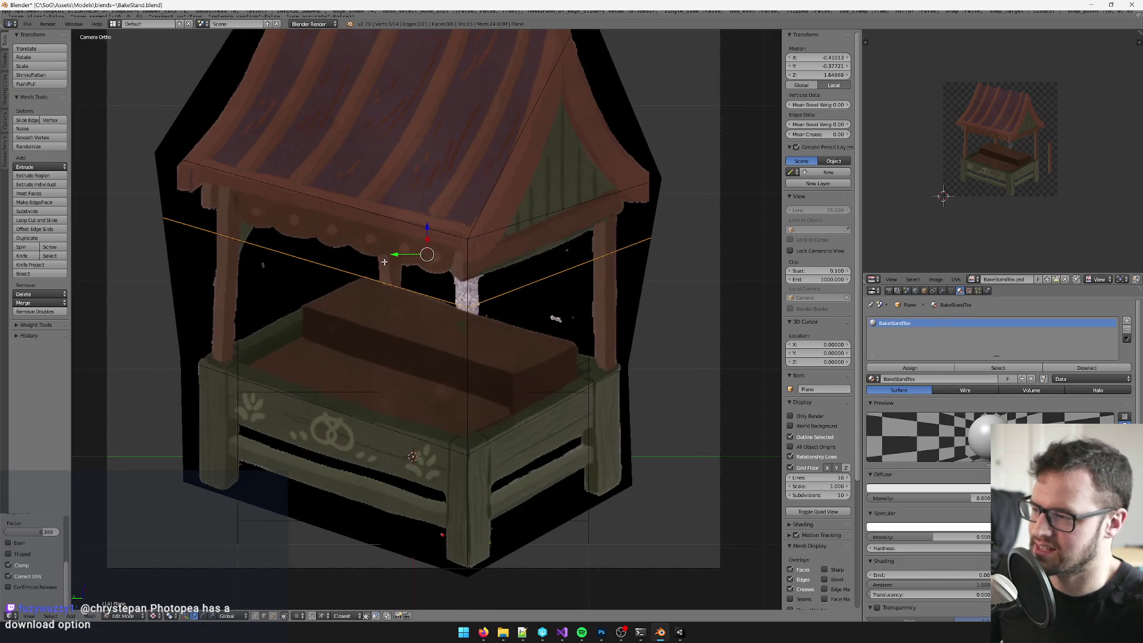
pyautogui.scroll(1, 384, 262)
pyautogui.scroll(2, 374, 253)
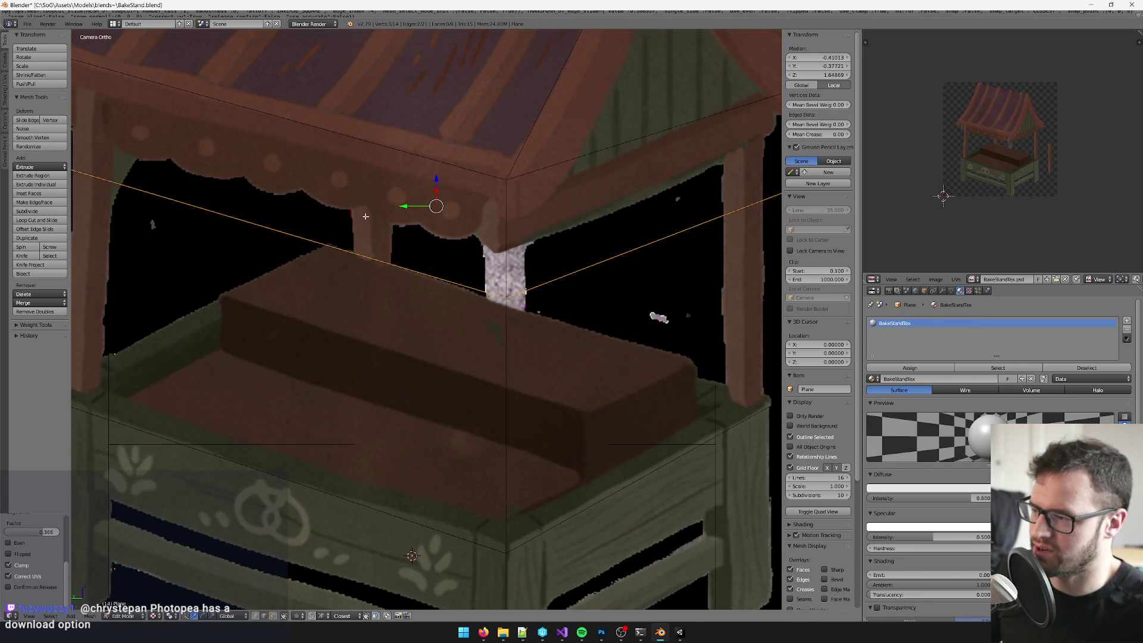
pyautogui.scroll(-4, 369, 211)
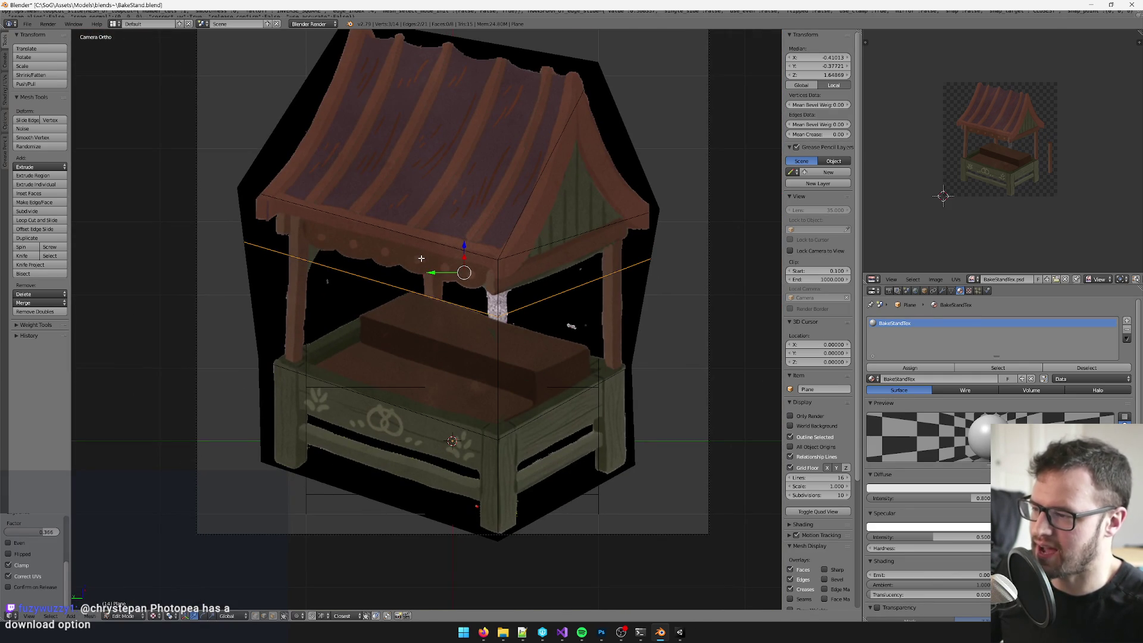
pyautogui.scroll(1, 430, 256)
pyautogui.scroll(1, 460, 297)
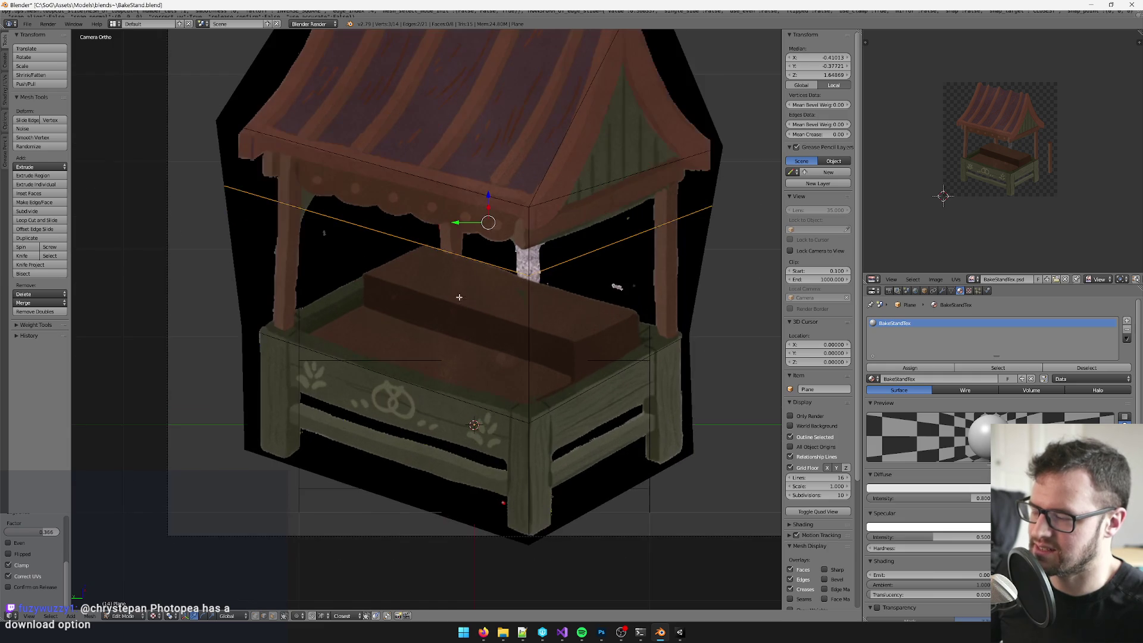
pyautogui.scroll(-1, 475, 304)
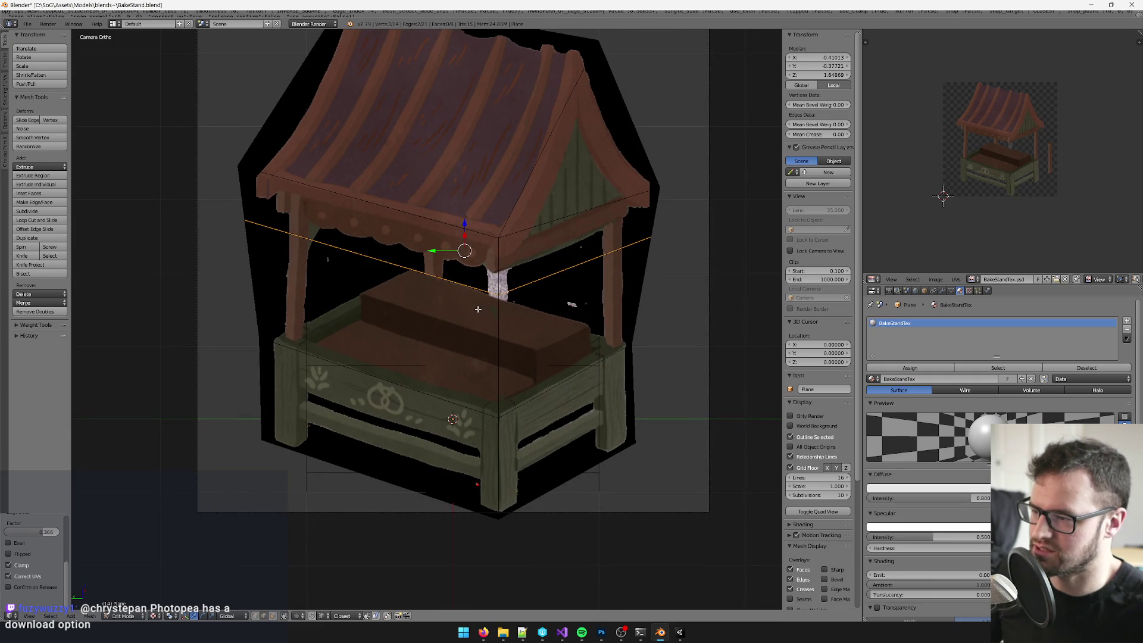
# Step: Undo the misplaced loop and cut a new one just below the roof
pyautogui.hotkey('ctrl', 'z')
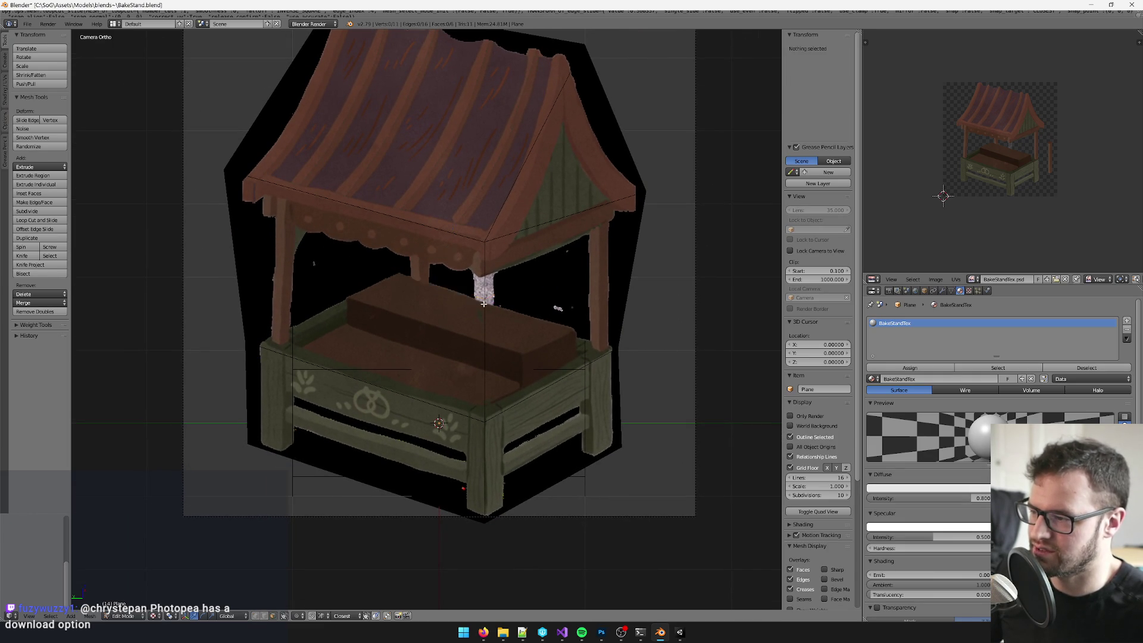
pyautogui.hotkey('ctrl', 'r')
pyautogui.click(486, 286)
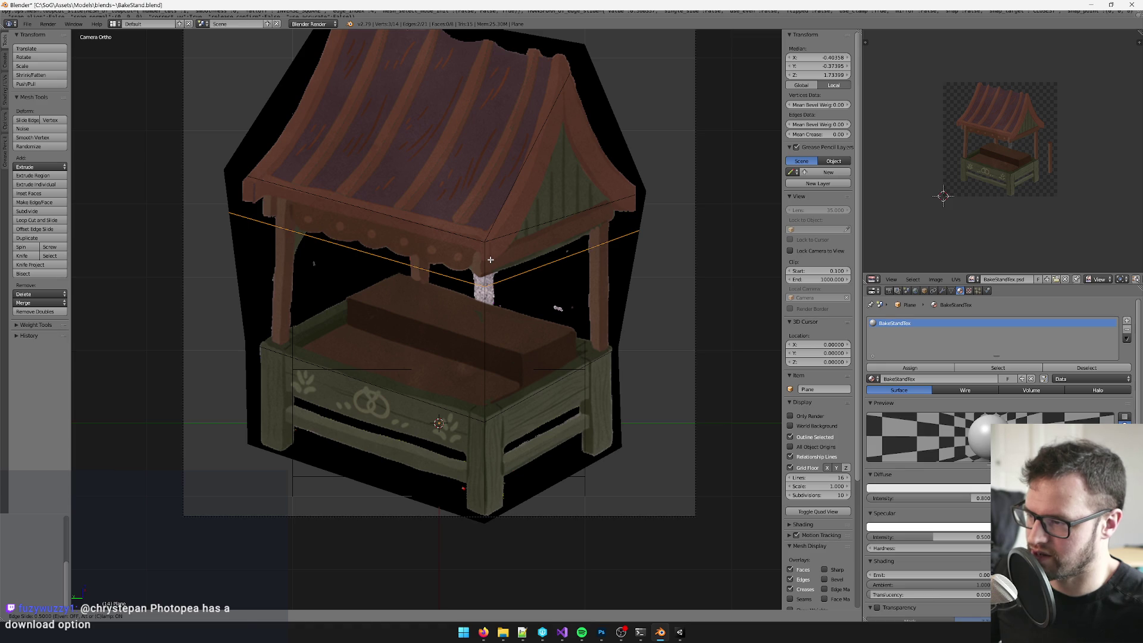
pyautogui.click(491, 260)
pyautogui.keyDown('shift'); pyautogui.scroll(-4, 506, 267); pyautogui.keyUp('shift')
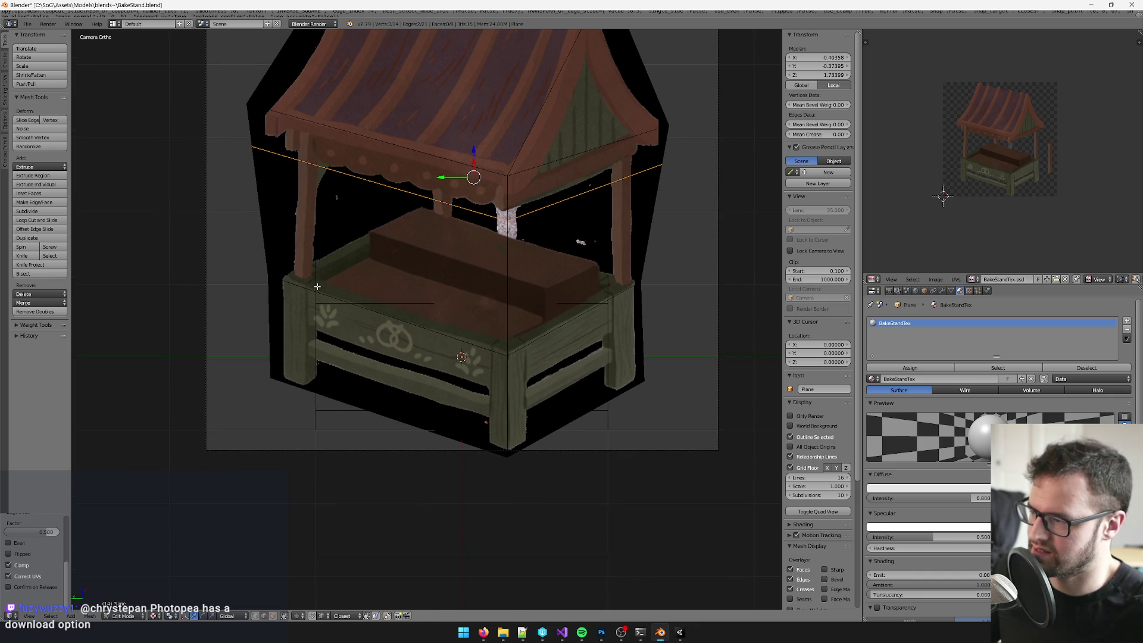
# Step: Select the post section and switch to face selection
pyautogui.press('k')
pyautogui.press('Escape')
pyautogui.hscroll(1, 489, 267)
pyautogui.keyDown('ctrl'); pyautogui.keyDown('alt'); pyautogui.rightClick(488, 268); pyautogui.keyUp('alt'); pyautogui.keyUp('ctrl')
pyautogui.click(273, 616)
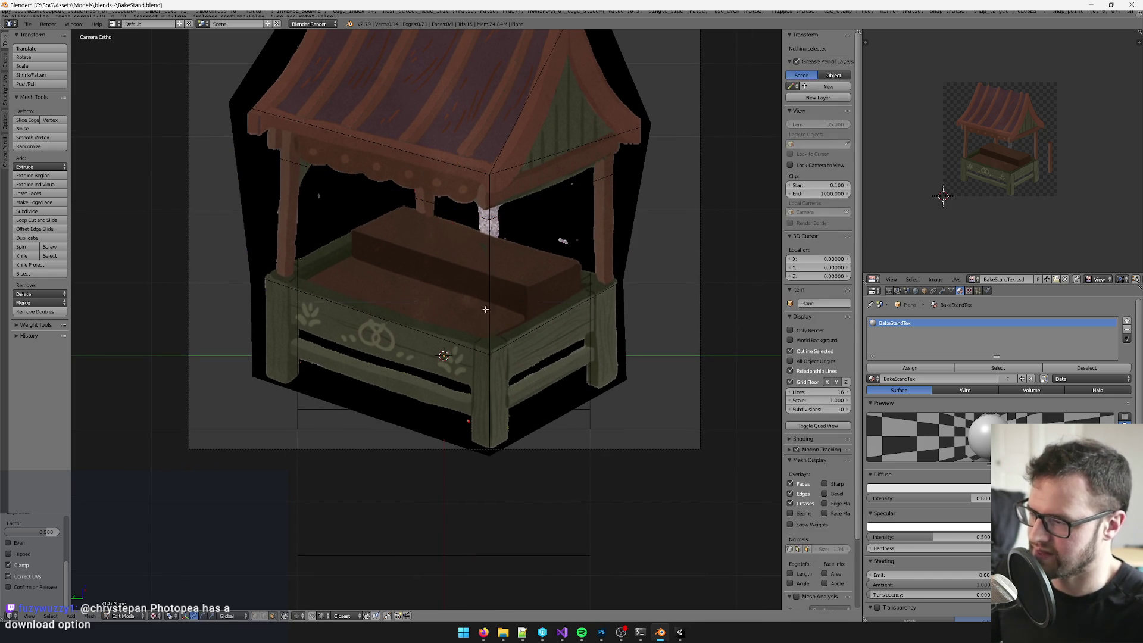
# Step: Delete the band of faces between the roof and the counter
pyautogui.keyDown('alt'); pyautogui.rightClick(487, 292); pyautogui.keyUp('alt')
pyautogui.press('x')
pyautogui.click(487, 291)
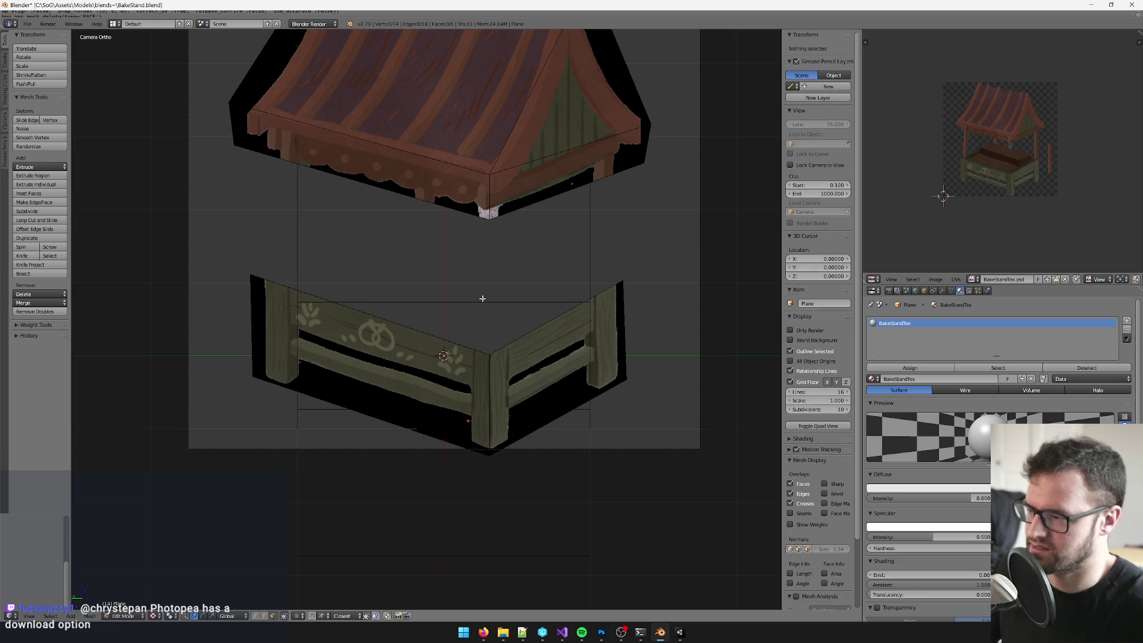
# Step: Extrude the counter's right top edge backwards into a table top
pyautogui.rightClick(545, 322)
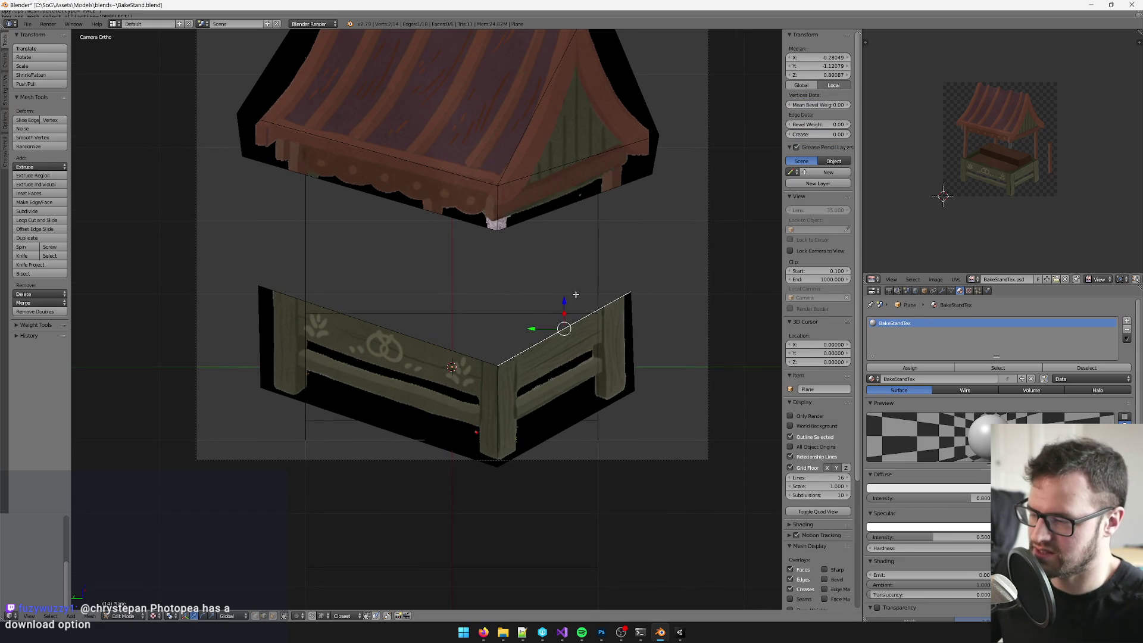
pyautogui.press('e')
pyautogui.click(374, 221)
pyautogui.press('g')
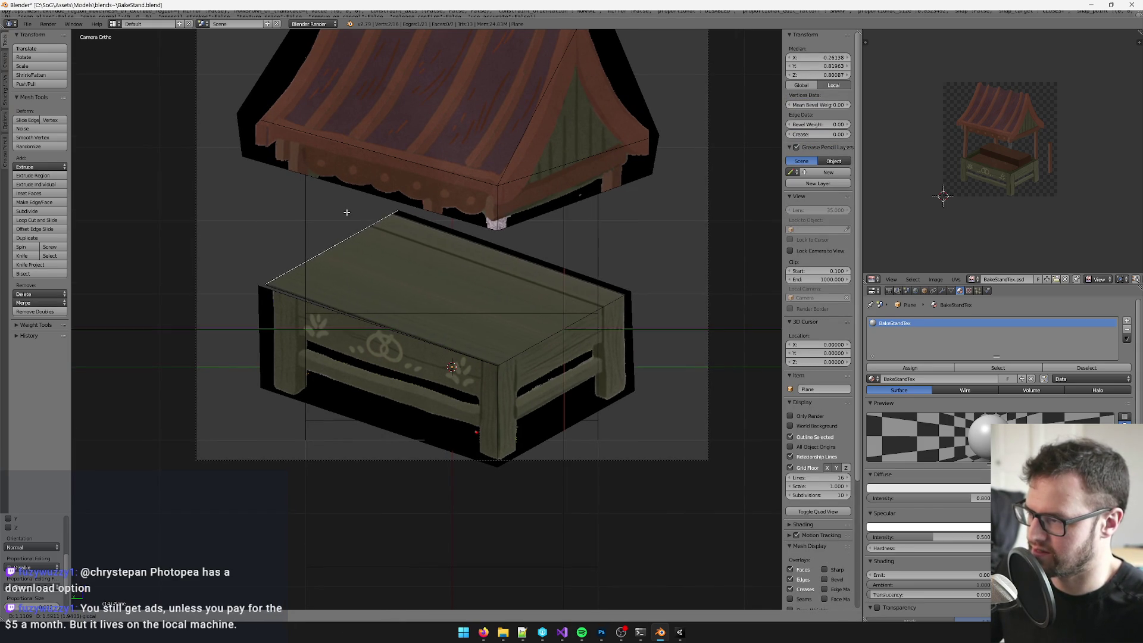
pyautogui.click(345, 212)
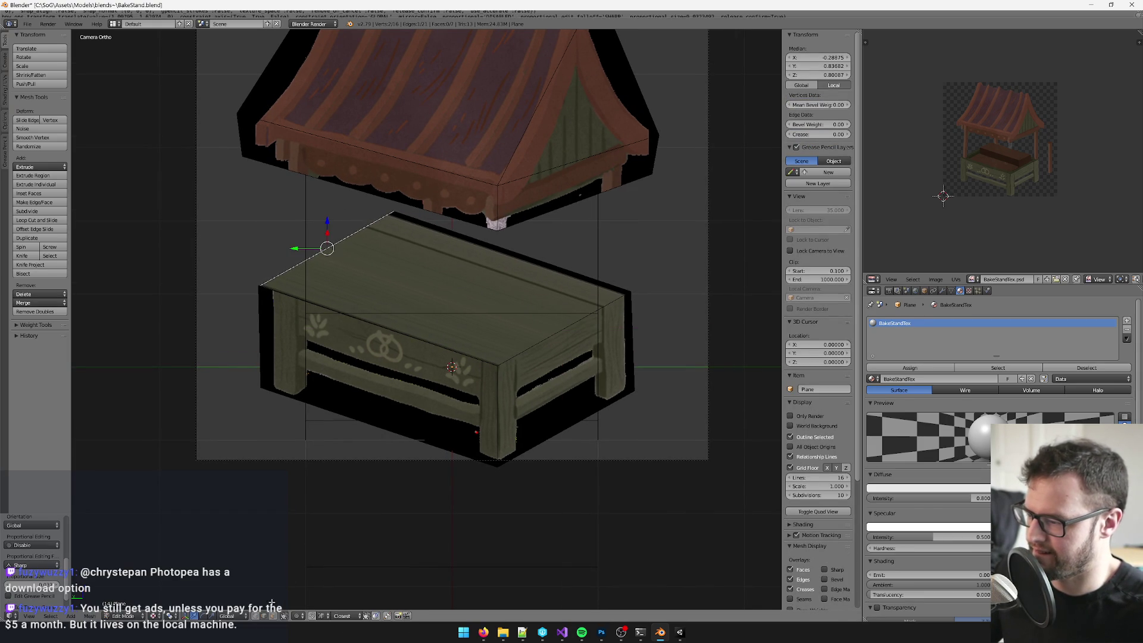
# Step: Merge the table's overlapping corner vertices at center and loop-cut across the table top
pyautogui.moveTo(235, 250); pyautogui.dragTo(275, 313)
pyautogui.hotkey('alt', 'm')
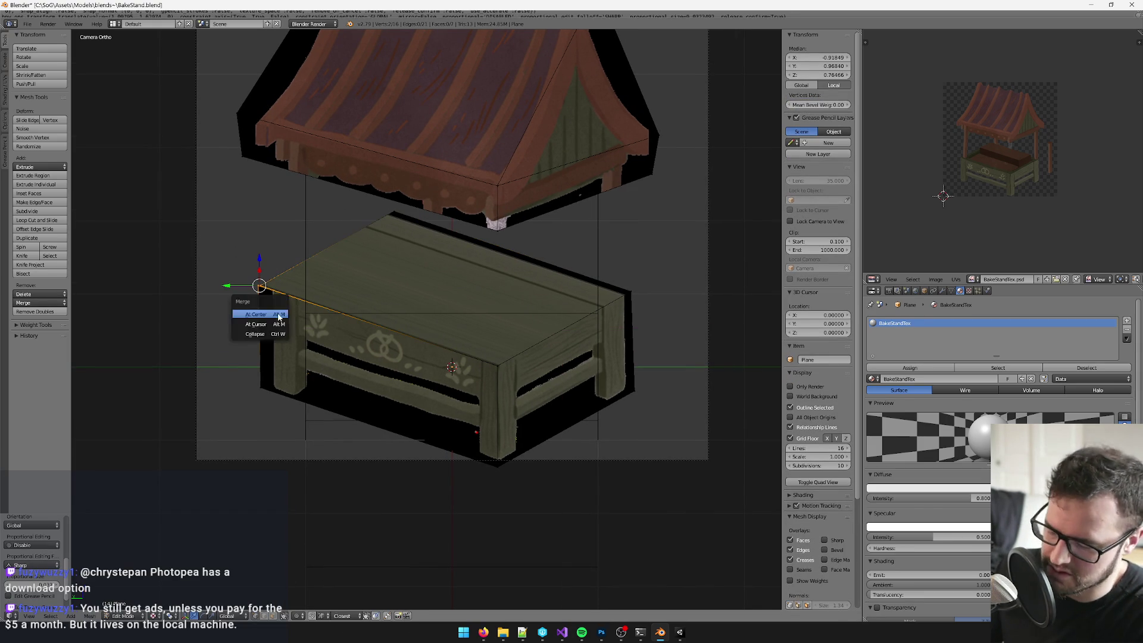
pyautogui.click(278, 315)
pyautogui.press('a')
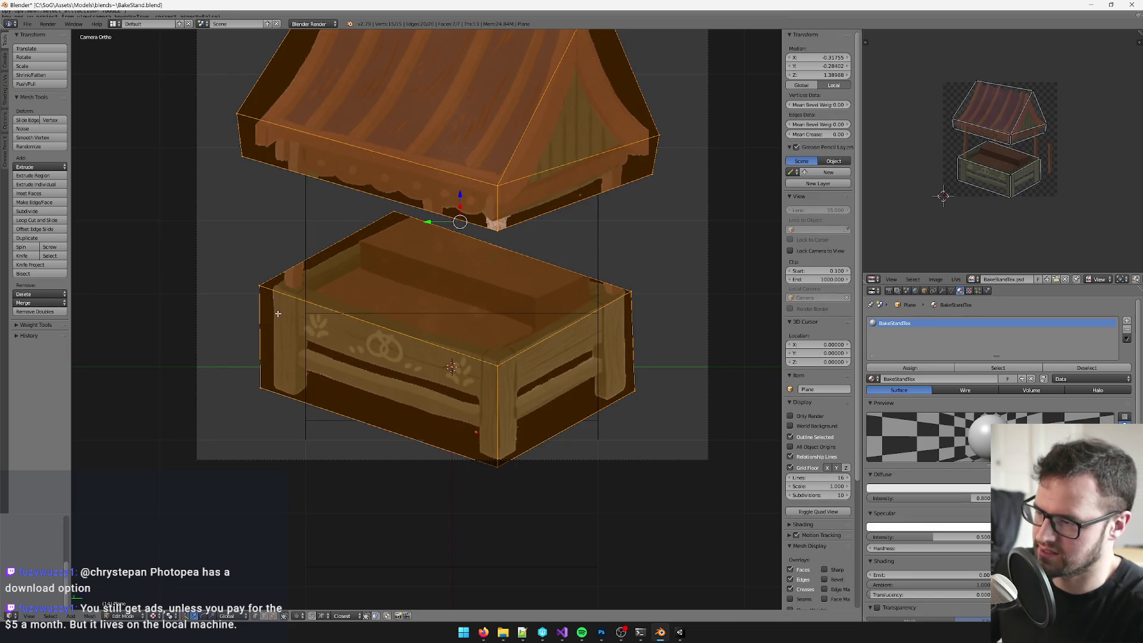
pyautogui.hotkey('ctrl', 'r')
pyautogui.click(549, 338)
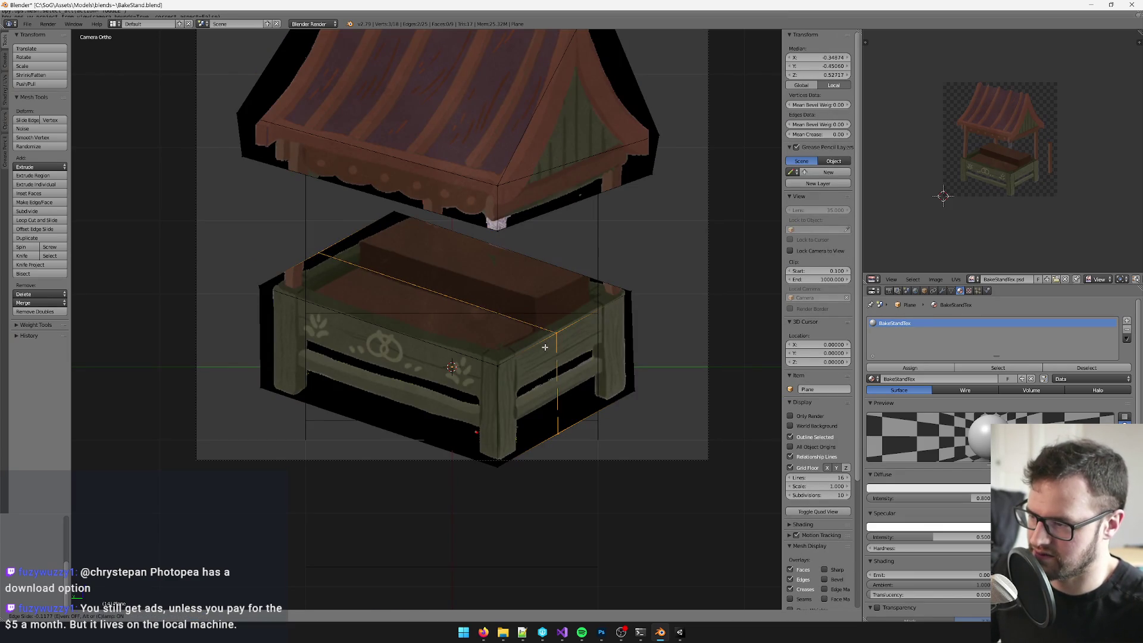
# Step: Confirm the loop cut, then extrude the counter's top face upward into a low box
pyautogui.click(559, 317)
pyautogui.hscroll(1, 561, 316)
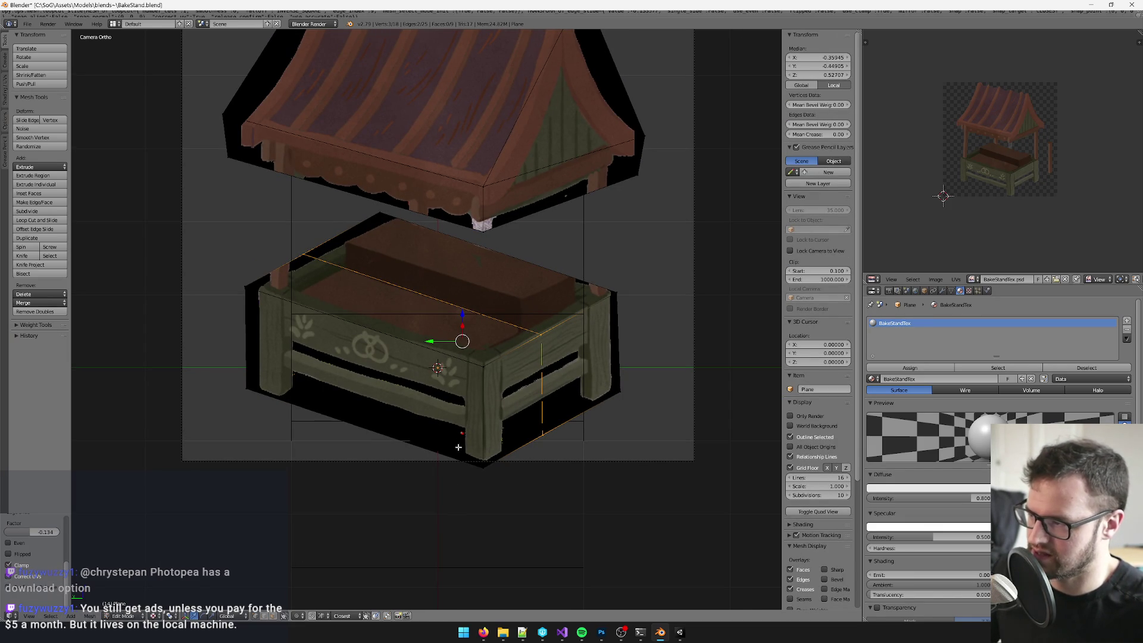
pyautogui.click(274, 619)
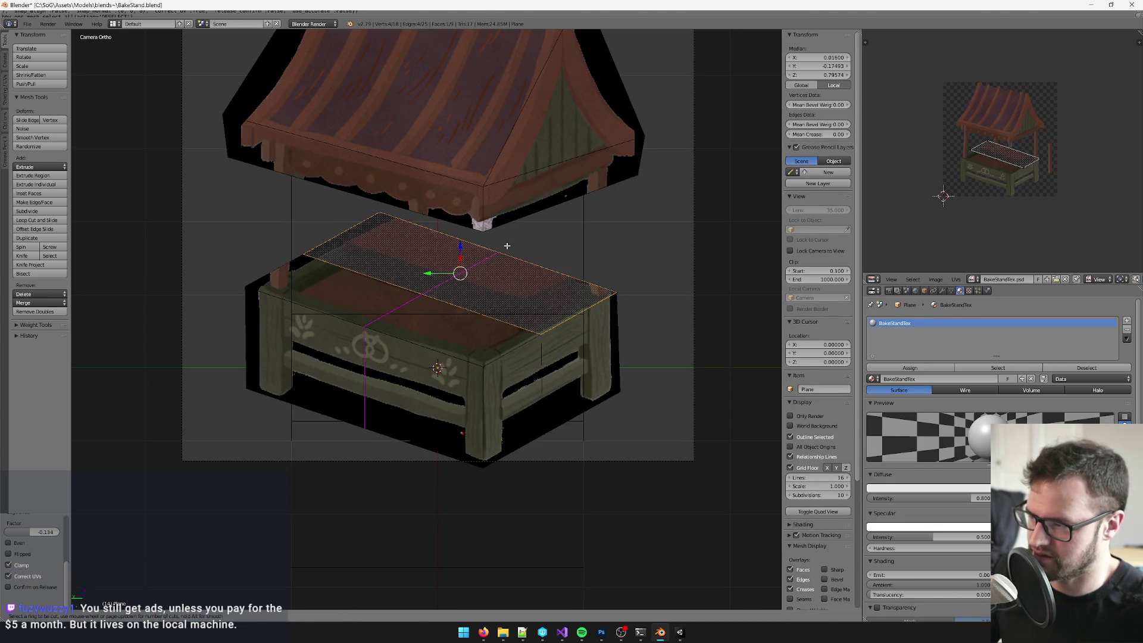
pyautogui.rightClick(511, 292)
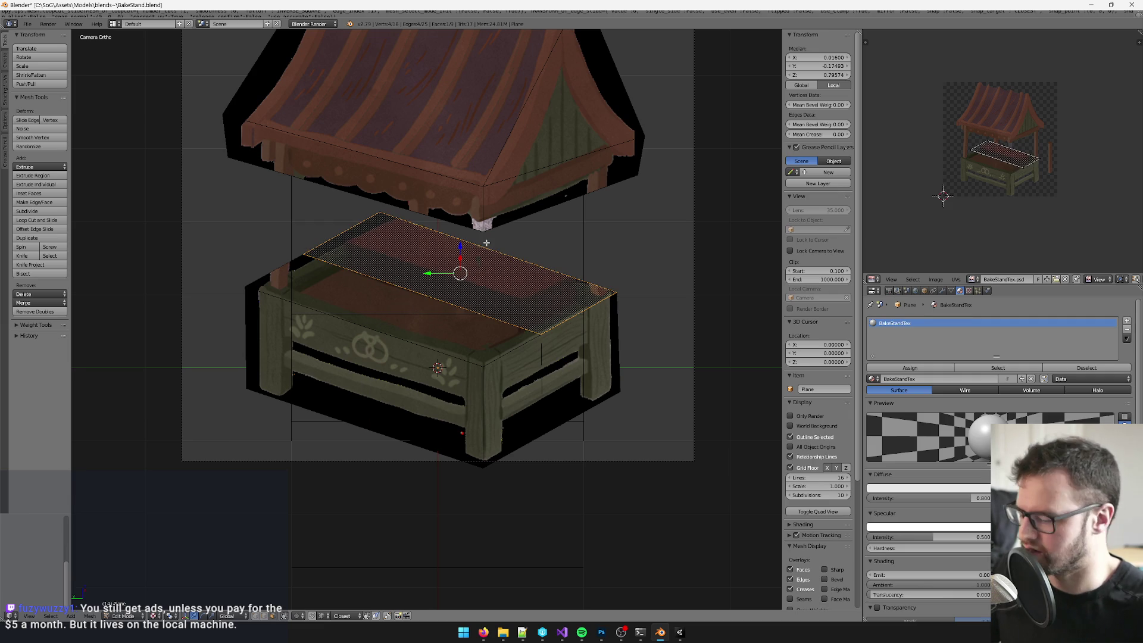
pyautogui.press('e')
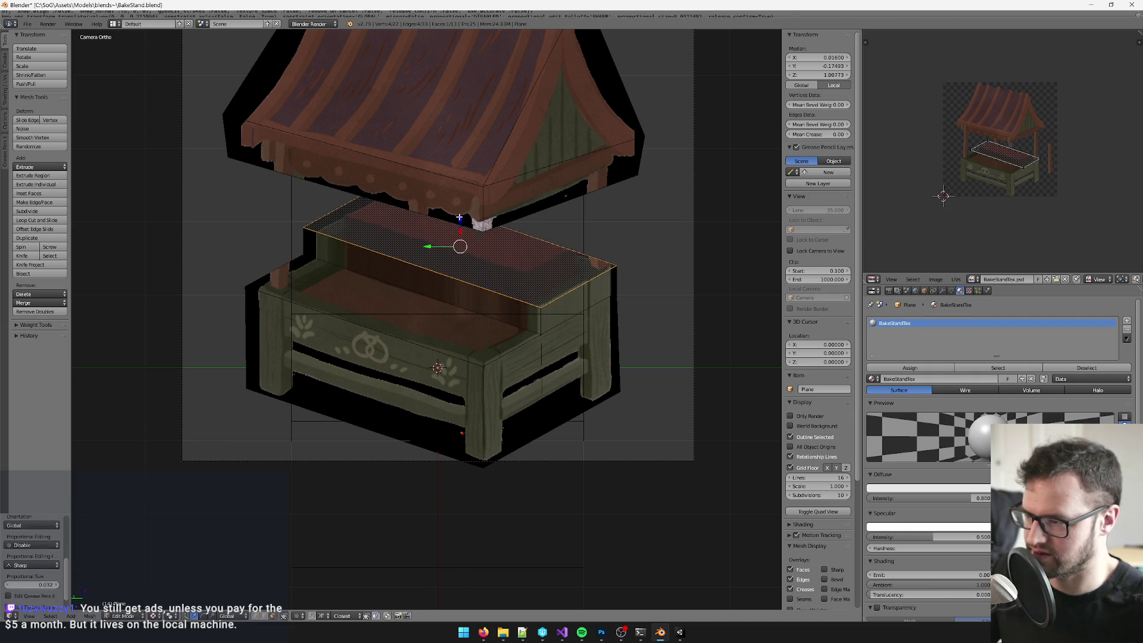
pyautogui.click(459, 217)
# Step: Re-project the whole mesh's texture from the camera view, then select the new top face
pyautogui.press('a')
pyautogui.press('u')
pyautogui.click(459, 217)
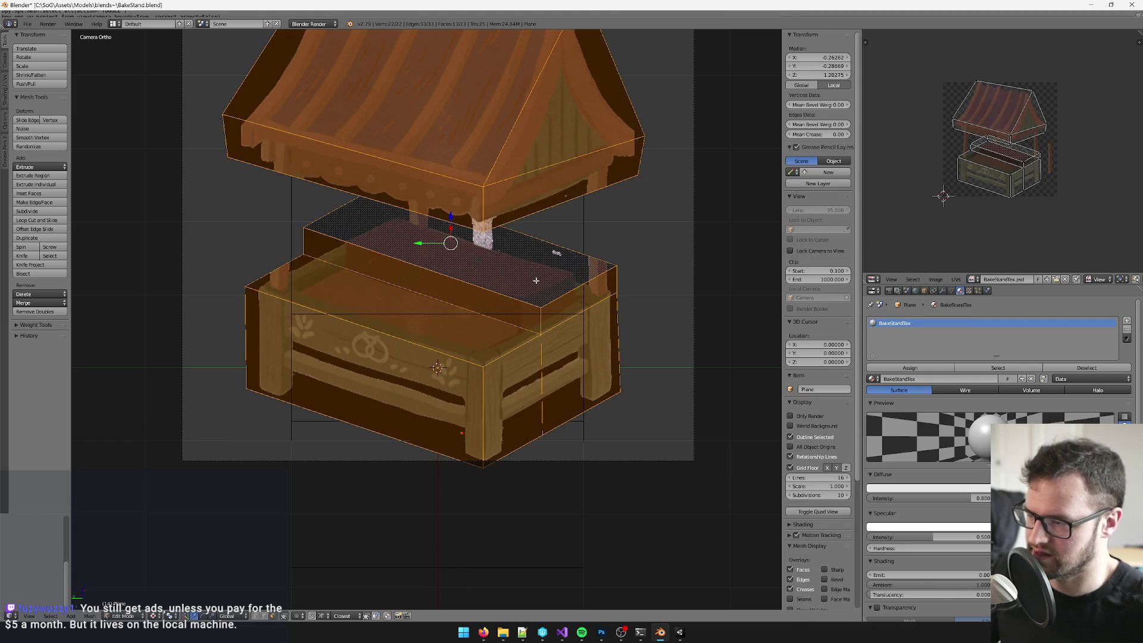
pyautogui.scroll(2, 535, 281)
pyautogui.scroll(1, 423, 233)
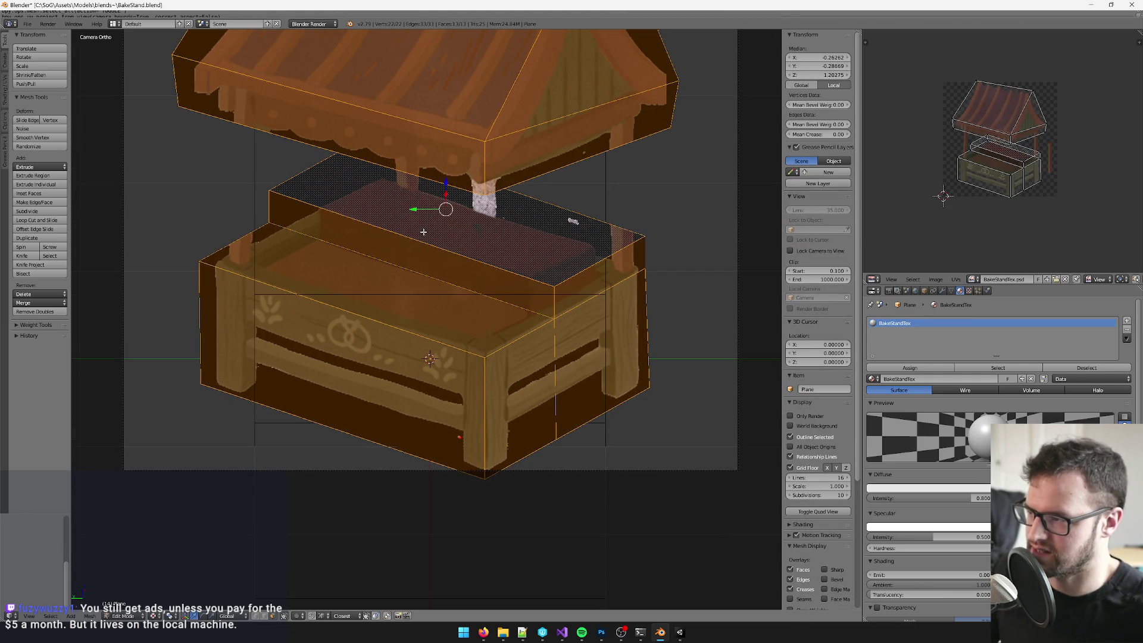
pyautogui.rightClick(391, 195)
pyautogui.scroll(1, 399, 208)
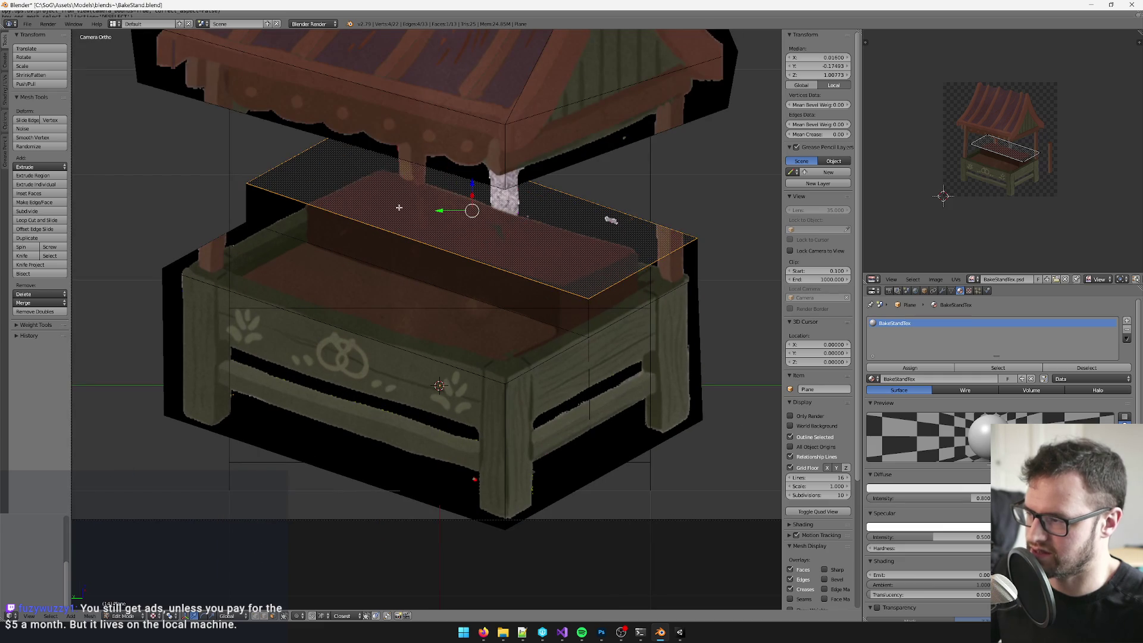
pyautogui.hscroll(-4, 281, 156)
pyautogui.scroll(2, 357, 238)
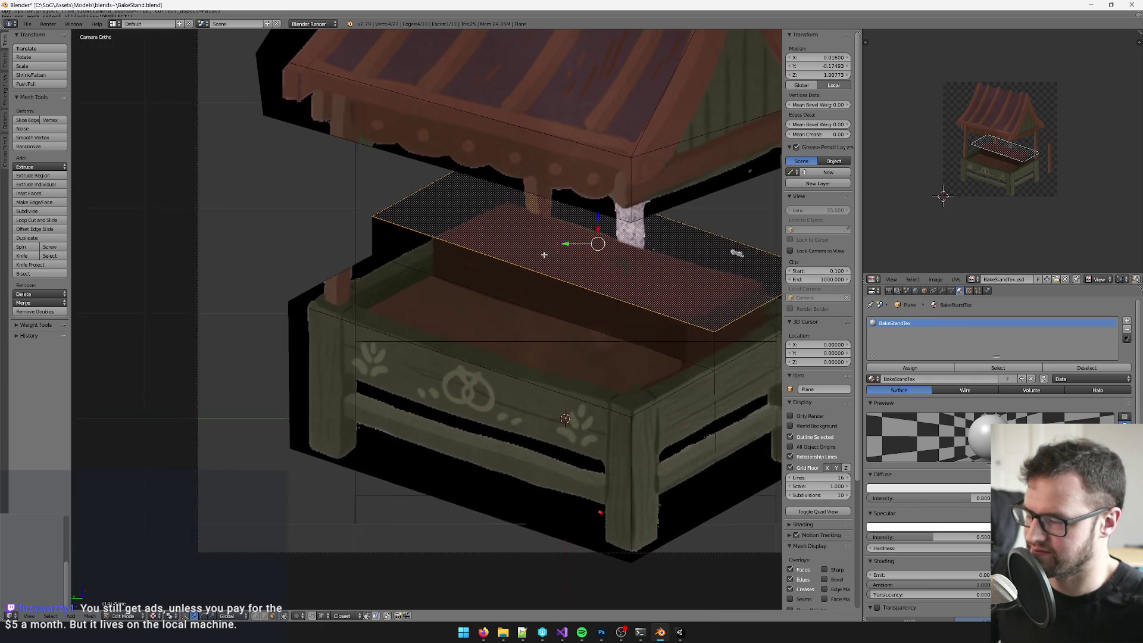
pyautogui.scroll(3, 379, 266)
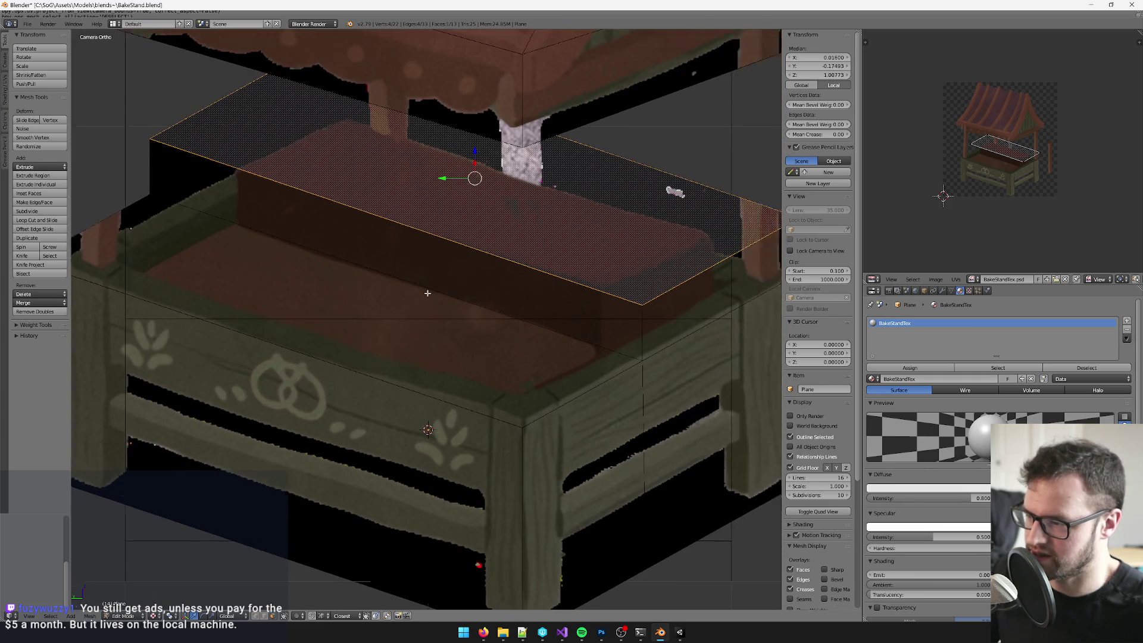
pyautogui.hscroll(-5, 382, 284)
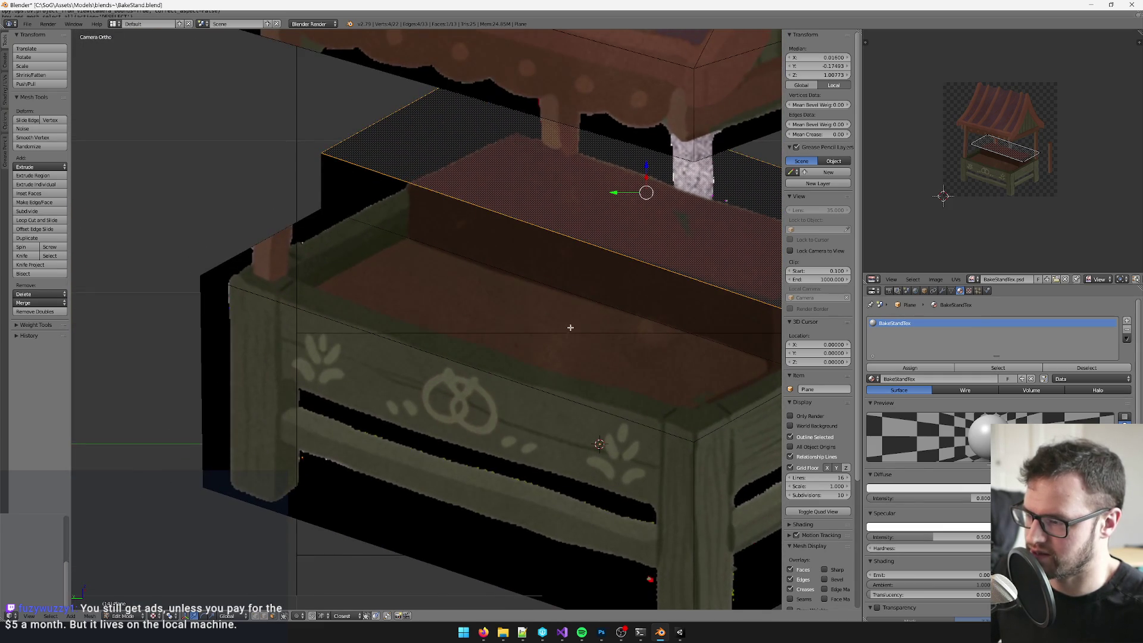
pyautogui.scroll(-3, 570, 328)
pyautogui.scroll(1, 498, 327)
# Step: Extrude the left post's top edge straight up along Z toward the roof
pyautogui.press('a')
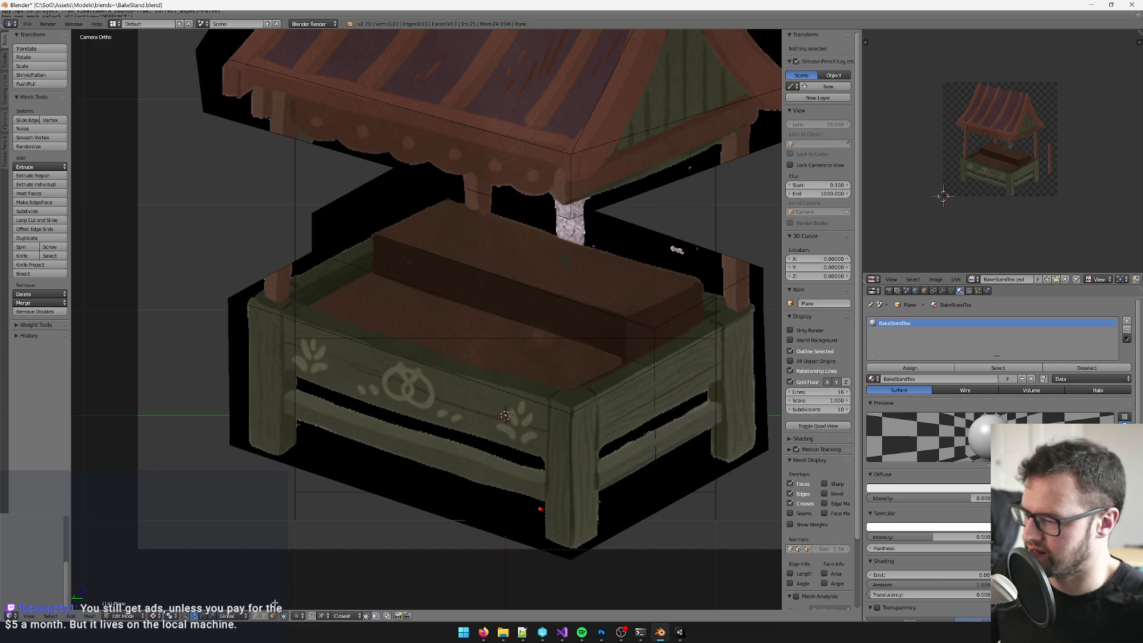
pyautogui.scroll(1, 277, 273)
pyautogui.rightClick(334, 317)
pyautogui.press('e')
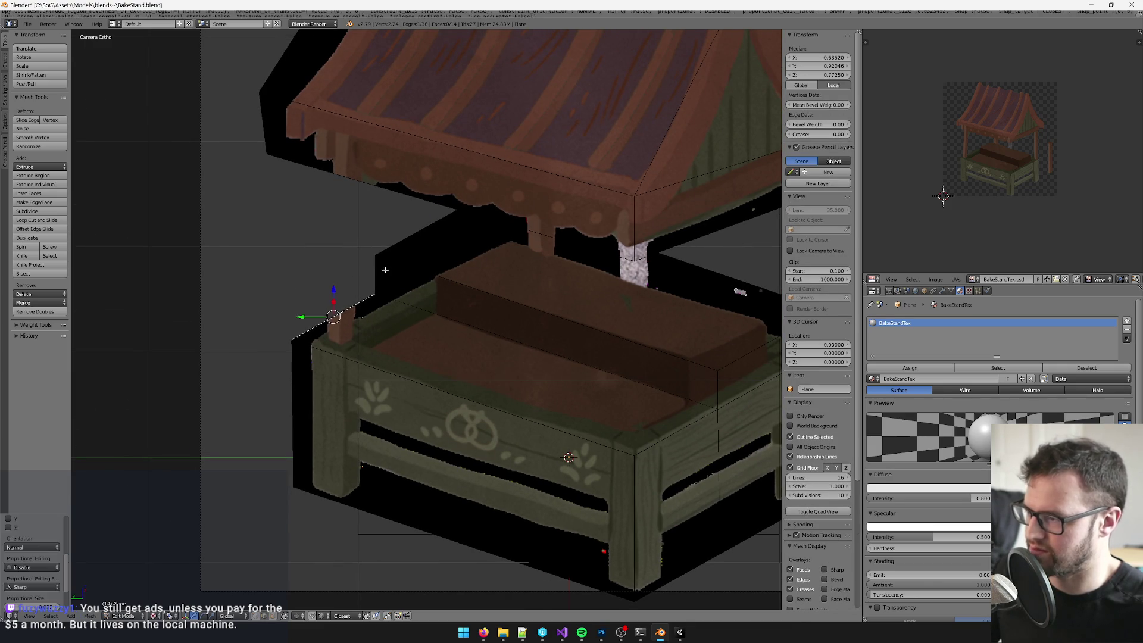
pyautogui.press('g')
pyautogui.press('z')
pyautogui.click(325, 192)
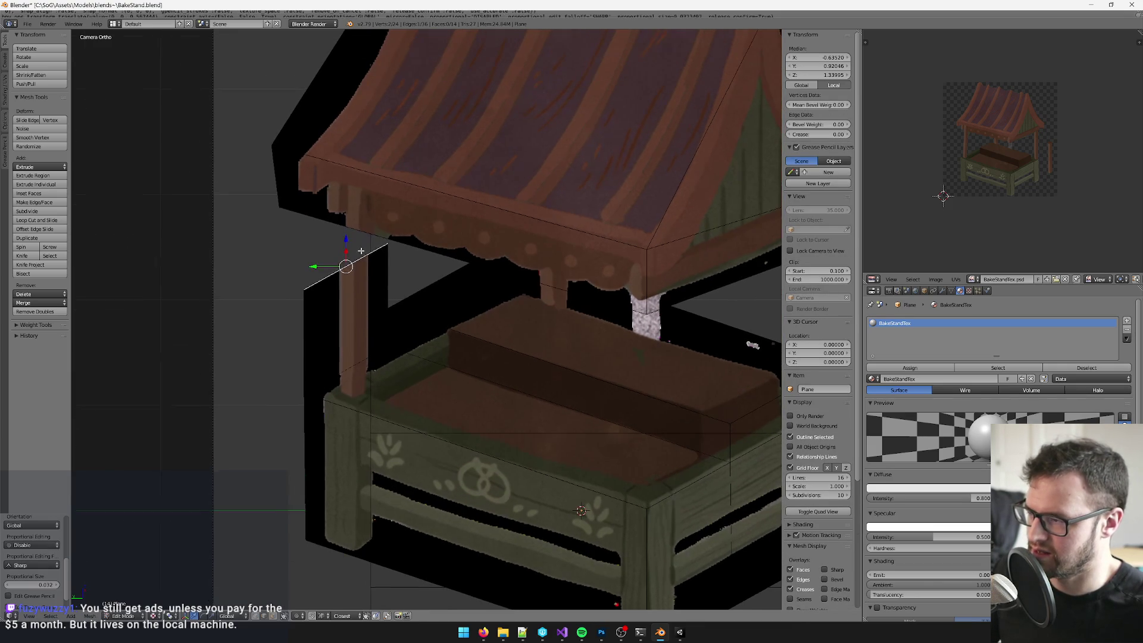
# Step: Loop-cut the roof and merge its vertices into the post top and roof corner
pyautogui.scroll(3, 357, 256)
pyautogui.hotkey('ctrl', 'r')
pyautogui.click(413, 197)
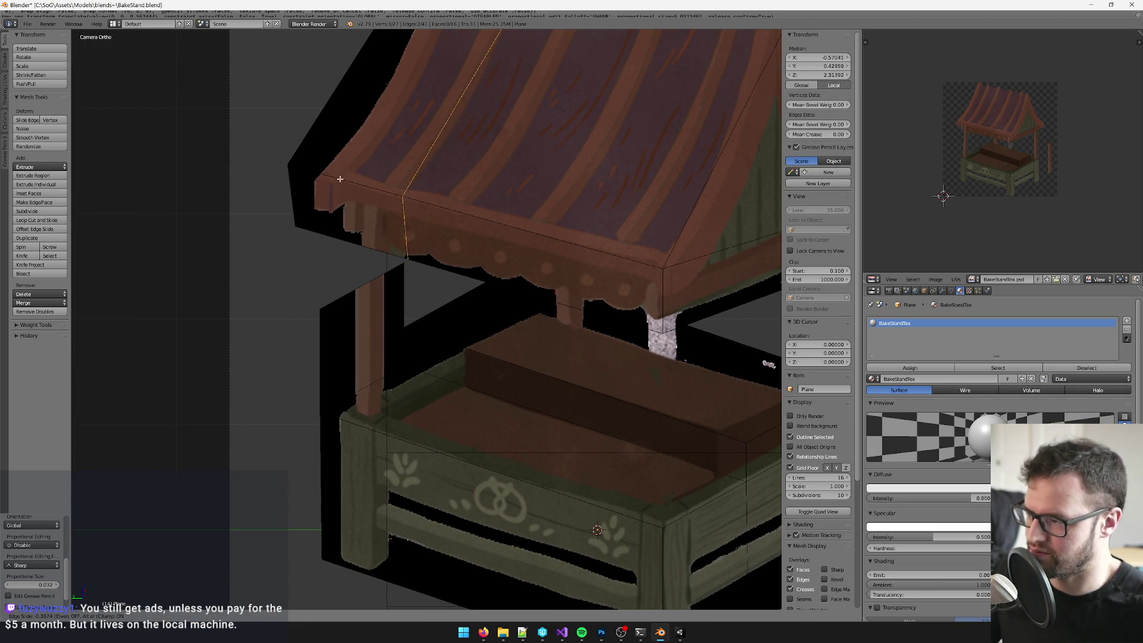
pyautogui.click(323, 249)
pyautogui.rightClick(405, 258)
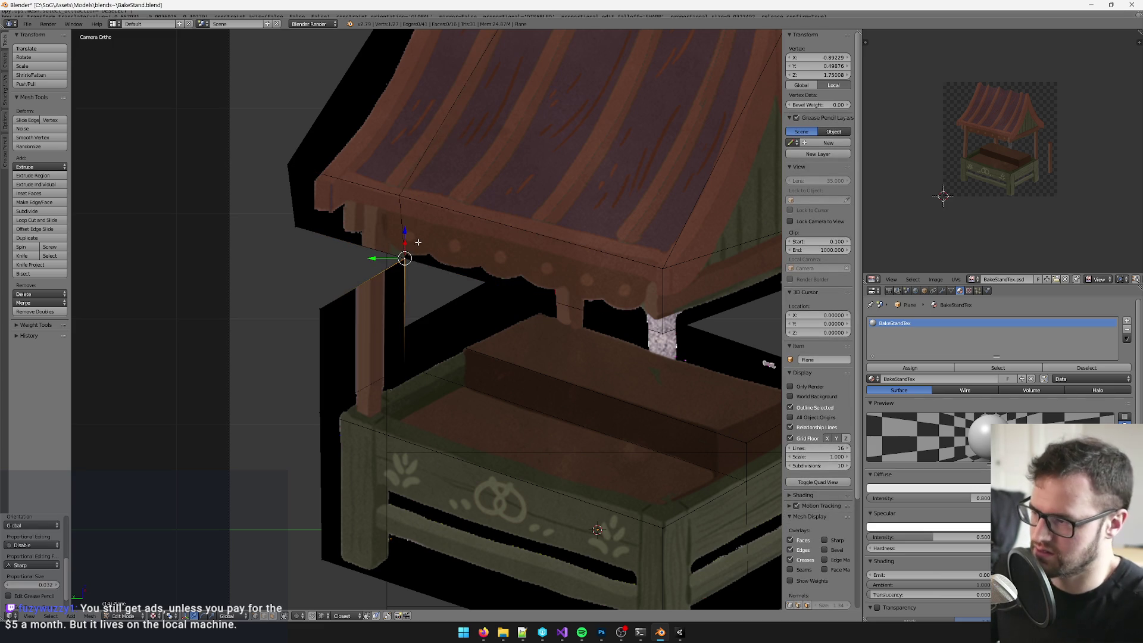
pyautogui.press('g')
pyautogui.click(330, 258)
pyautogui.keyDown('shift'); pyautogui.rightClick(407, 258); pyautogui.keyUp('shift')
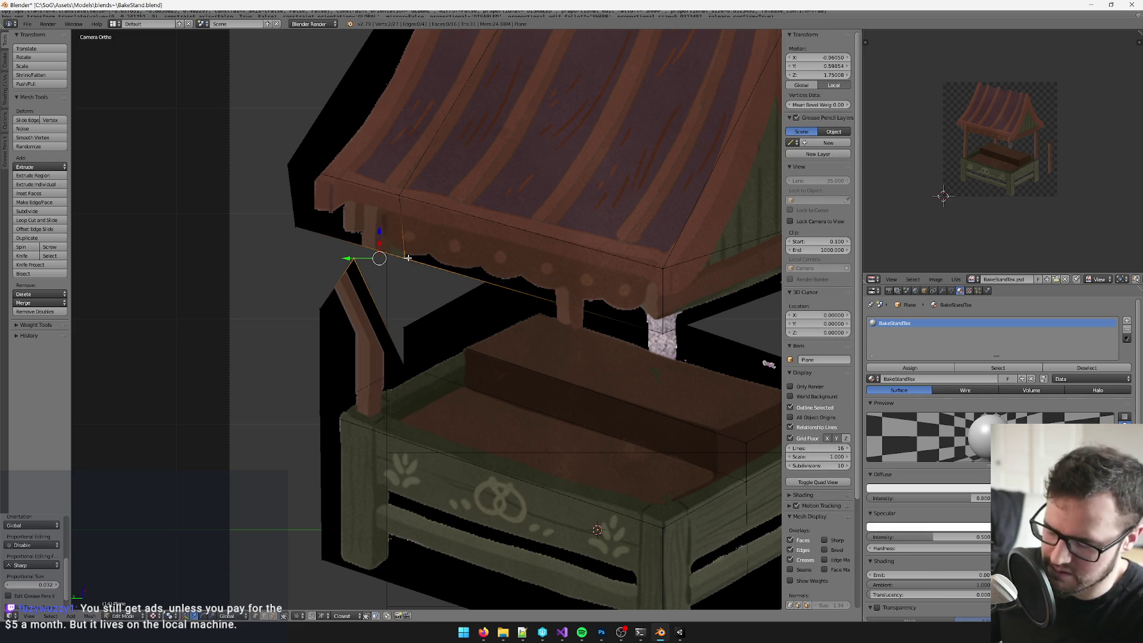
pyautogui.hotkey('alt', 'm')
pyautogui.click(407, 256)
pyautogui.keyDown('shift'); pyautogui.rightClick(295, 225); pyautogui.keyUp('shift')
pyautogui.hotkey('alt', 'm')
pyautogui.click(295, 225)
# Step: Re-project the whole mesh's texture from the camera view and return to Object Mode
pyautogui.press('a')
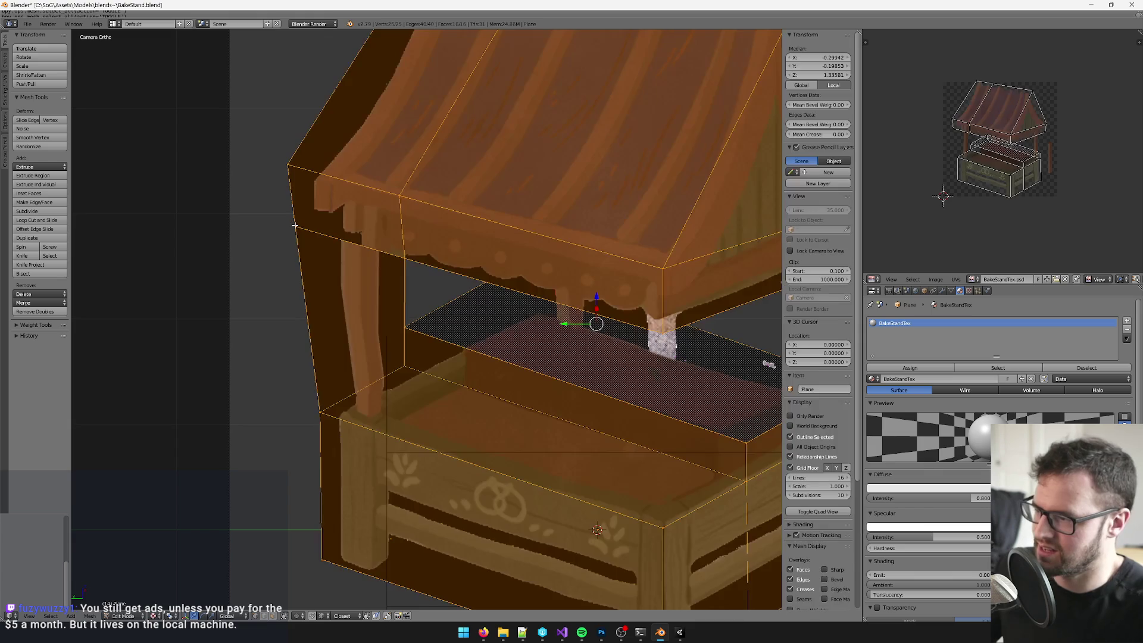
pyautogui.press('u')
pyautogui.click(366, 253)
pyautogui.scroll(-3, 410, 313)
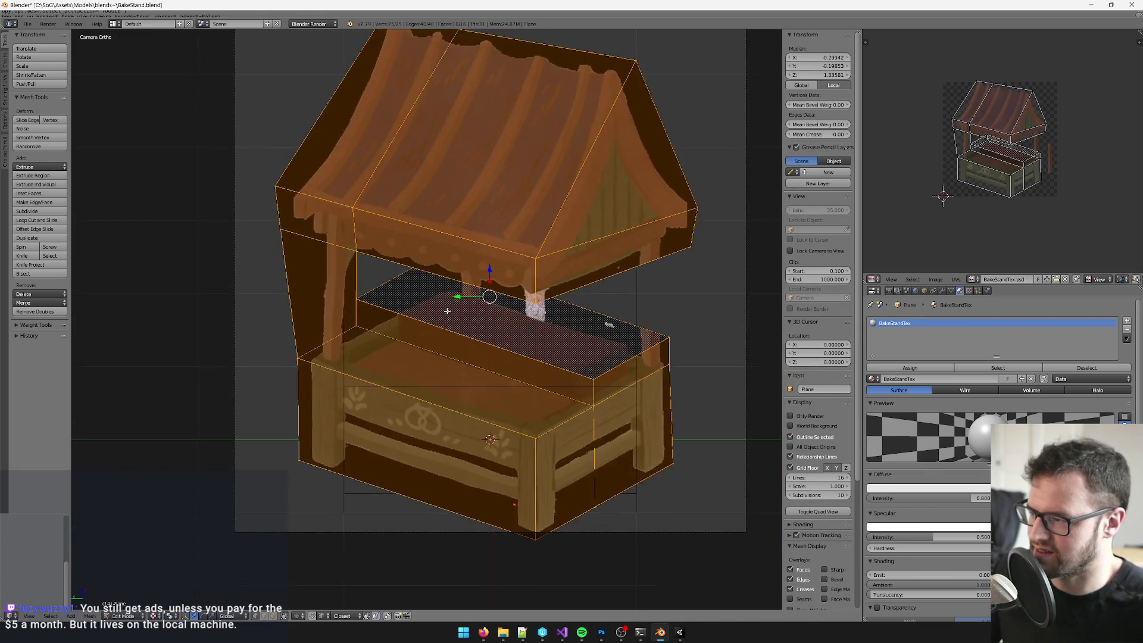
pyautogui.press('Tab')
pyautogui.scroll(2, 434, 316)
pyautogui.press('KP_0')
pyautogui.scroll(7, 518, 316)
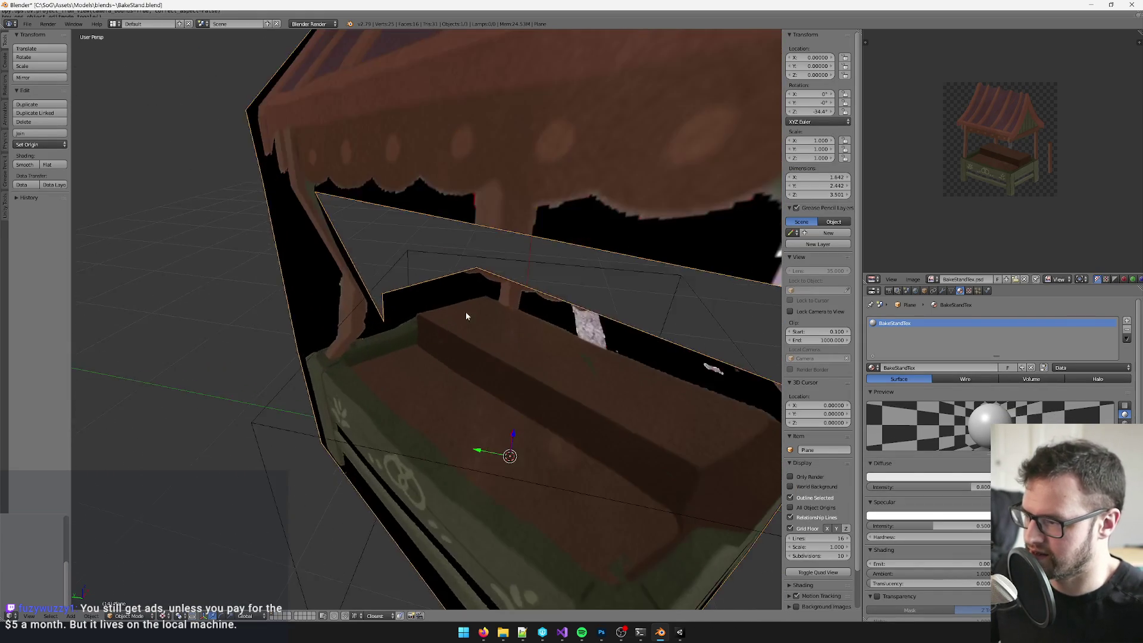
# Step: Knife-cut a new edge down the counter's side and delete the face beside it
pyautogui.moveTo(558, 330)
pyautogui.mouseDown()
pyautogui.moveTo(396, 275)
pyautogui.moveTo(534, 290)
pyautogui.moveTo(429, 293)
pyautogui.moveTo(546, 304)
pyautogui.moveTo(546, 282)
pyautogui.moveTo(459, 324)
pyautogui.moveTo(472, 342)
pyautogui.moveTo(462, 365)
pyautogui.mouseUp()
pyautogui.press('Tab')
pyautogui.press('k')
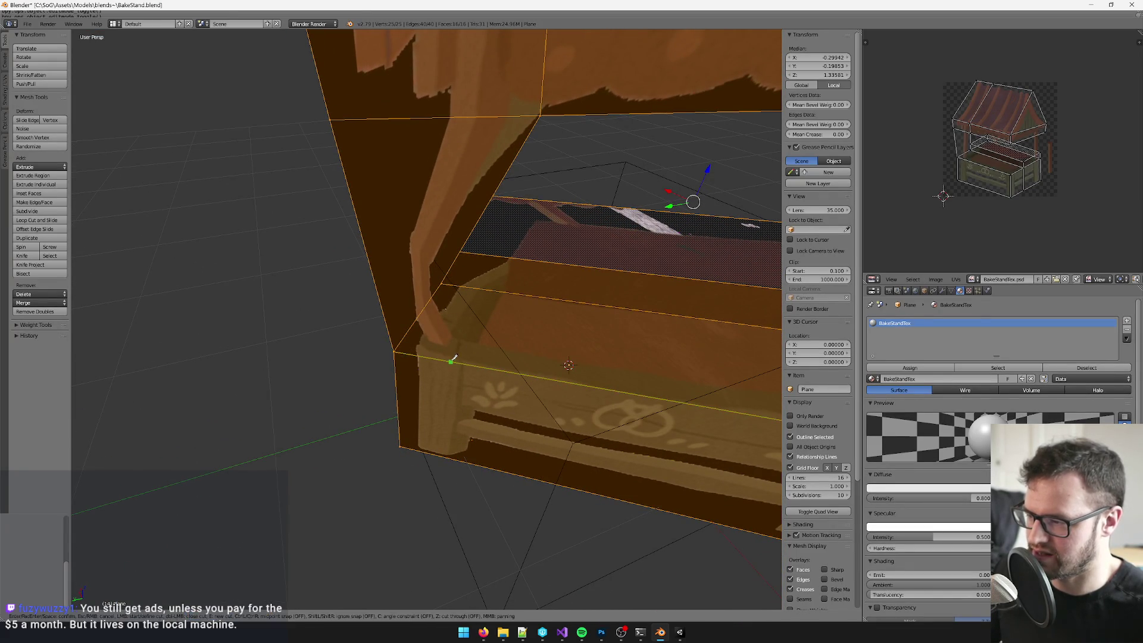
pyautogui.click(442, 284)
pyautogui.press('Return')
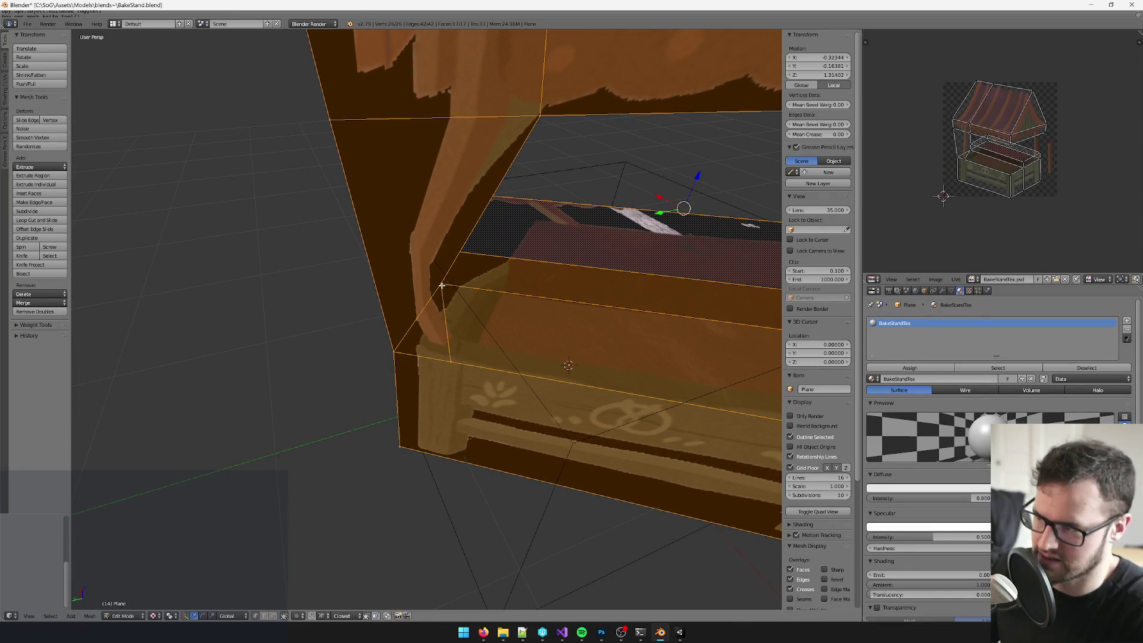
pyautogui.click(434, 327)
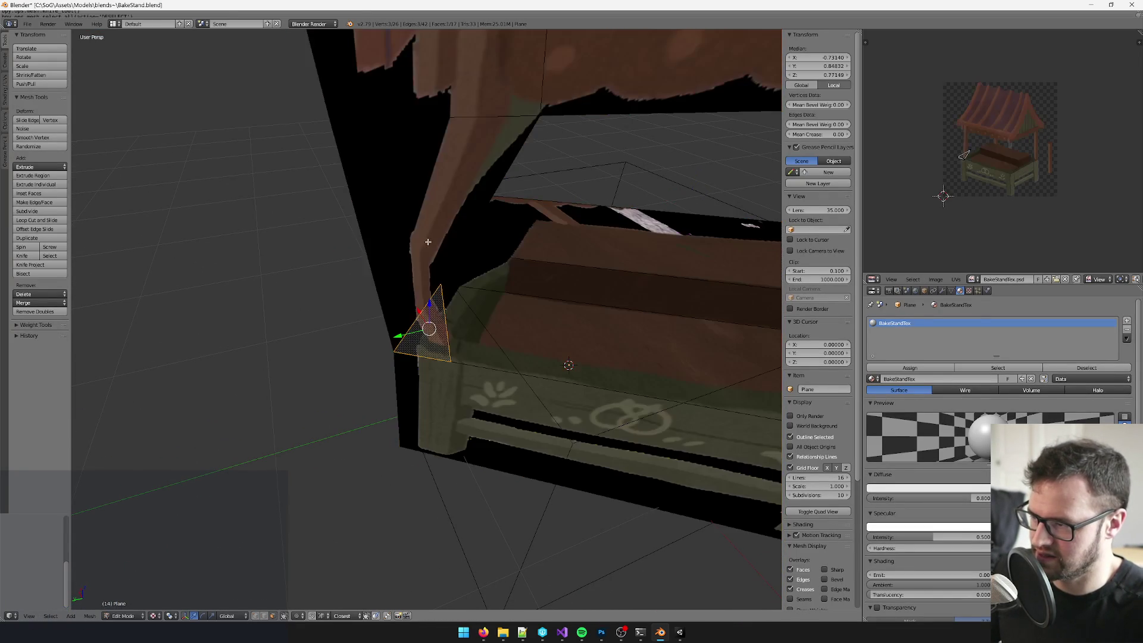
pyautogui.press('x')
pyautogui.click(429, 234)
# Step: Extrude the counter-corner edge upward along Z and merge its vertices at the centre
pyautogui.moveTo(367, 520)
pyautogui.mouseDown()
pyautogui.moveTo(401, 340)
pyautogui.moveTo(424, 370)
pyautogui.mouseUp()
pyautogui.rightClick(423, 342)
pyautogui.press('e')
pyautogui.press('g')
pyautogui.press('z')
pyautogui.click(396, 320)
pyautogui.hotkey('alt', 'm')
pyautogui.click(382, 301)
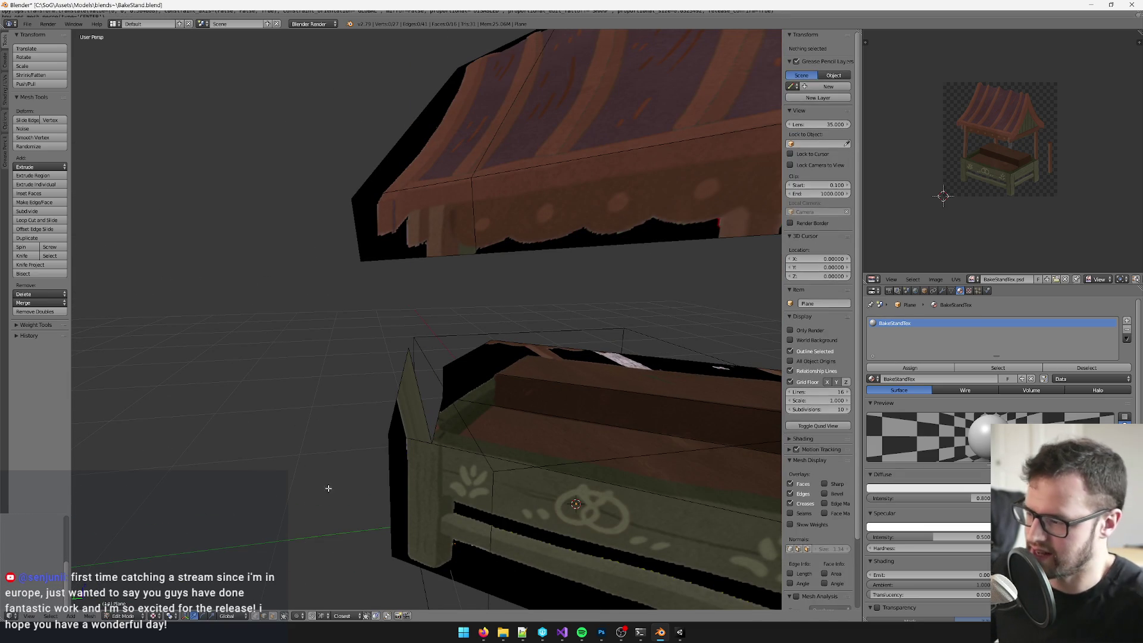
# Step: Merge the left post-top vertex with the roof corner and roof-edge vertices
pyautogui.rightClick(390, 307)
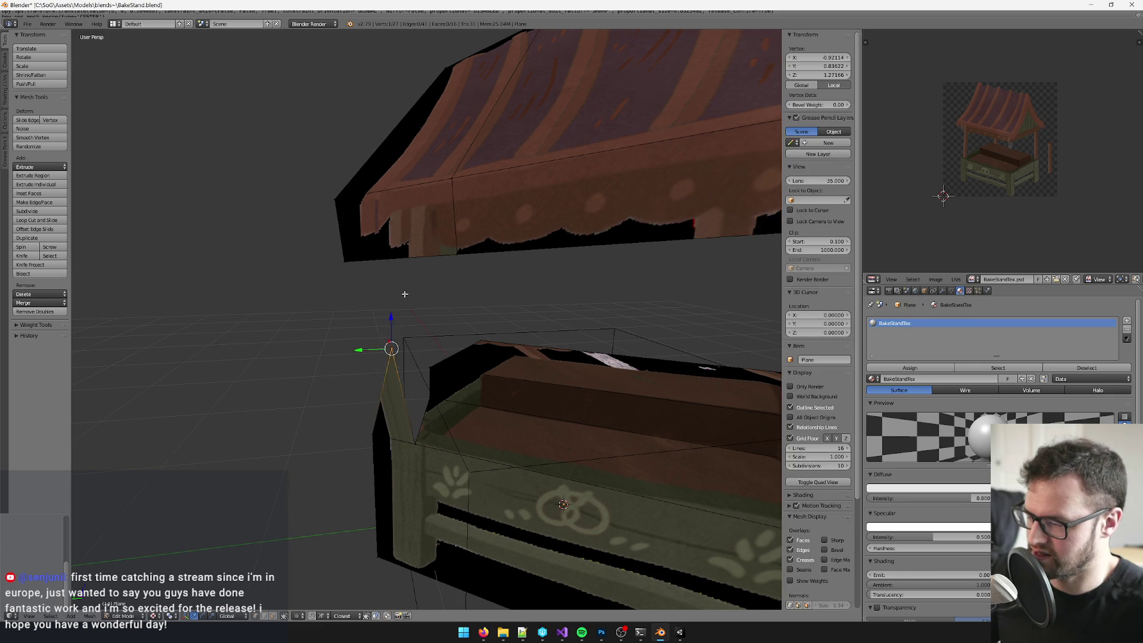
pyautogui.press('a')
pyautogui.rightClick(392, 351)
pyautogui.keyDown('ctrl'); pyautogui.click(371, 345); pyautogui.keyUp('ctrl')
pyautogui.press('a')
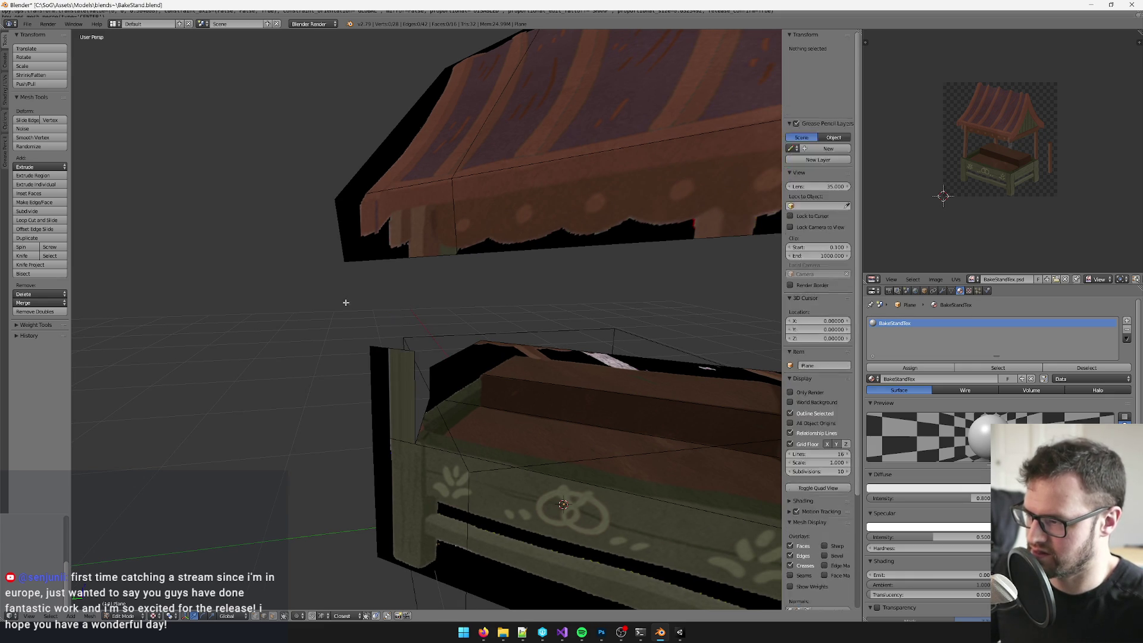
pyautogui.rightClick(371, 345)
pyautogui.keyDown('shift'); pyautogui.rightClick(341, 268); pyautogui.keyUp('shift')
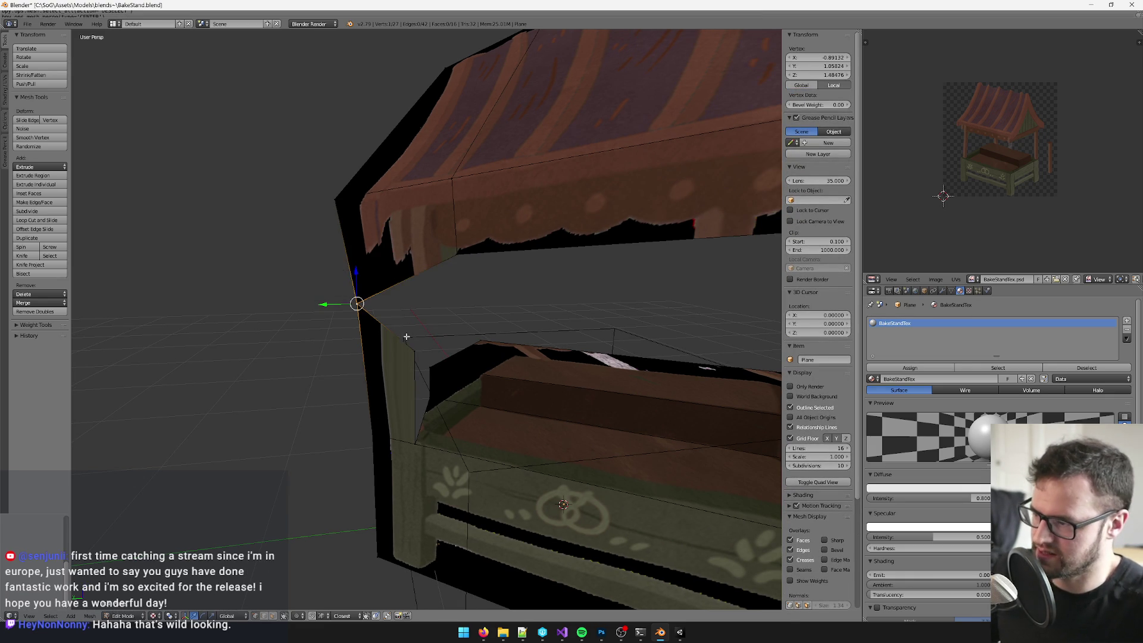
pyautogui.hotkey('alt', 'm')
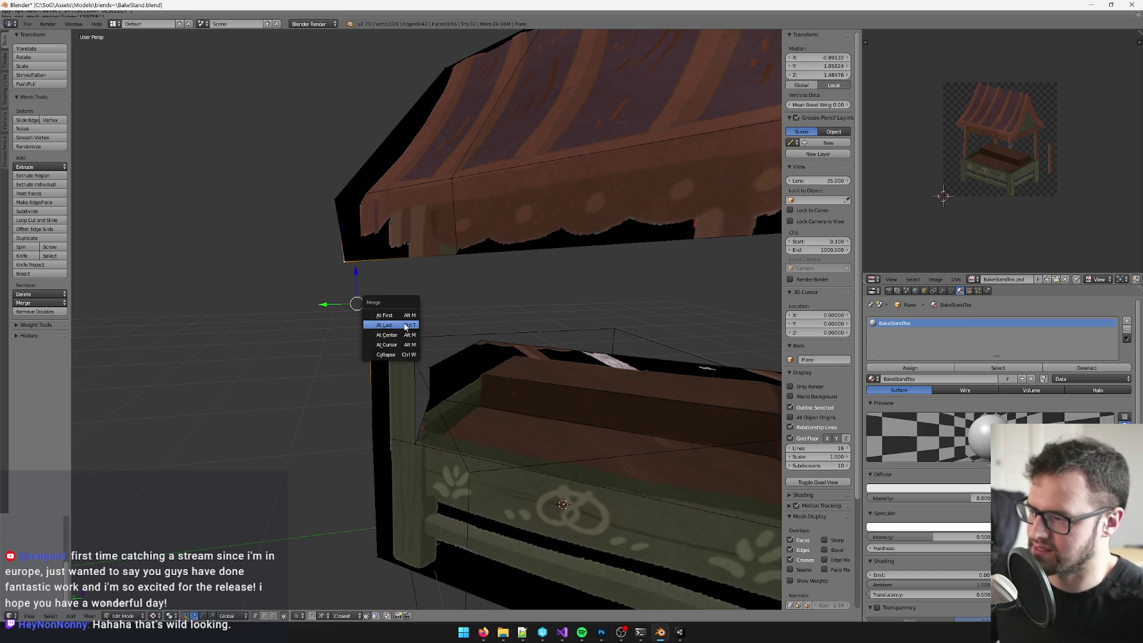
pyautogui.click(386, 324)
pyautogui.keyDown('shift'); pyautogui.rightClick(463, 253); pyautogui.keyUp('shift')
pyautogui.hotkey('alt', 'm')
pyautogui.click(458, 254)
# Step: Extrude another counter-corner edge up along Z and merge a vertex pair at centre
pyautogui.moveTo(489, 317)
pyautogui.mouseDown()
pyautogui.moveTo(480, 293)
pyautogui.moveTo(418, 387)
pyautogui.mouseUp()
pyautogui.keyDown('shift'); pyautogui.rightClick(396, 368); pyautogui.keyUp('shift')
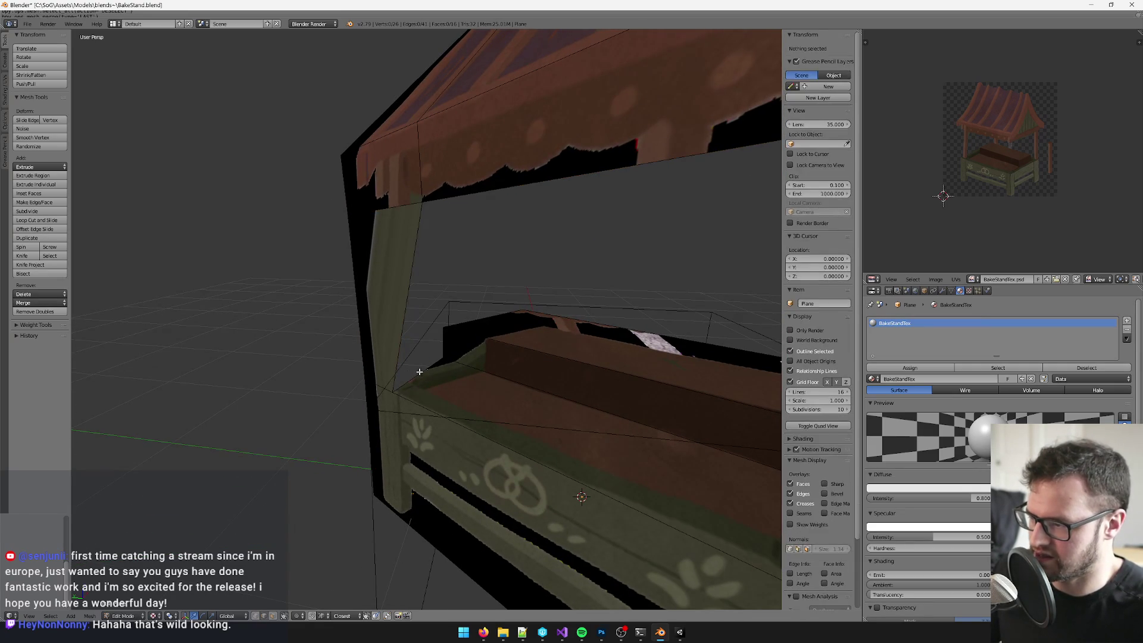
pyautogui.scroll(5, 420, 371)
pyautogui.press('e')
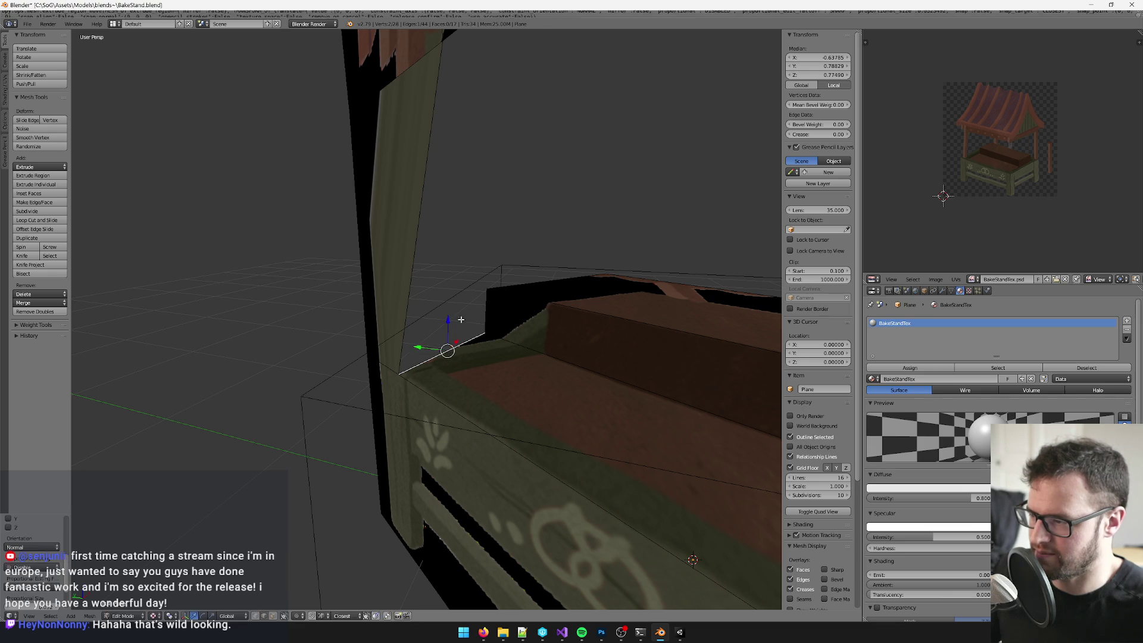
pyautogui.press('z')
pyautogui.click(449, 272)
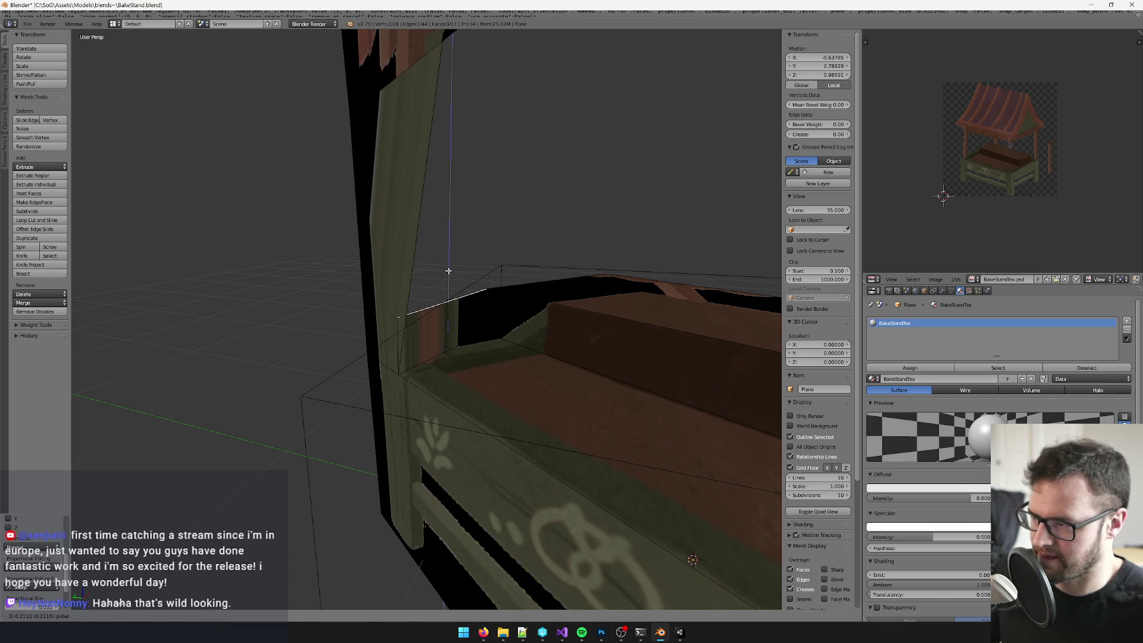
pyautogui.keyDown('shift'); pyautogui.rightClick(502, 300); pyautogui.keyUp('shift')
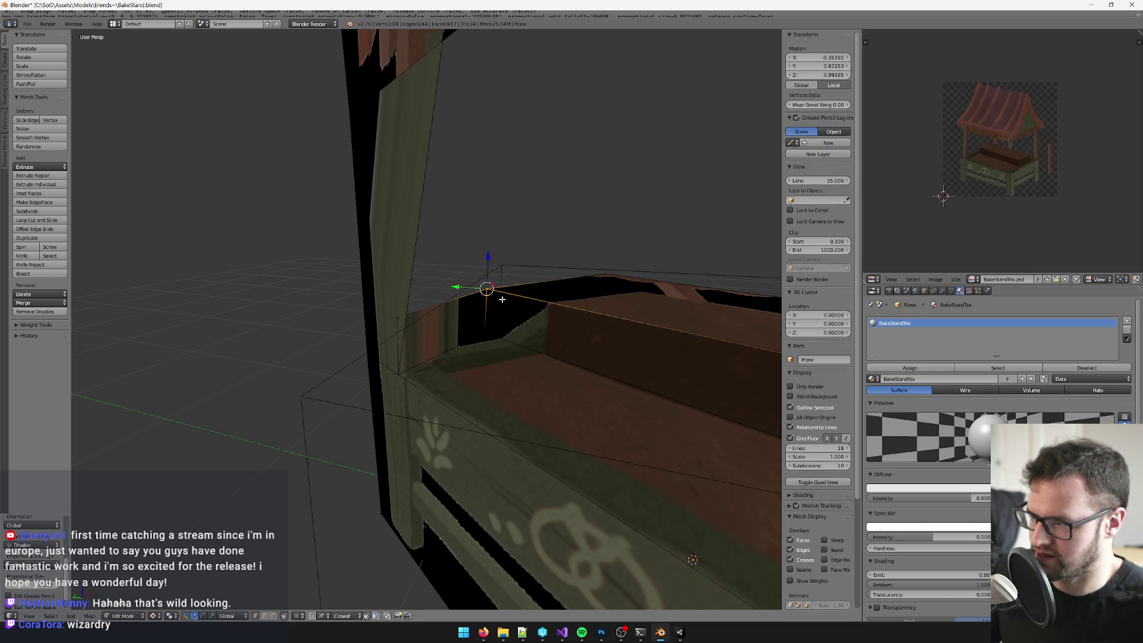
pyautogui.hotkey('alt', 'm')
pyautogui.click(502, 299)
pyautogui.rightClick(398, 318)
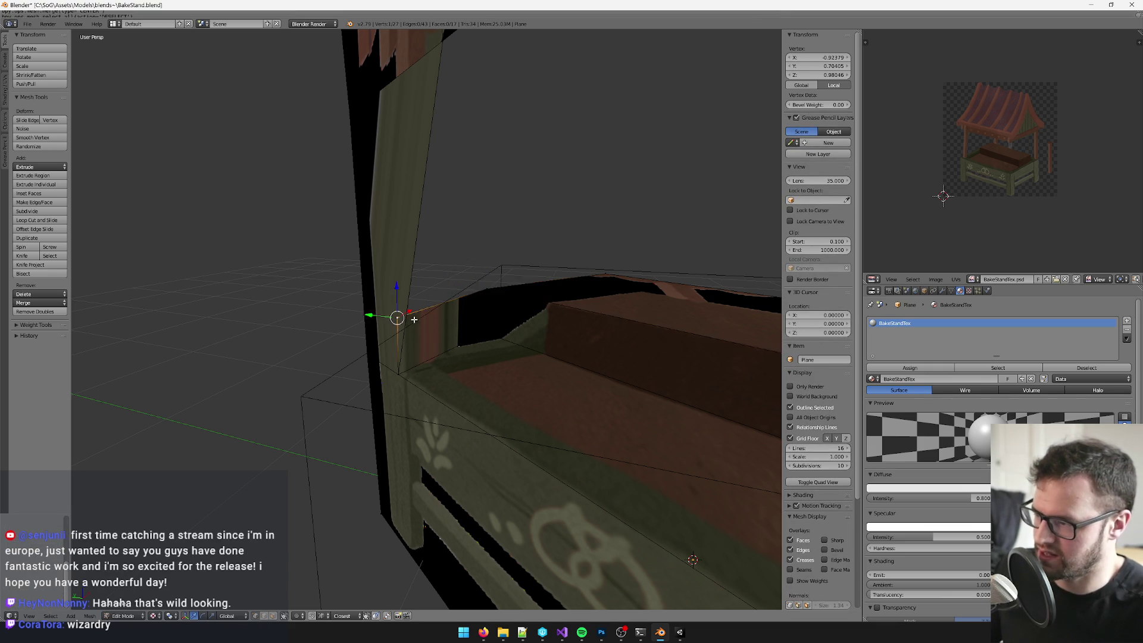
pyautogui.click(371, 268)
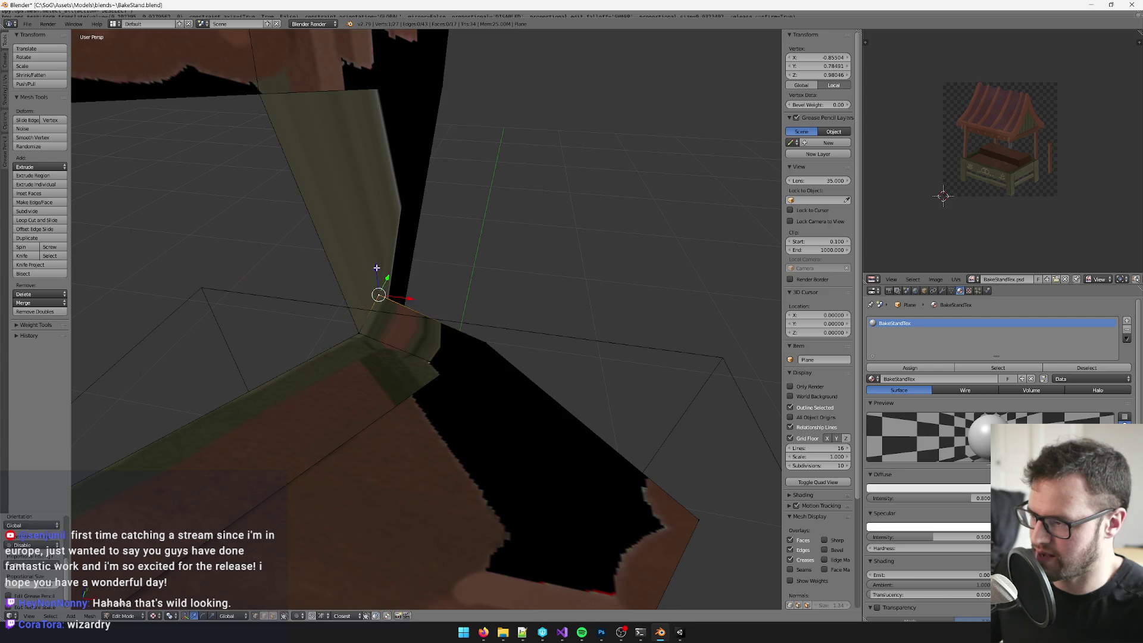
# Step: Re-project the whole mesh's texture from the camera view
pyautogui.press('a')
pyautogui.press('KP_0')
pyautogui.press('u')
pyautogui.click(385, 271)
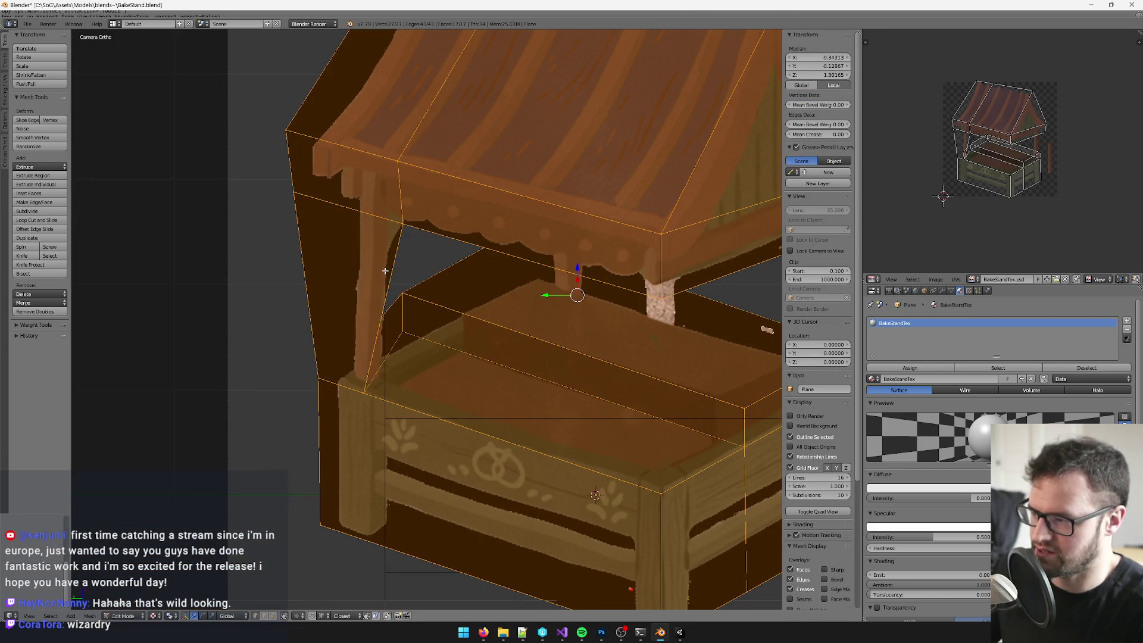
pyautogui.scroll(5, 405, 304)
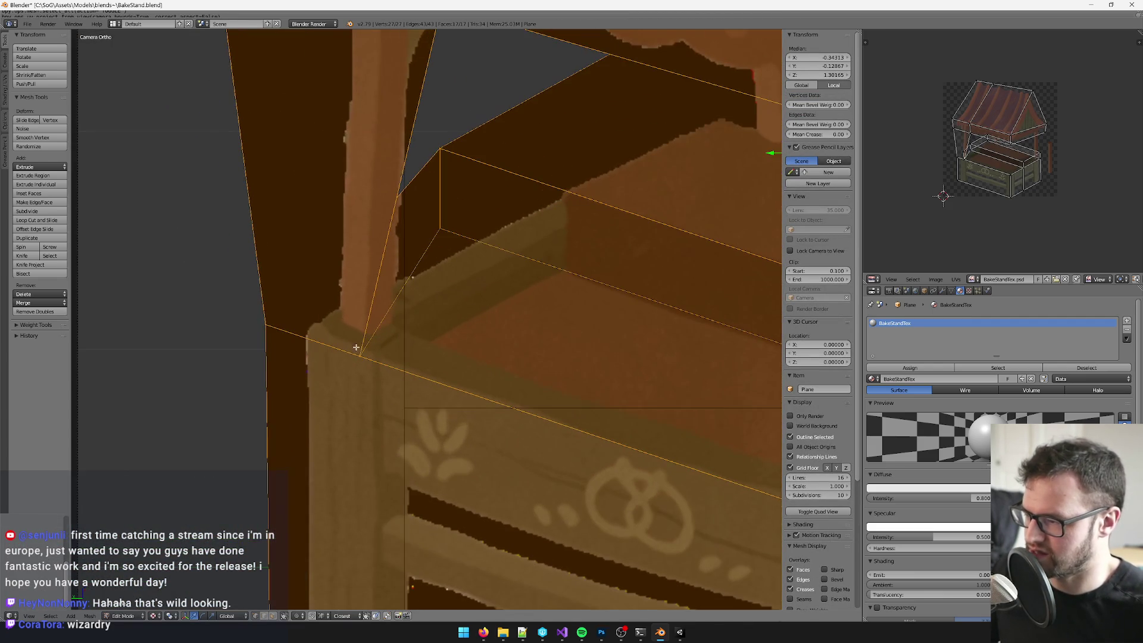
# Step: Snap the post-corner vertex onto the post's base, re-project the texture, and exit Edit Mode
pyautogui.rightClick(359, 351)
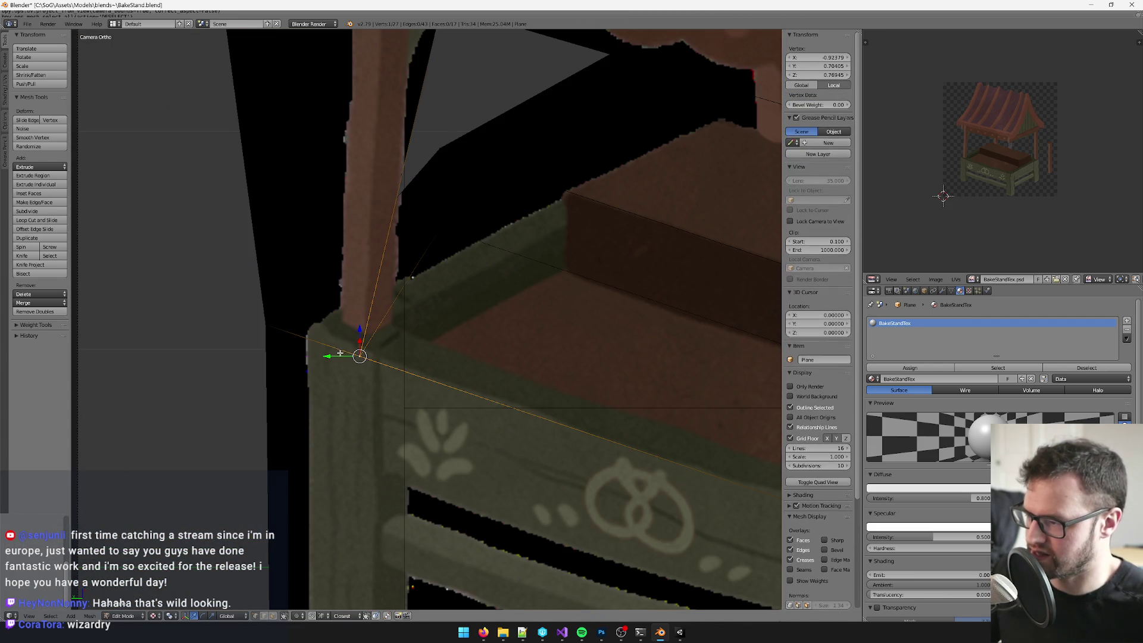
pyautogui.press('g')
pyautogui.click(413, 344)
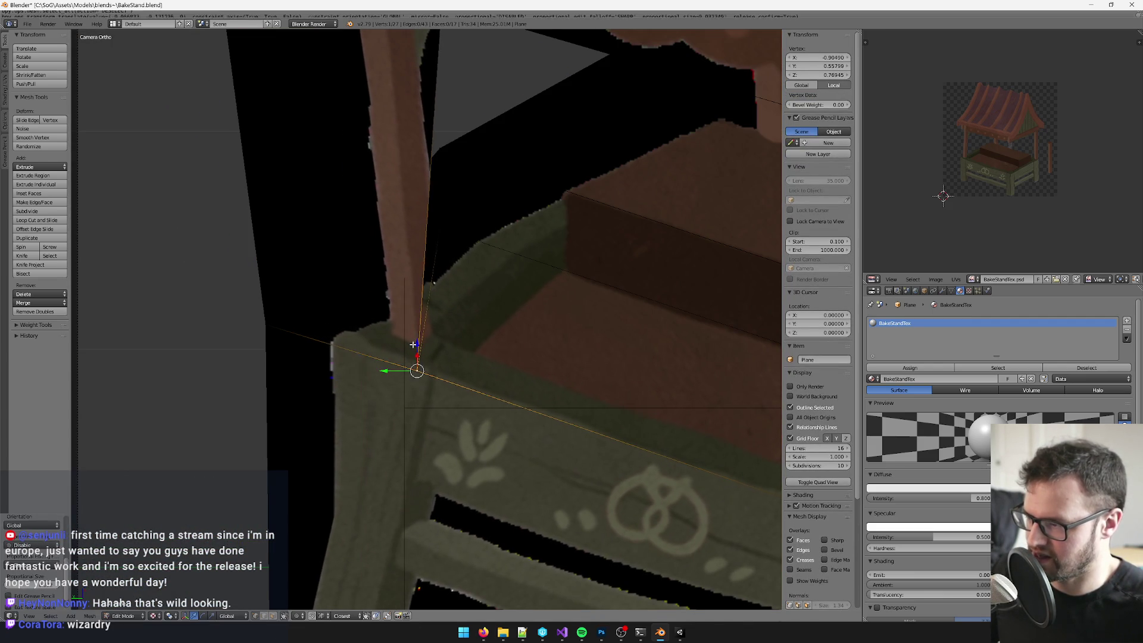
pyautogui.press('a')
pyautogui.press('a')
pyautogui.press('u')
pyautogui.click(413, 345)
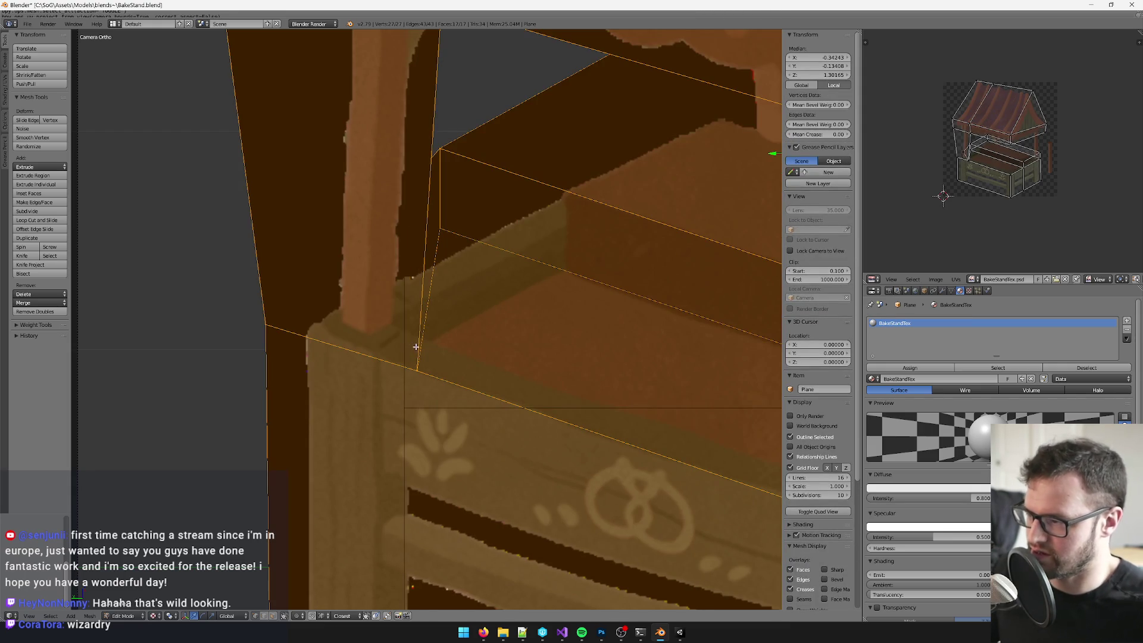
pyautogui.press('Tab')
pyautogui.scroll(-6, 467, 317)
pyautogui.scroll(3, 398, 313)
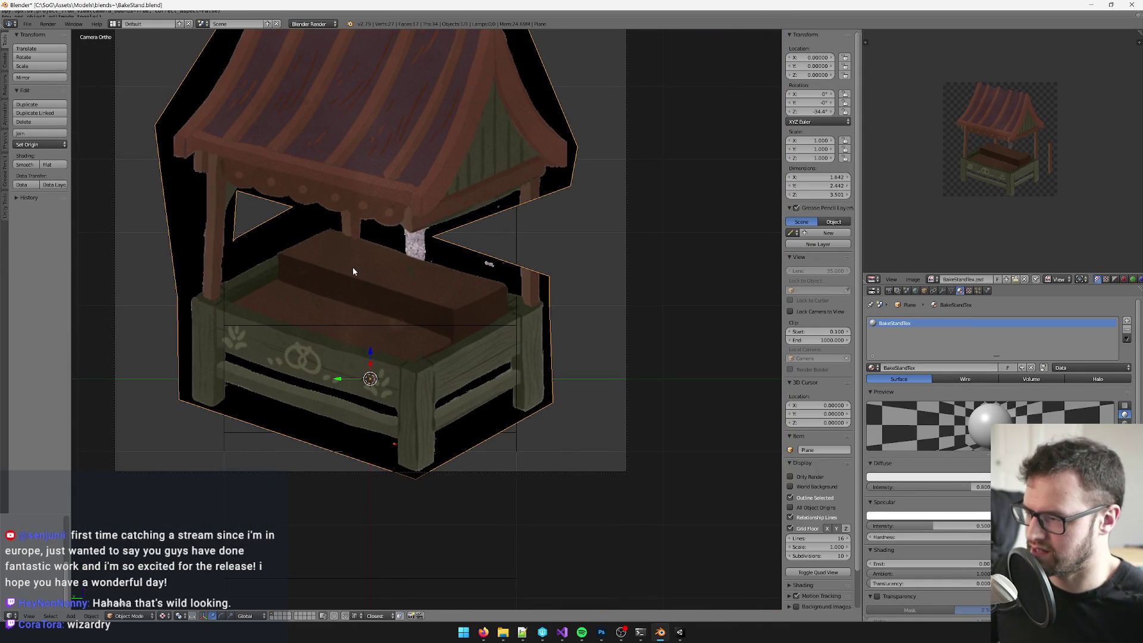
# Step: Add a new edge loop around the counter block in Edit Mode
pyautogui.scroll(-5, 370, 314)
pyautogui.scroll(4, 442, 349)
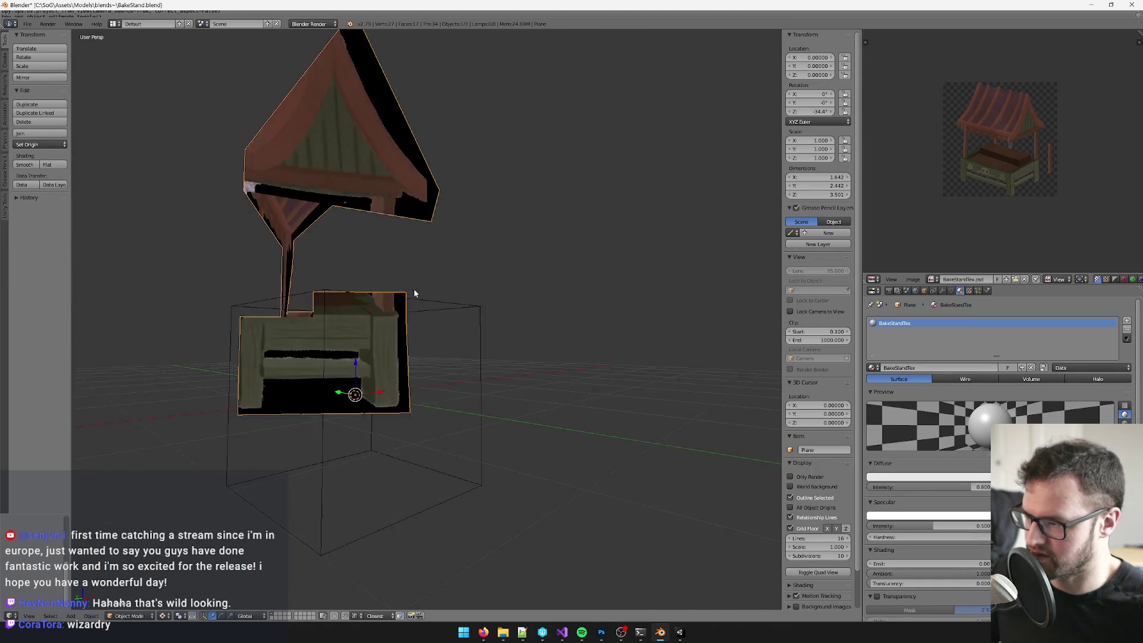
pyautogui.scroll(4, 415, 293)
pyautogui.moveTo(219, 610)
pyautogui.mouseDown()
pyautogui.moveTo(352, 412)
pyautogui.moveTo(402, 379)
pyautogui.mouseUp()
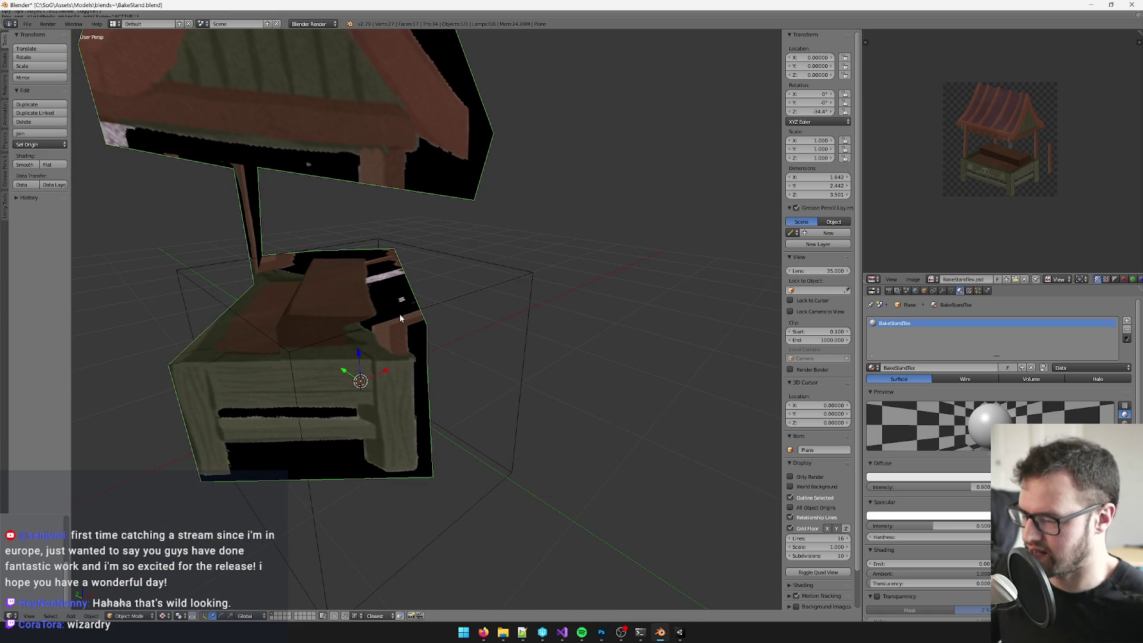
pyautogui.moveTo(400, 319); pyautogui.dragTo(417, 325)
pyautogui.press('Tab')
pyautogui.hotkey('ctrl', 'r')
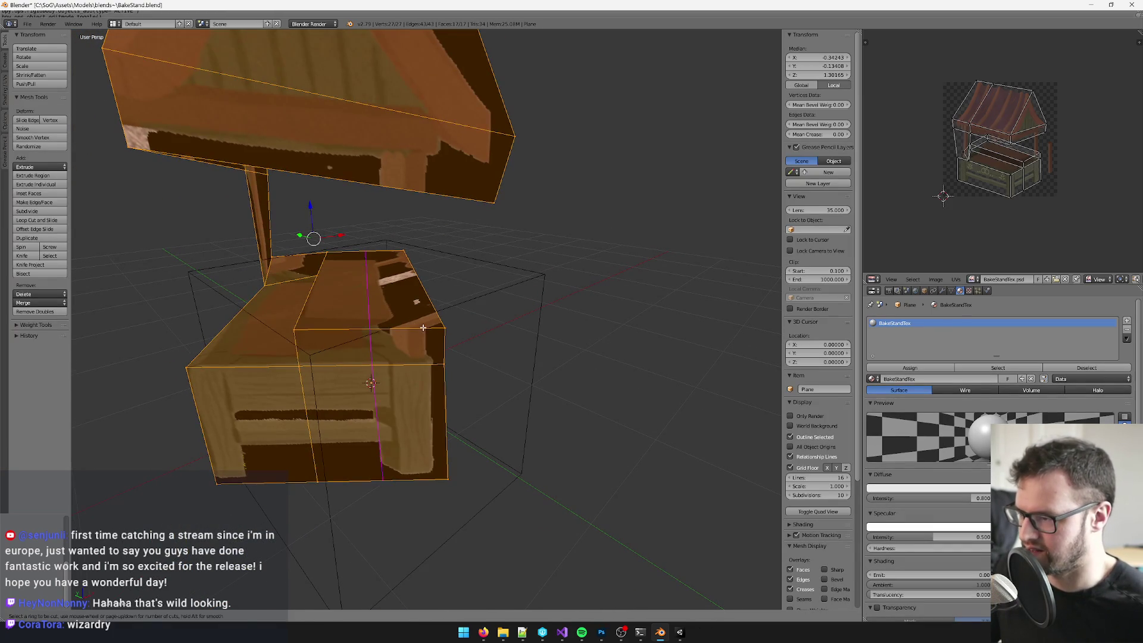
pyautogui.click(423, 327)
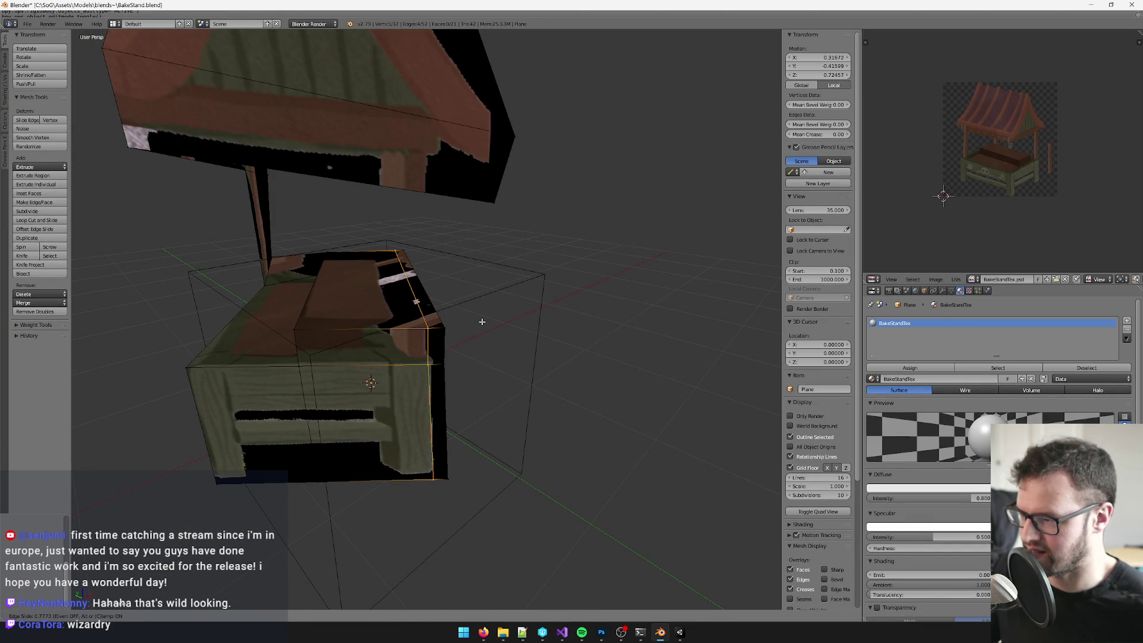
pyautogui.click(482, 322)
# Step: Make two knife cuts across the counter's top face from its edge vertex
pyautogui.press('a')
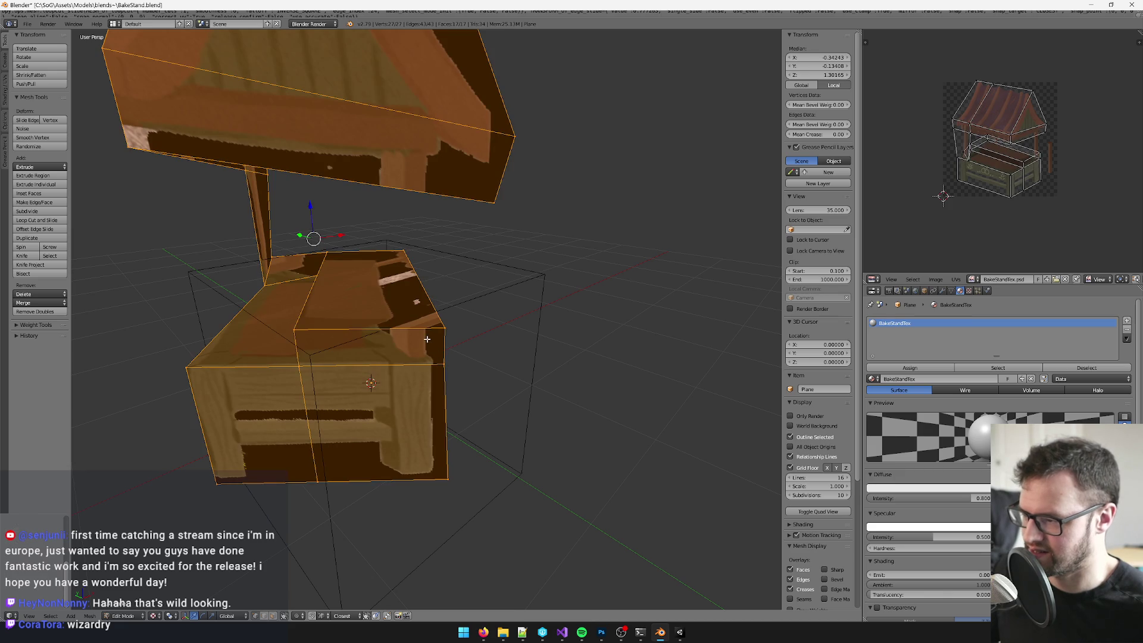
pyautogui.press('k')
pyautogui.click(429, 327)
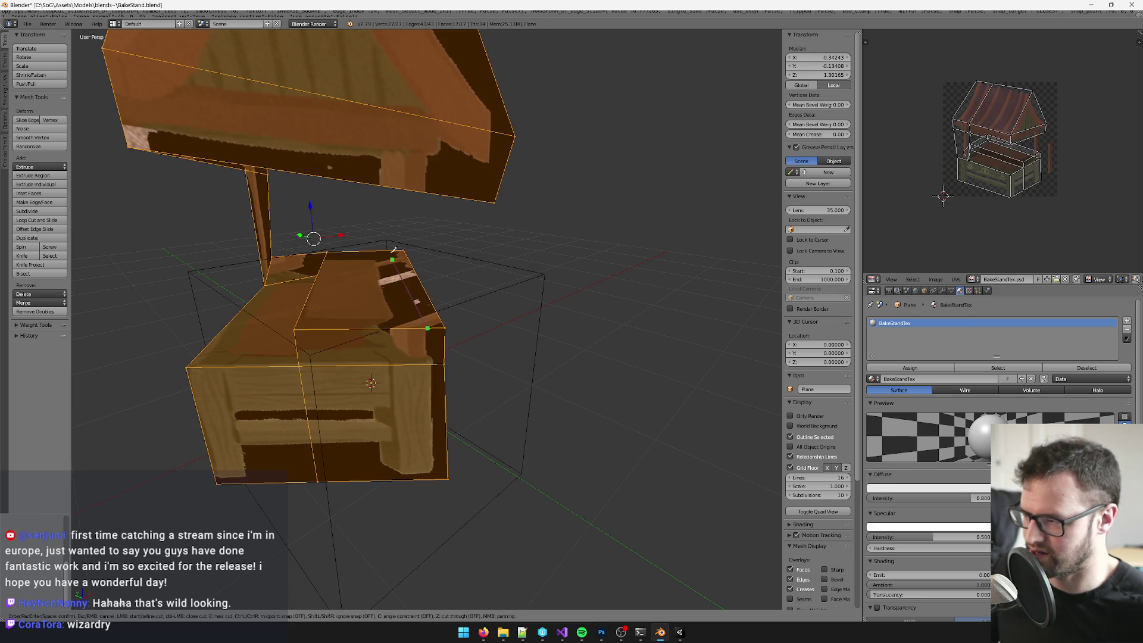
pyautogui.click(396, 251)
pyautogui.press('Return')
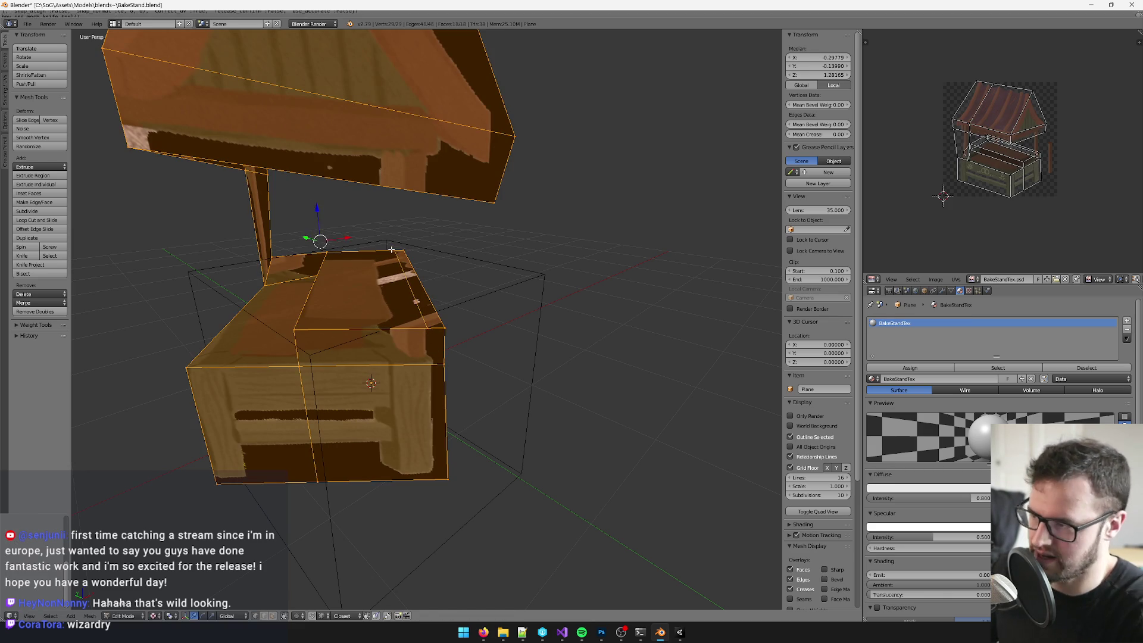
pyautogui.press('k')
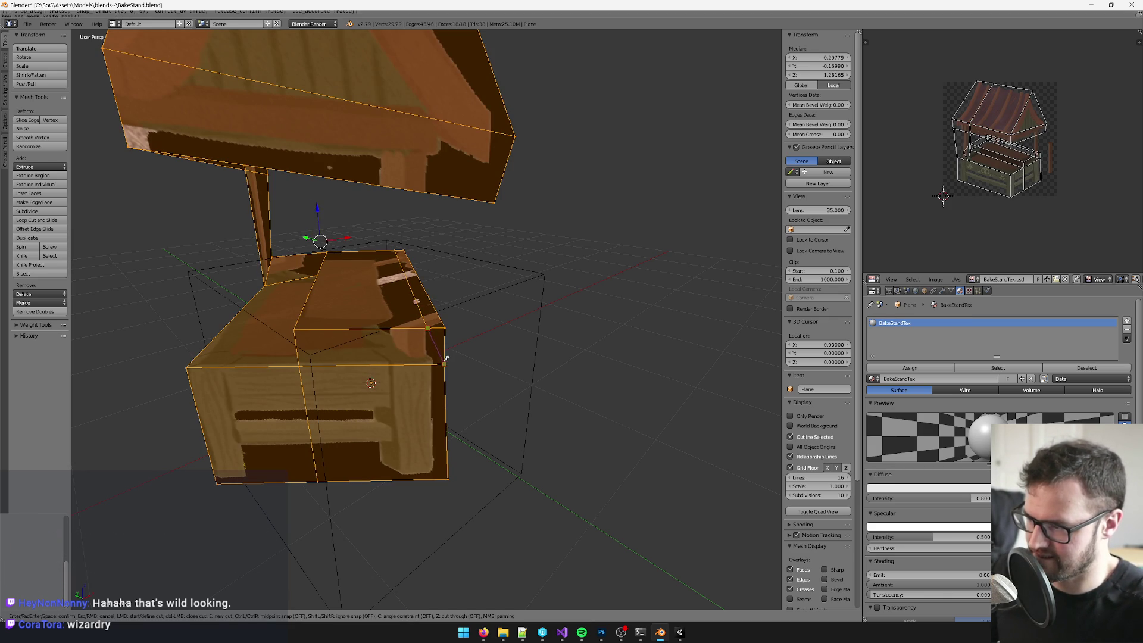
pyautogui.click(447, 358)
pyautogui.press('Return')
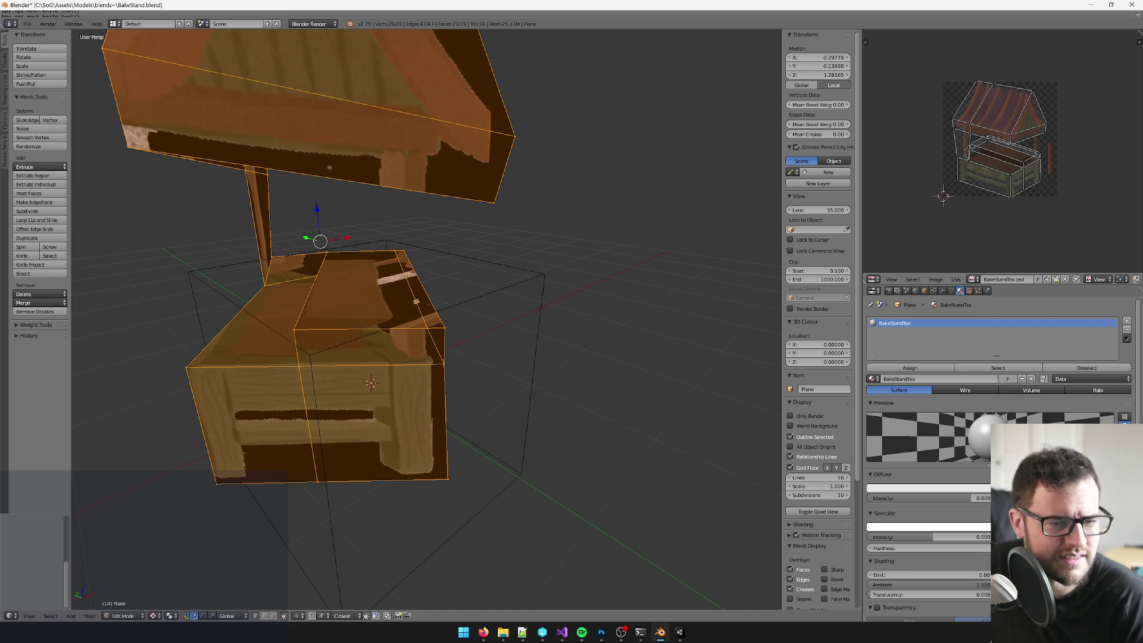
pyautogui.hotkey('alt', 'Tab')
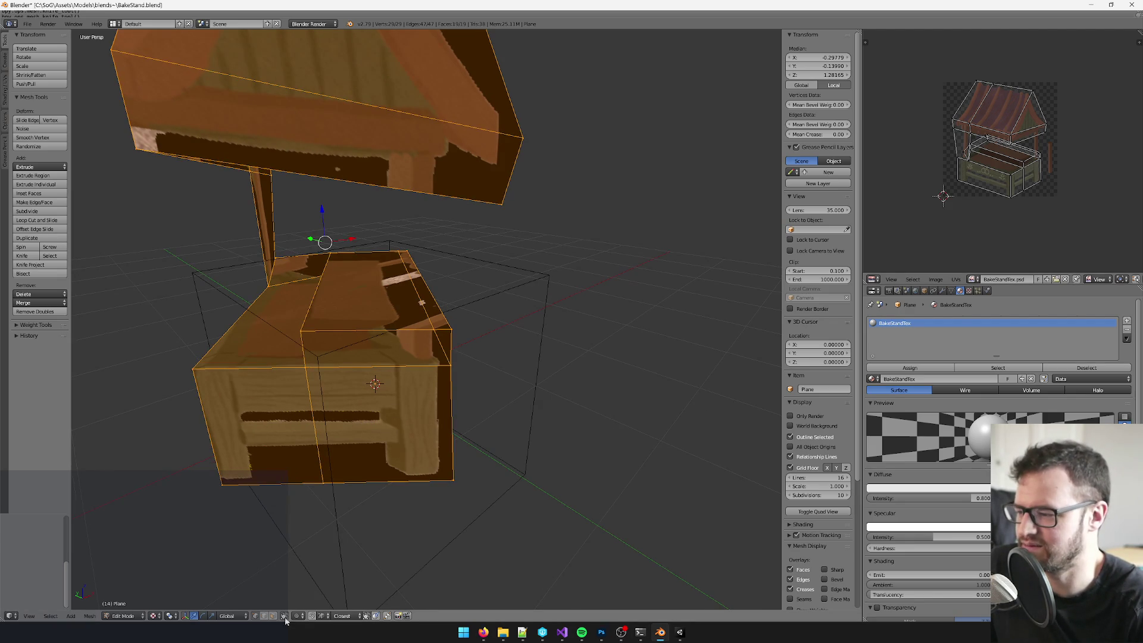
# Step: Delete the three stray faces on the counter: the thin strip, the white face and another stray face
pyautogui.rightClick(427, 301)
pyautogui.press('x')
pyautogui.click(409, 298)
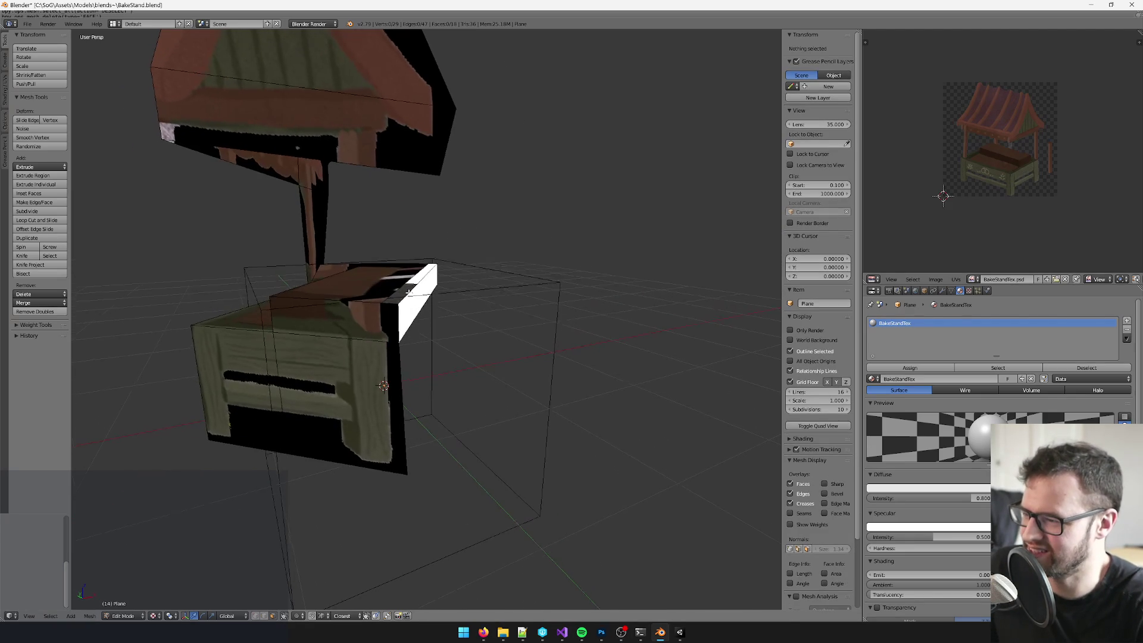
pyautogui.rightClick(409, 292)
pyautogui.press('x')
pyautogui.click(413, 297)
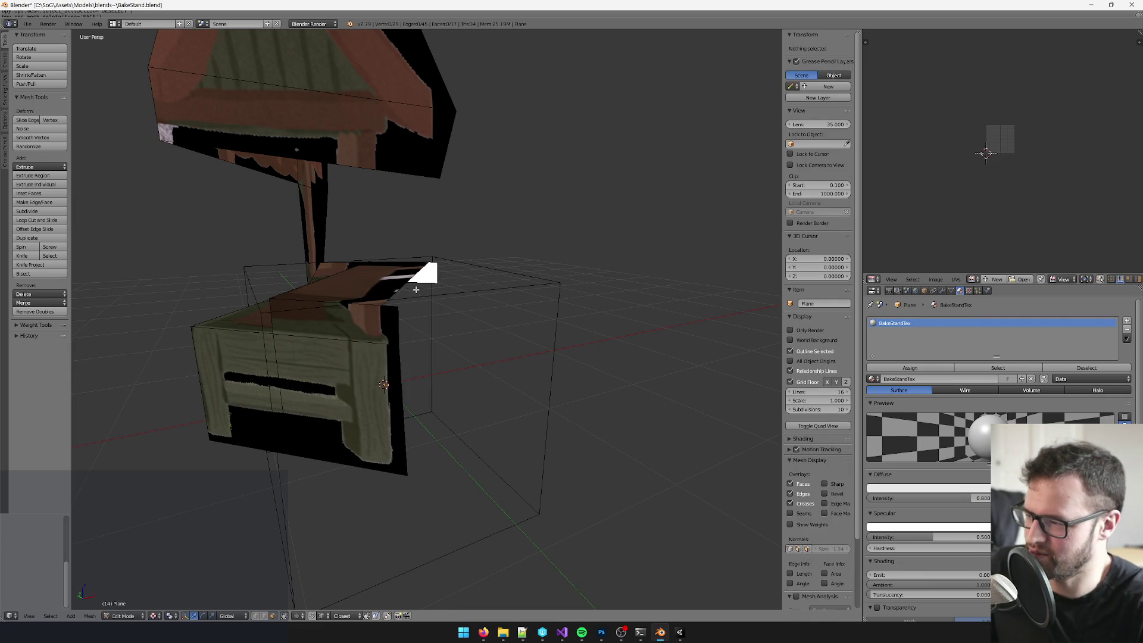
pyautogui.rightClick(424, 275)
pyautogui.press('x')
pyautogui.click(411, 275)
# Step: Knife-cut at the counter's back corner and delete the face next to it
pyautogui.moveTo(381, 286)
pyautogui.mouseDown()
pyautogui.moveTo(306, 288)
pyautogui.moveTo(530, 283)
pyautogui.moveTo(494, 291)
pyautogui.moveTo(498, 311)
pyautogui.mouseUp()
pyautogui.scroll(5, 455, 286)
pyautogui.press('k')
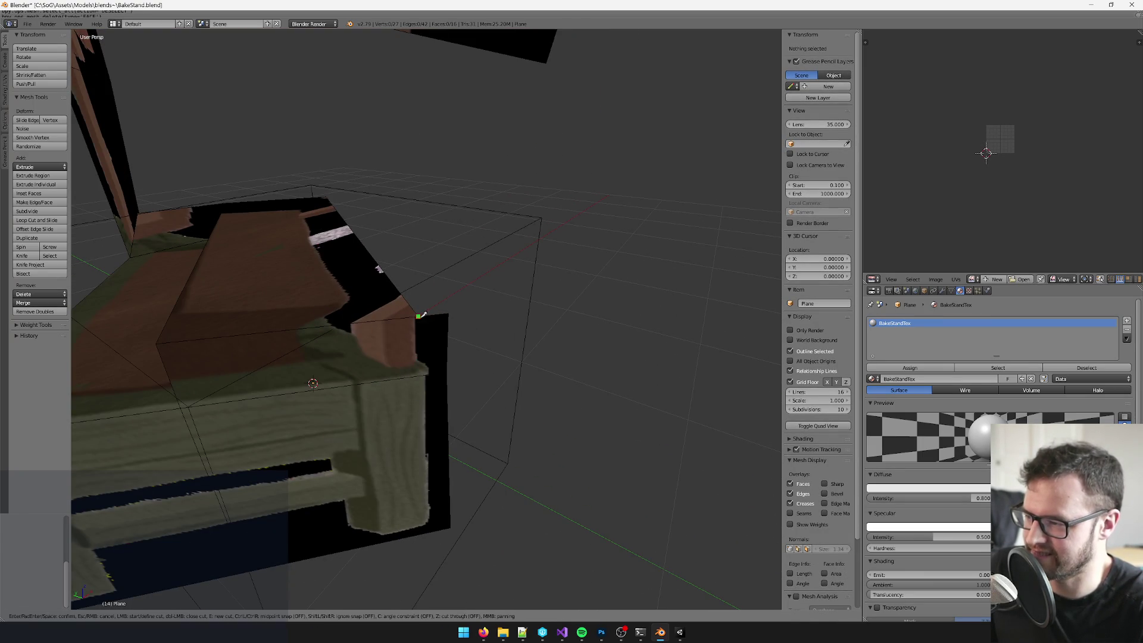
pyautogui.press('Return')
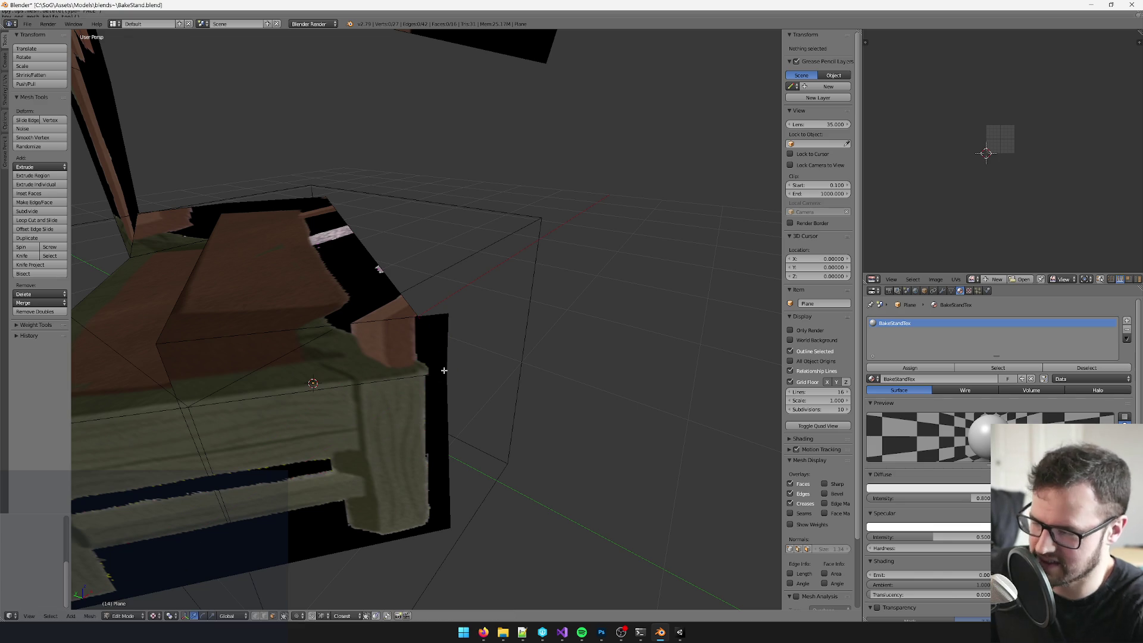
pyautogui.rightClick(431, 335)
pyautogui.press('x')
pyautogui.click(416, 319)
pyautogui.moveTo(417, 319)
pyautogui.mouseDown()
pyautogui.moveTo(460, 332)
pyautogui.moveTo(477, 299)
pyautogui.mouseUp()
# Step: Make a three-point knife cut across the counter corner along its edge
pyautogui.press('k')
pyautogui.click(485, 293)
pyautogui.click(499, 331)
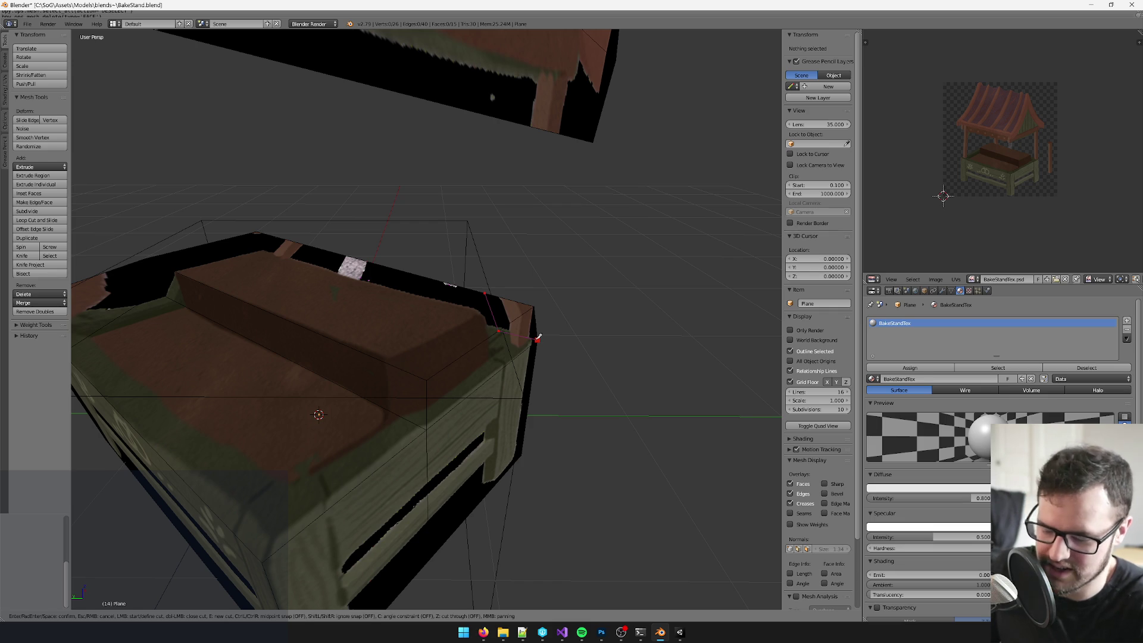
pyautogui.click(538, 337)
pyautogui.press('Return')
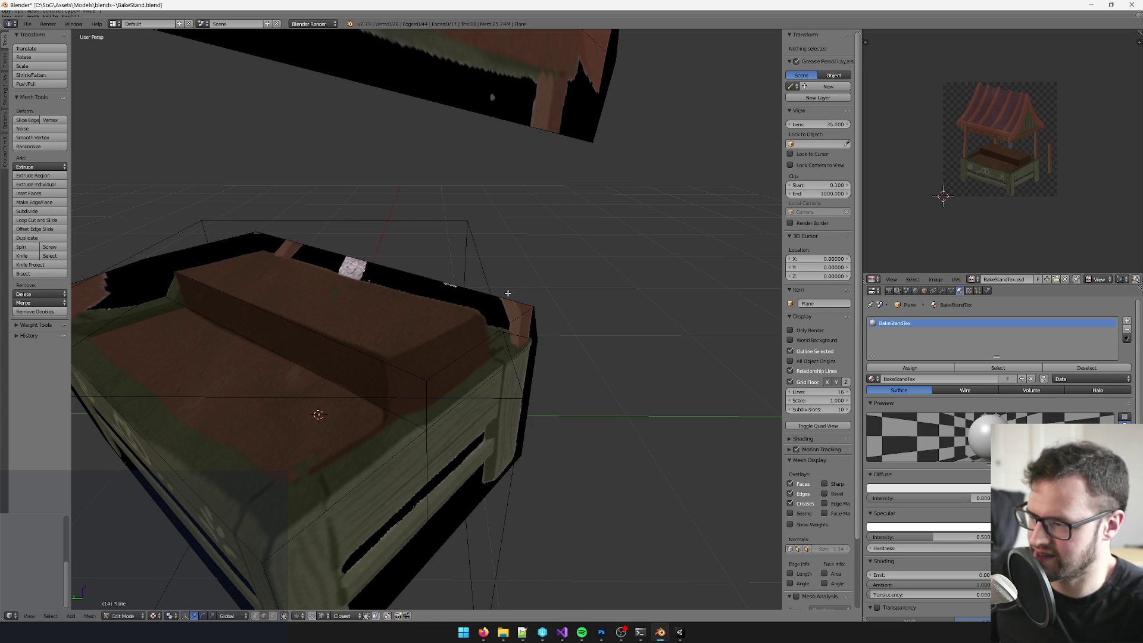
# Step: Extrude the new knife-cut edge straight up along Z to form an upright face
pyautogui.rightClick(507, 294)
pyautogui.moveTo(598, 293)
pyautogui.mouseDown()
pyautogui.moveTo(574, 324)
pyautogui.moveTo(539, 319)
pyautogui.moveTo(591, 312)
pyautogui.moveTo(569, 321)
pyautogui.moveTo(581, 327)
pyautogui.moveTo(542, 316)
pyautogui.moveTo(579, 323)
pyautogui.moveTo(548, 309)
pyautogui.mouseUp()
pyautogui.scroll(3, 538, 310)
pyautogui.press('e')
pyautogui.rightClick(537, 311)
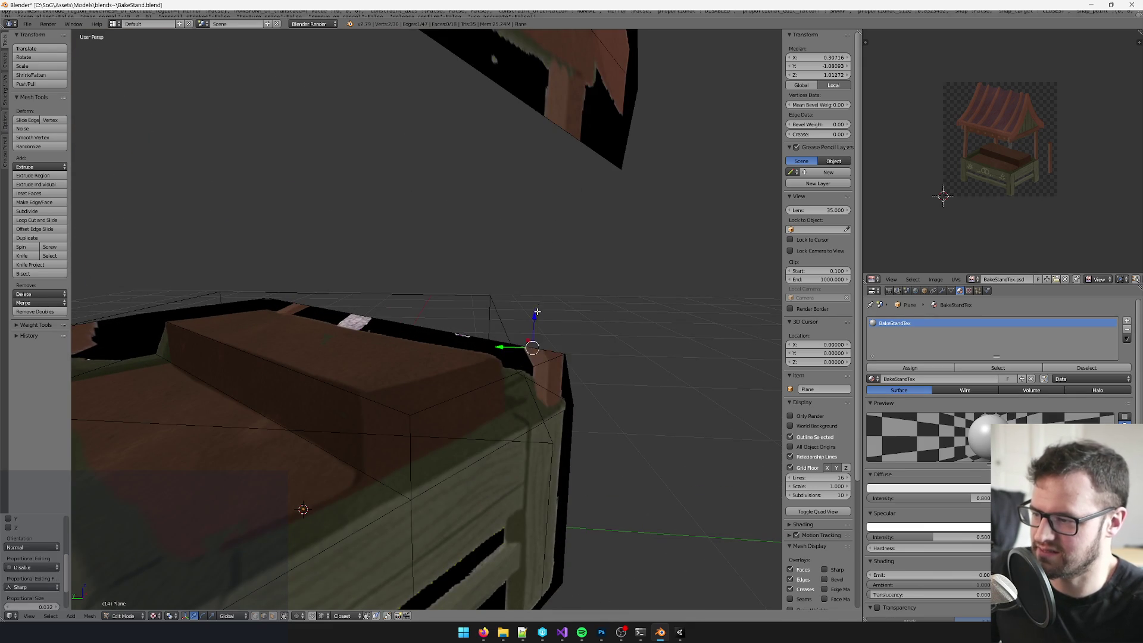
pyautogui.press('g')
pyautogui.press('z')
pyautogui.click(539, 107)
pyautogui.press('a')
pyautogui.scroll(-5, 566, 225)
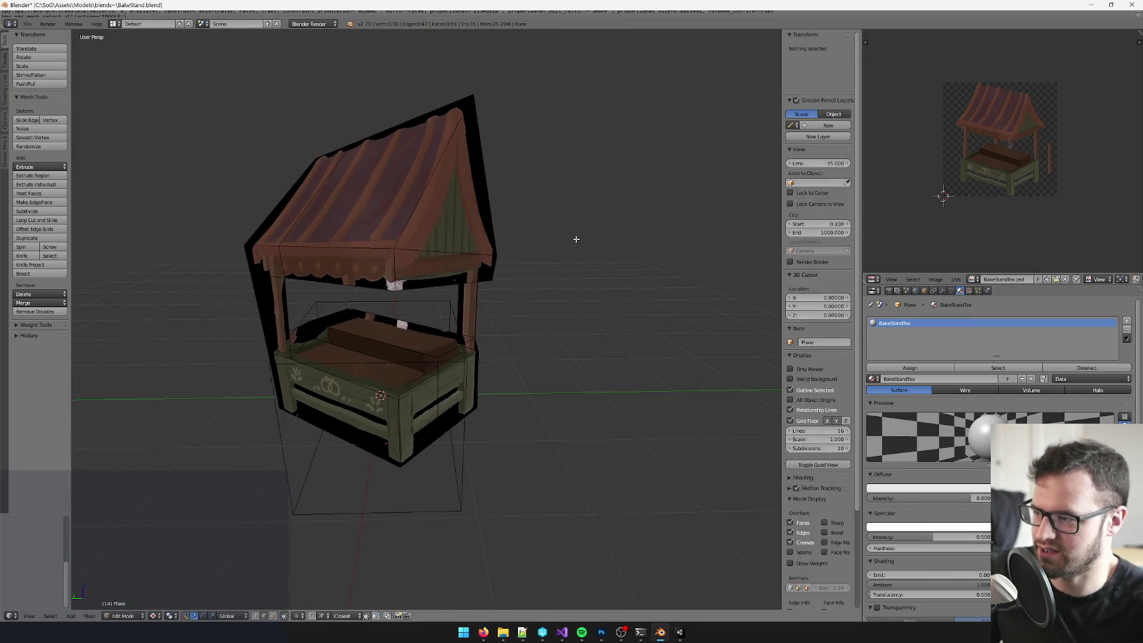
# Step: Select the whole stand mesh, check it through the fitted camera view, and exit Edit Mode
pyautogui.press('a')
pyautogui.press('KP_0')
pyautogui.hotkey('ctrl', 'alt', 'f')
pyautogui.moveTo(499, 259)
pyautogui.mouseDown()
pyautogui.moveTo(524, 255)
pyautogui.moveTo(593, 286)
pyautogui.moveTo(447, 299)
pyautogui.moveTo(590, 321)
pyautogui.moveTo(426, 255)
pyautogui.mouseUp()
pyautogui.press('Tab')
pyautogui.scroll(5, 558, 310)
pyautogui.scroll(3, 559, 310)
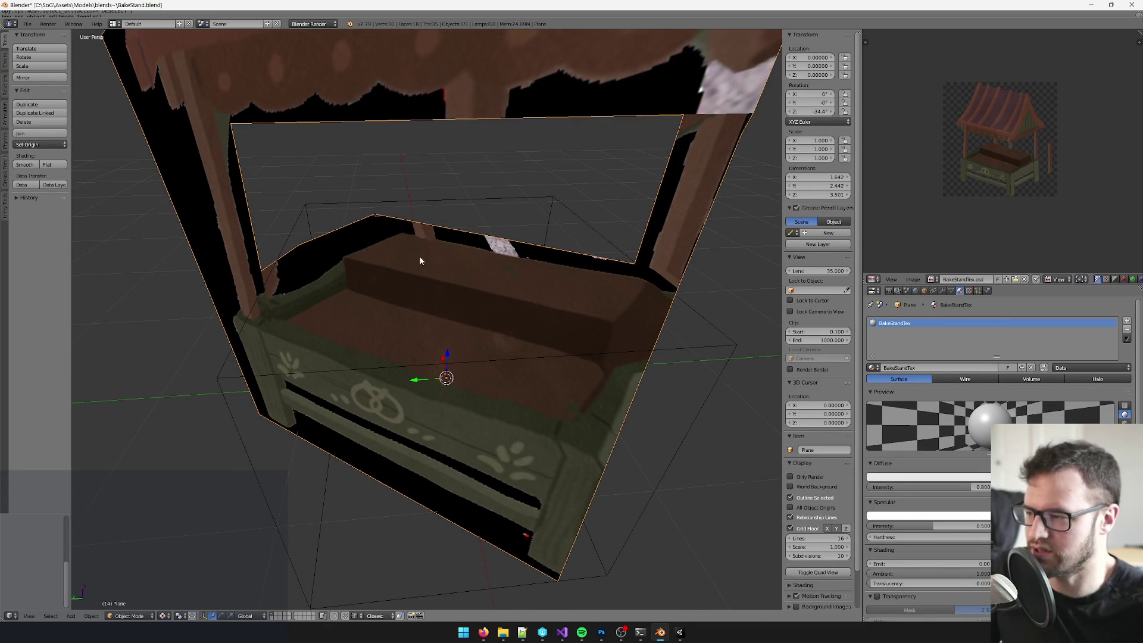
pyautogui.press('KP_0')
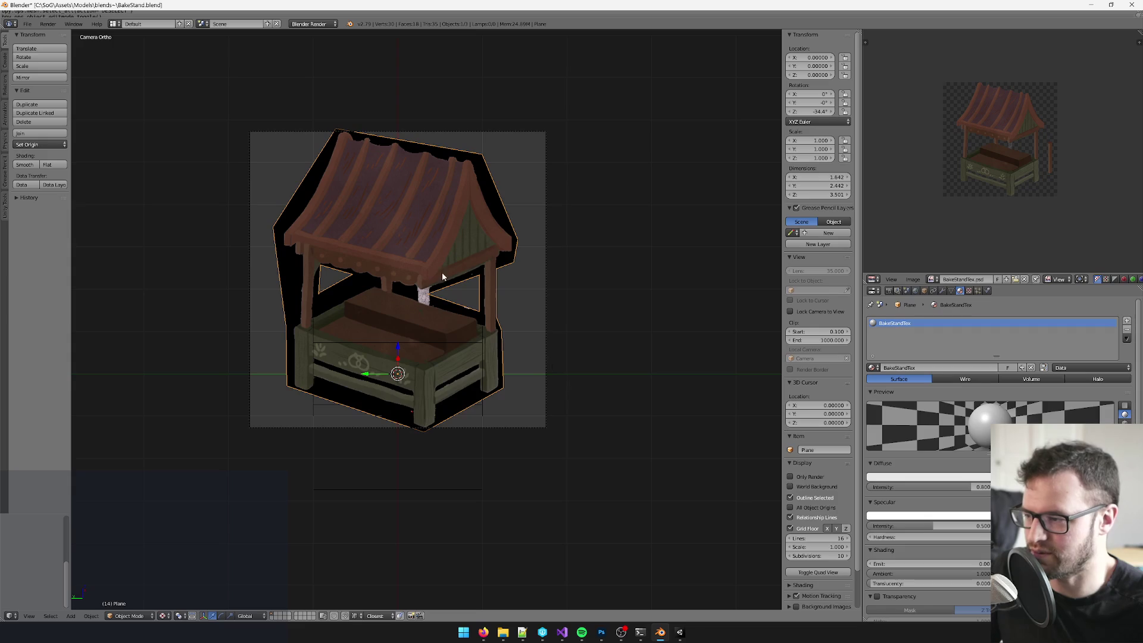
# Step: Orbit and zoom around to get close to the counter's edge
pyautogui.scroll(4, 455, 321)
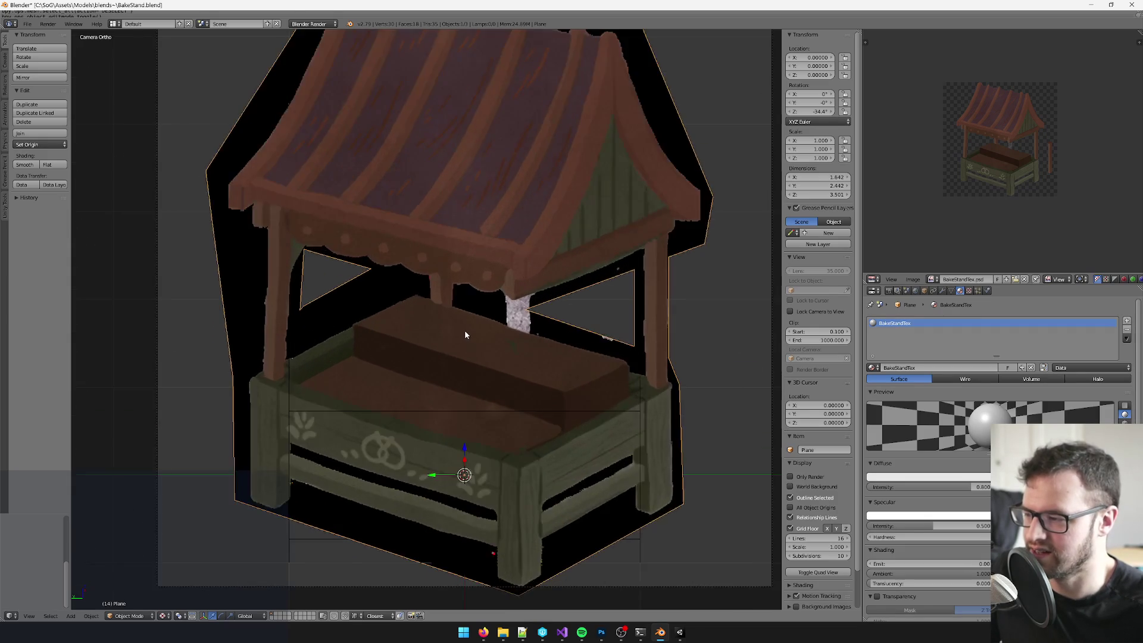
pyautogui.moveTo(464, 330)
pyautogui.mouseDown()
pyautogui.moveTo(499, 317)
pyautogui.moveTo(470, 308)
pyautogui.moveTo(430, 327)
pyautogui.mouseUp()
pyautogui.scroll(3, 499, 317)
pyautogui.scroll(5, 470, 309)
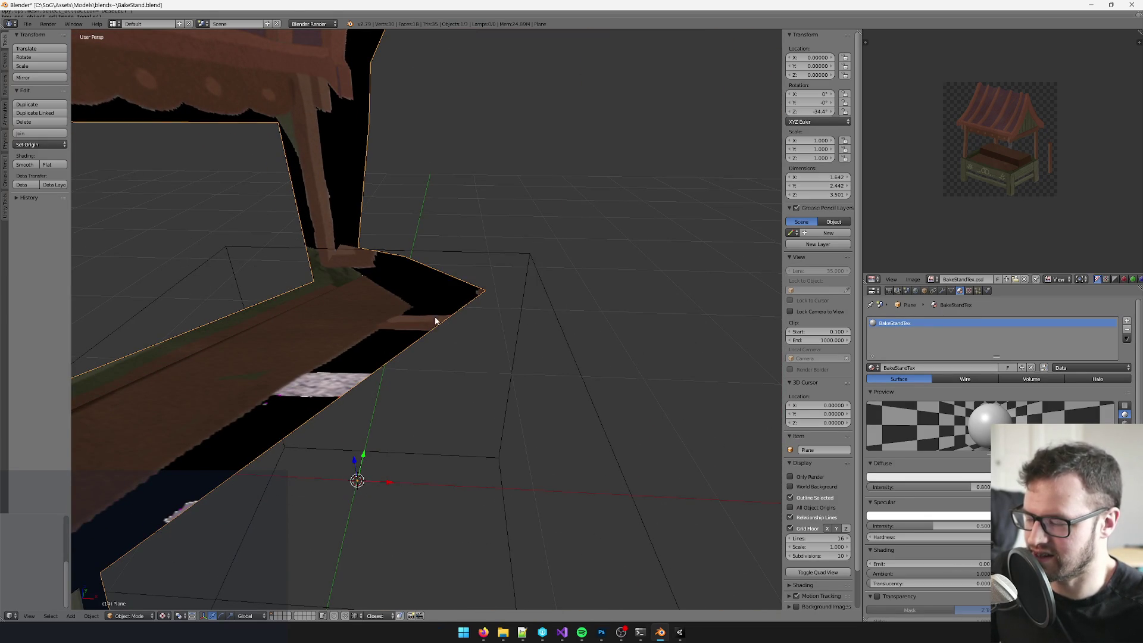
pyautogui.scroll(2, 429, 333)
pyautogui.scroll(-8, 470, 348)
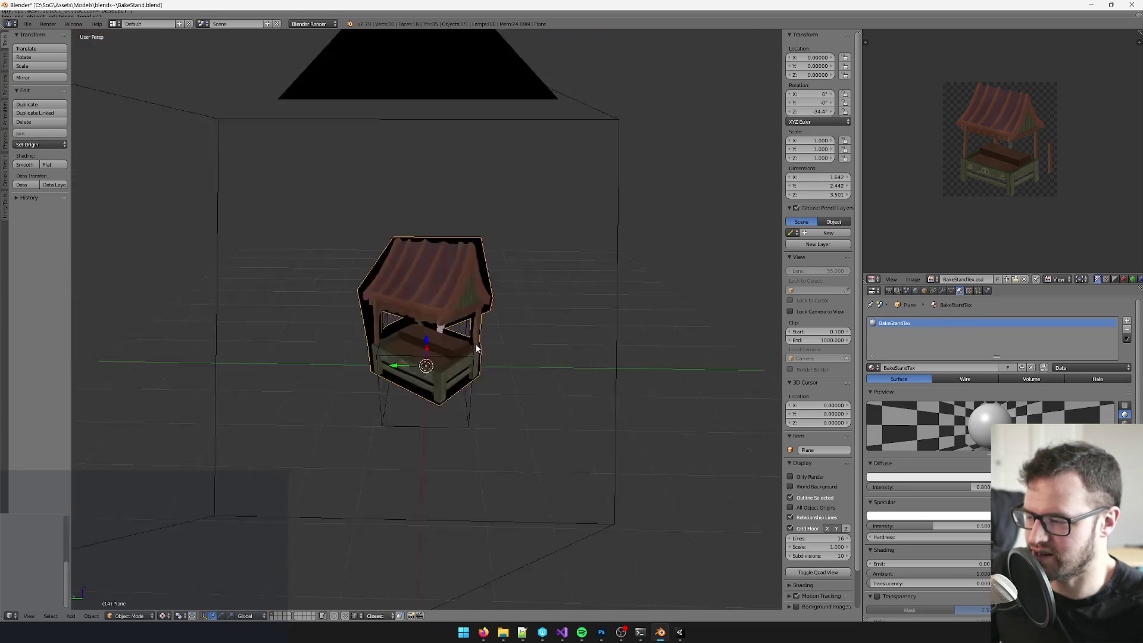
pyautogui.scroll(2, 485, 348)
pyautogui.moveTo(512, 348)
pyautogui.mouseDown()
pyautogui.moveTo(477, 340)
pyautogui.moveTo(562, 331)
pyautogui.moveTo(497, 324)
pyautogui.moveTo(513, 322)
pyautogui.moveTo(324, 538)
pyautogui.mouseUp()
pyautogui.scroll(5, 441, 329)
# Step: Back in Edit Mode, nudge the counter's corner vertex into a new position with an axis lock
pyautogui.press('Tab')
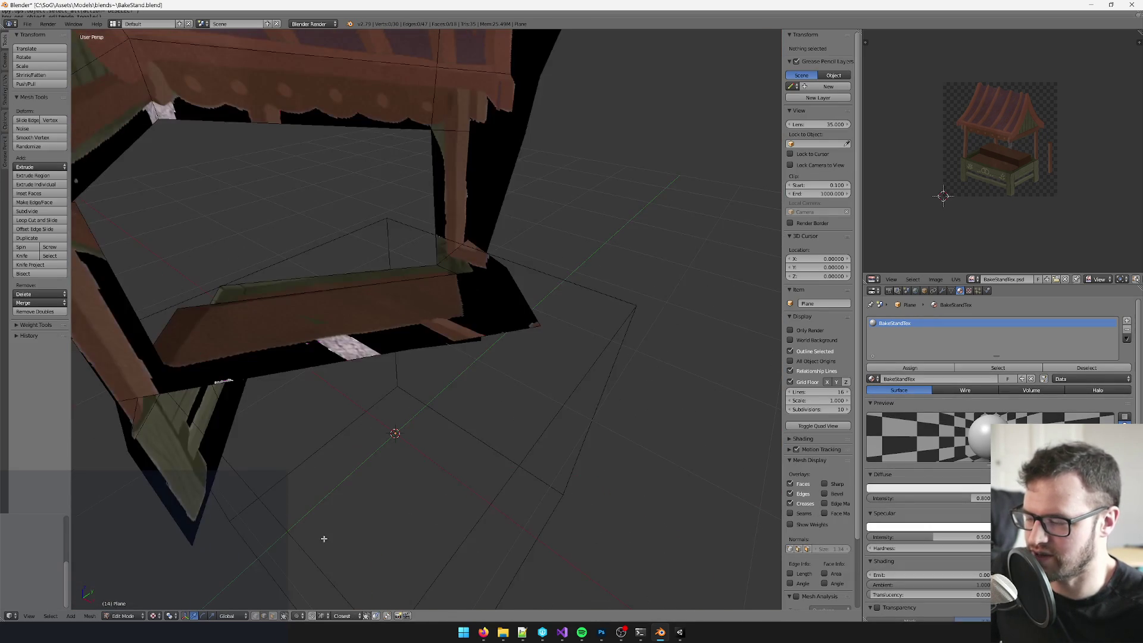
pyautogui.rightClick(536, 316)
pyautogui.moveTo(535, 316); pyautogui.dragTo(538, 298)
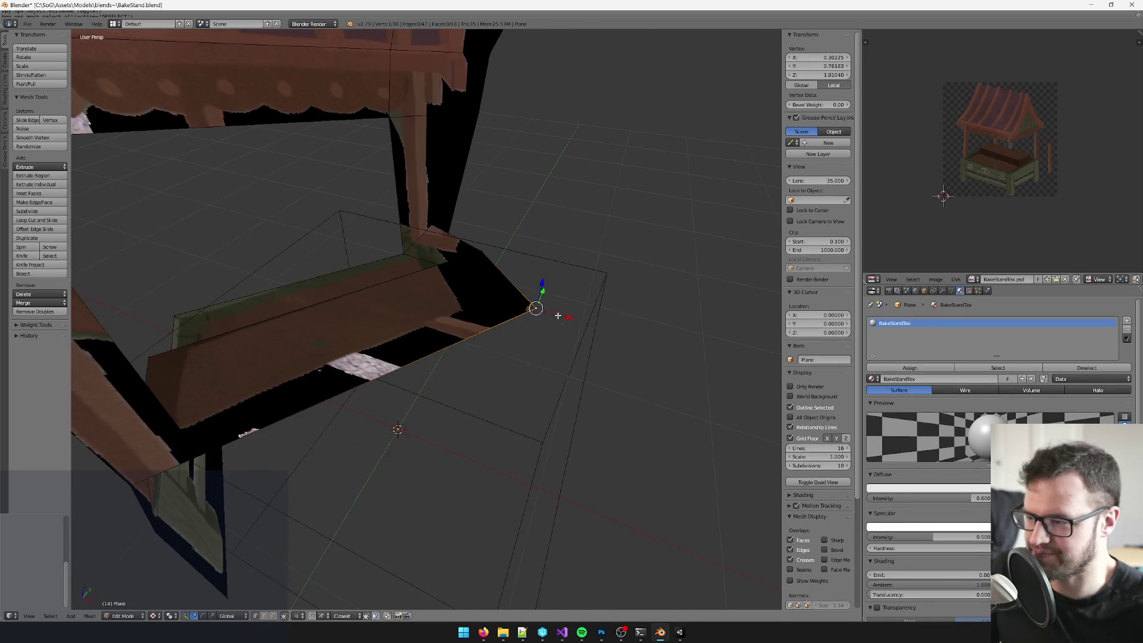
pyautogui.press('g')
pyautogui.hotkey('shift', 'z')
pyautogui.click(564, 313)
# Step: Select the whole mesh and apply Project From View (Bounds) from the camera view
pyautogui.press('a')
pyautogui.press('KP_0')
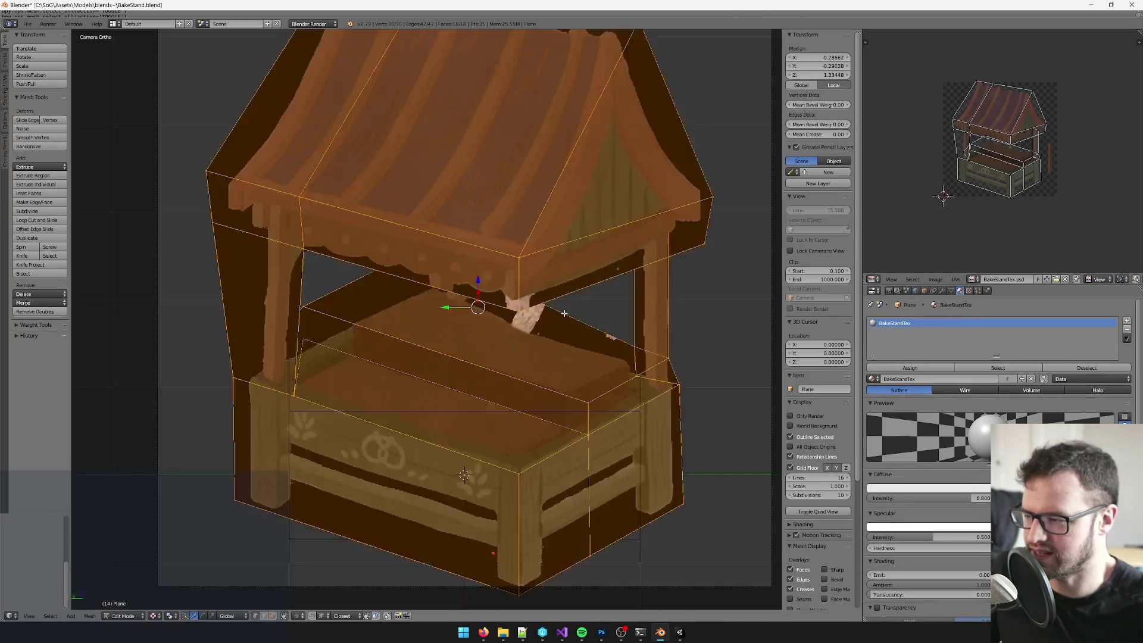
pyautogui.press('u')
pyautogui.click(564, 313)
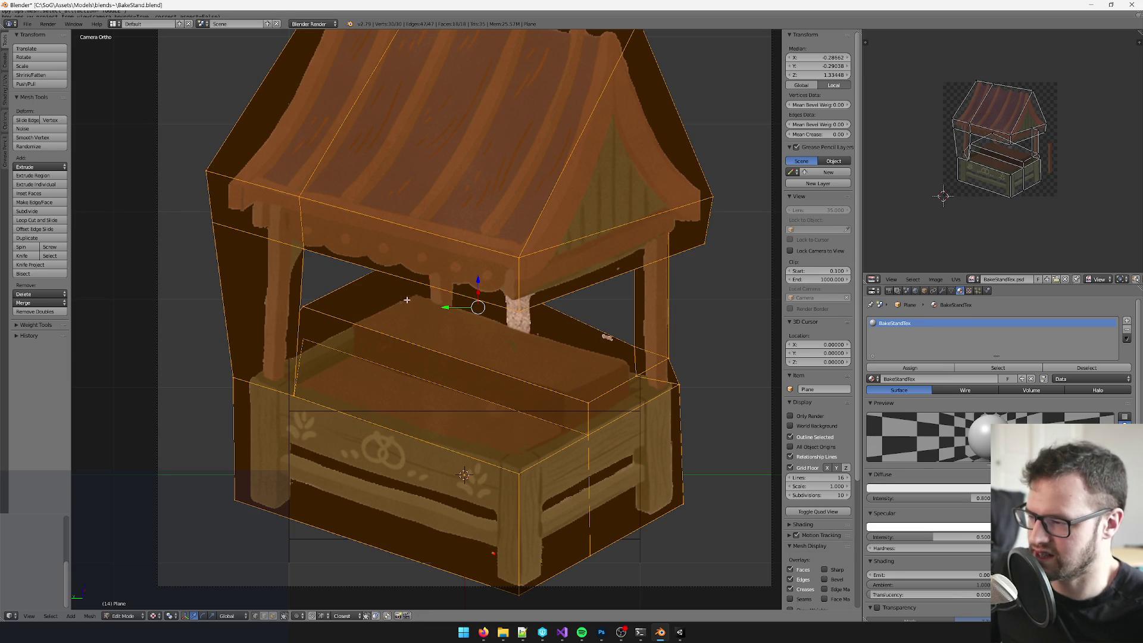
pyautogui.scroll(2, 523, 317)
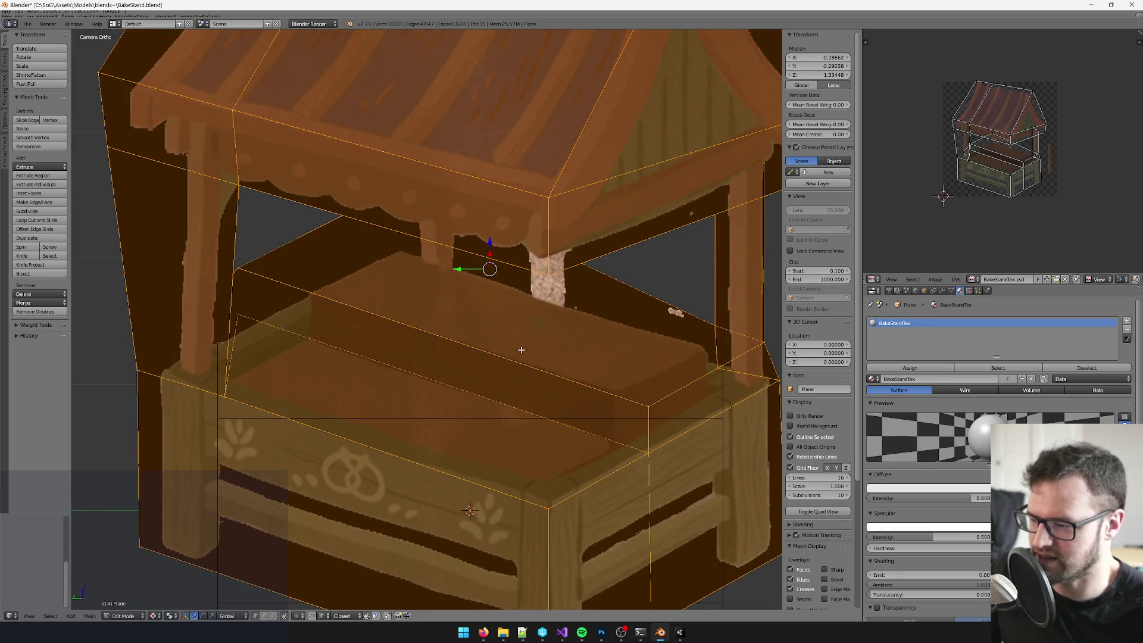
pyautogui.scroll(-4, 521, 350)
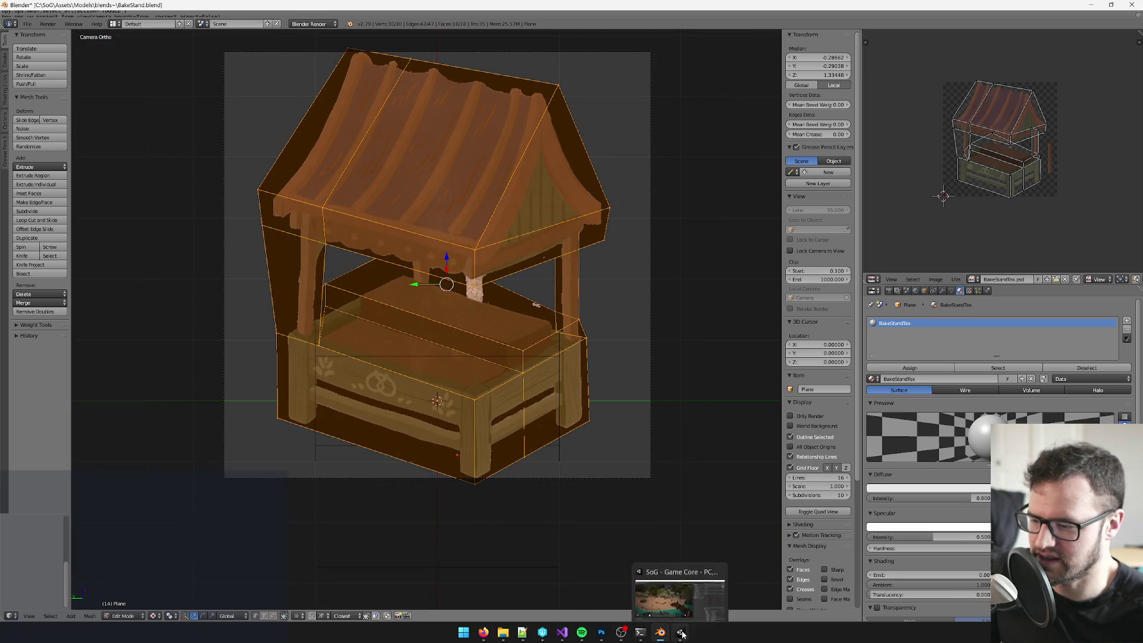
# Step: Switch from Blender over to the Photoshop image editor
pyautogui.click(562, 636)
pyautogui.click(562, 636)
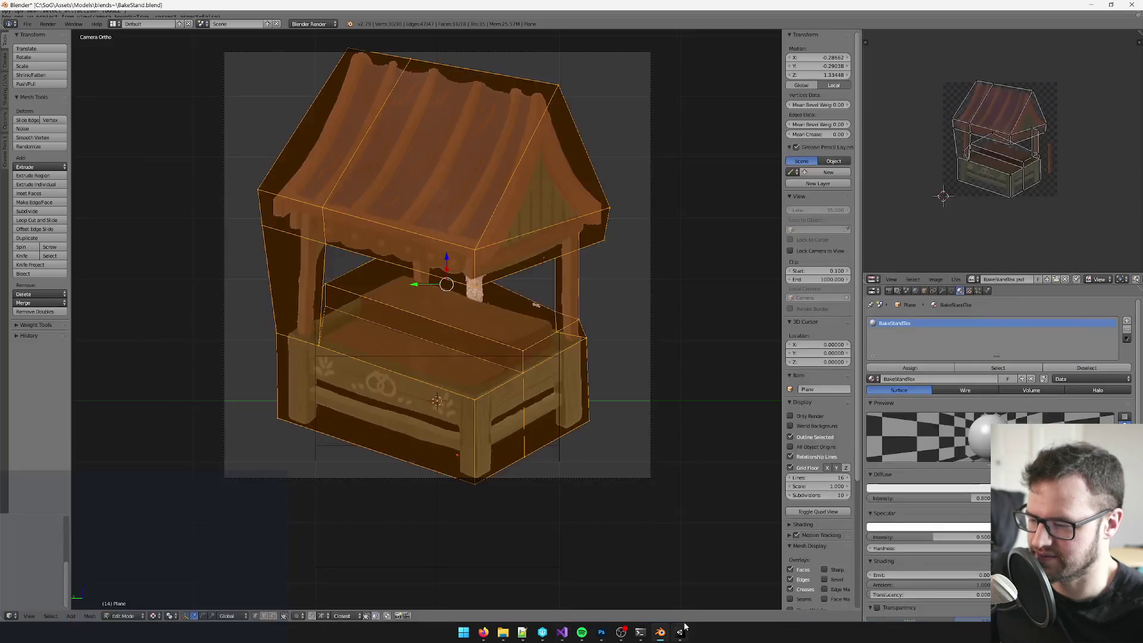
pyautogui.click(602, 633)
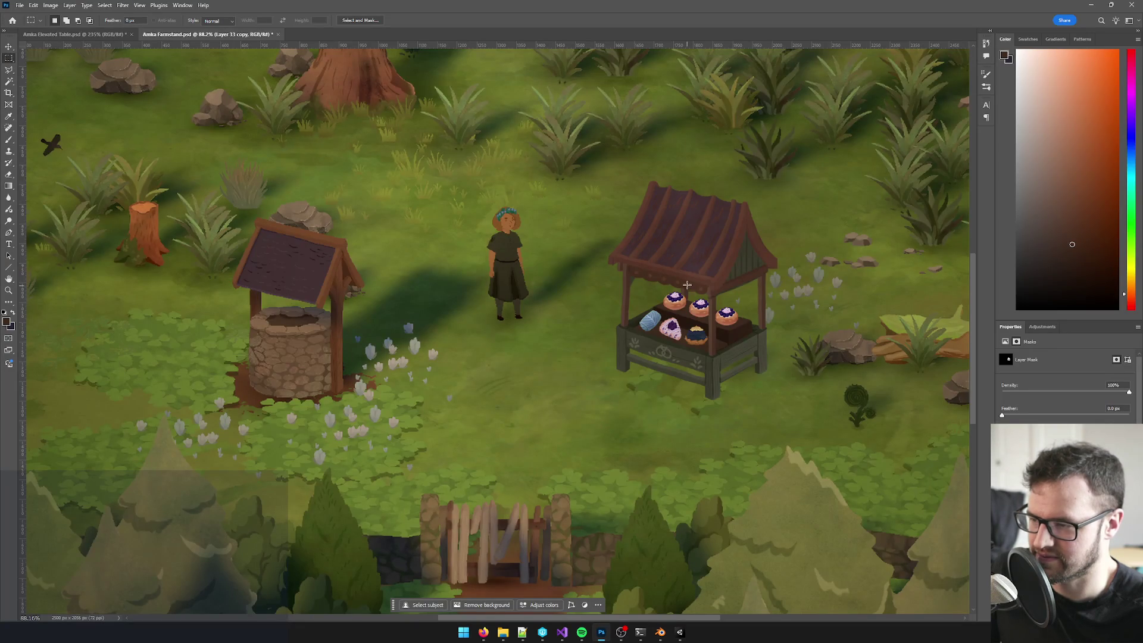
# Step: Check the Amka documents and try reopening the stand texture from recent files, dismissing the missing-file error
pyautogui.click(101, 34)
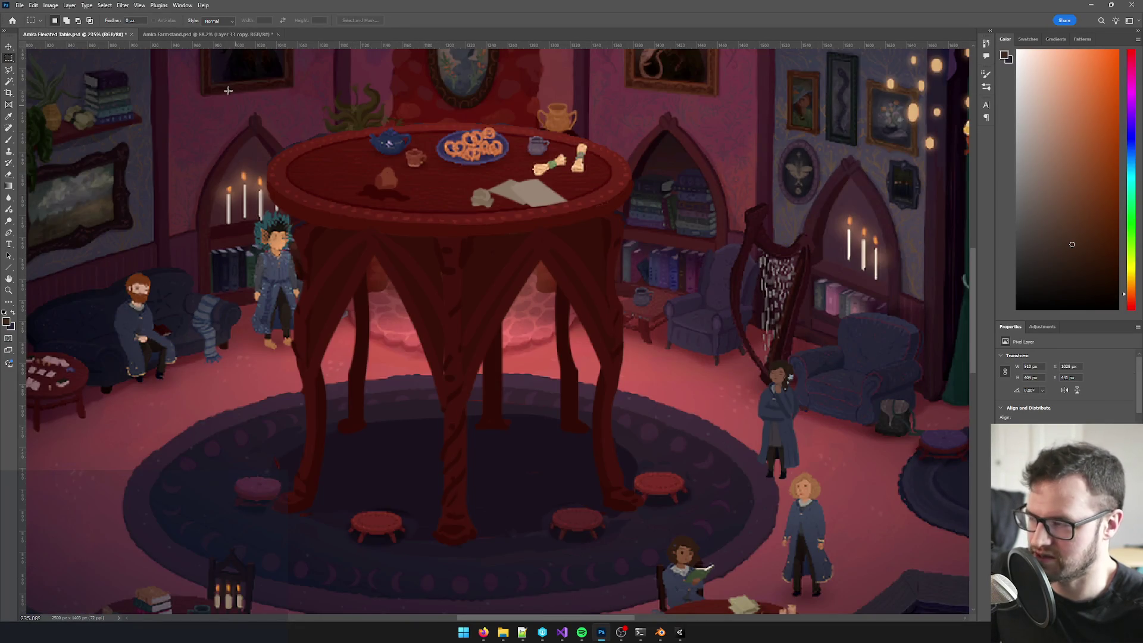
pyautogui.click(208, 34)
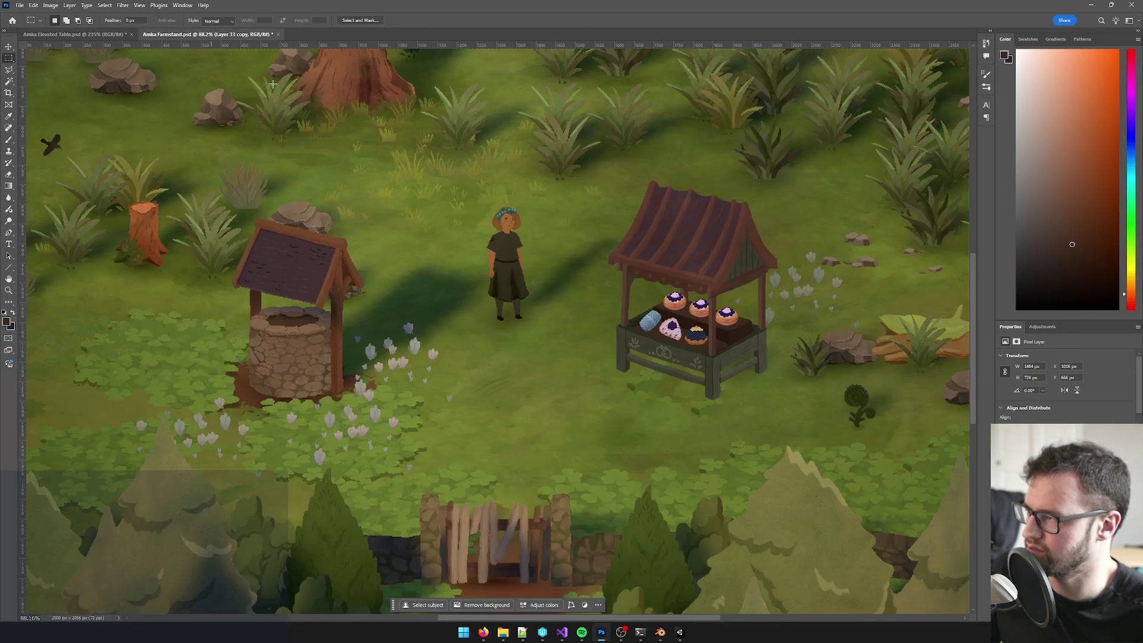
pyautogui.click(20, 5)
pyautogui.moveTo(99, 64)
pyautogui.click(173, 68)
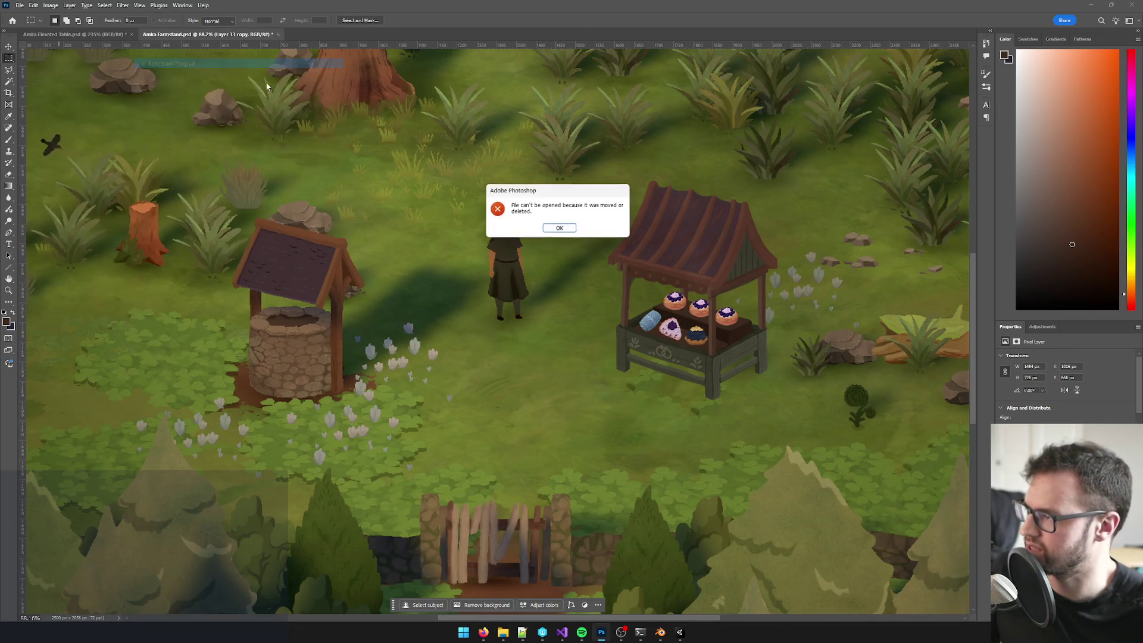
pyautogui.click(559, 227)
# Step: Open BakeStandTex.psd from disk through File > Open
pyautogui.click(19, 5)
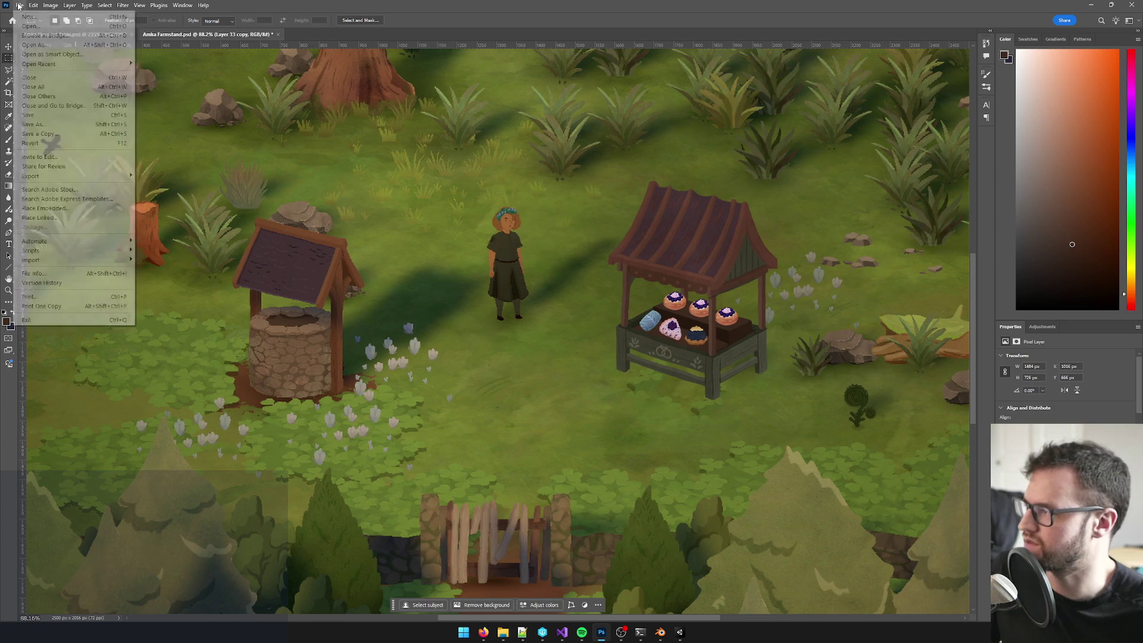
pyautogui.click(36, 26)
pyautogui.write('BakeStandTex.psd')
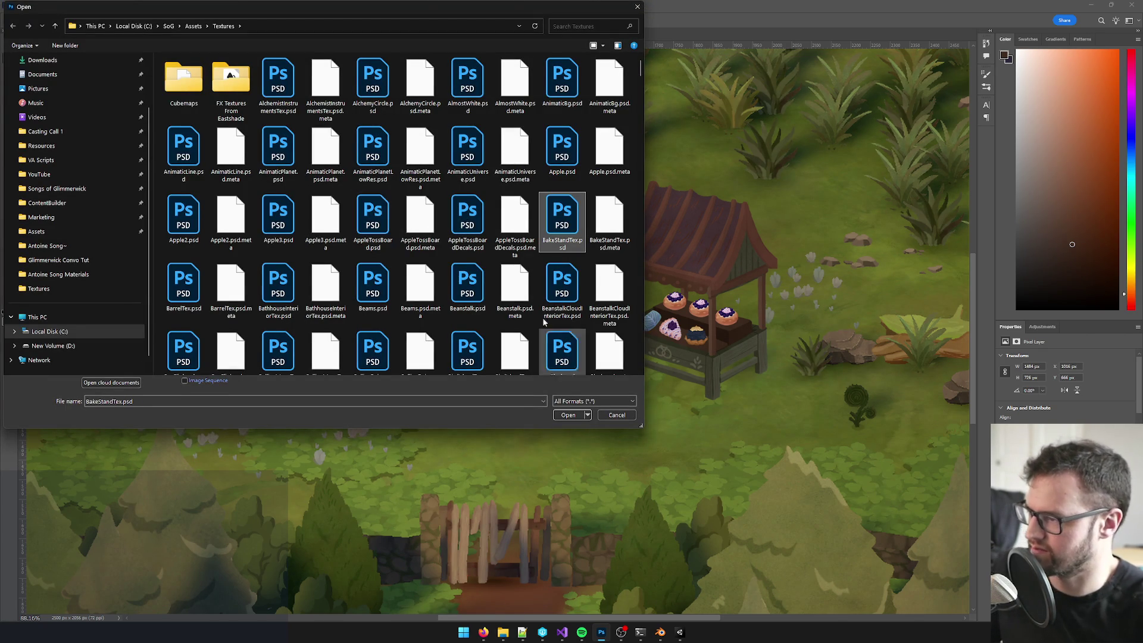
pyautogui.click(568, 415)
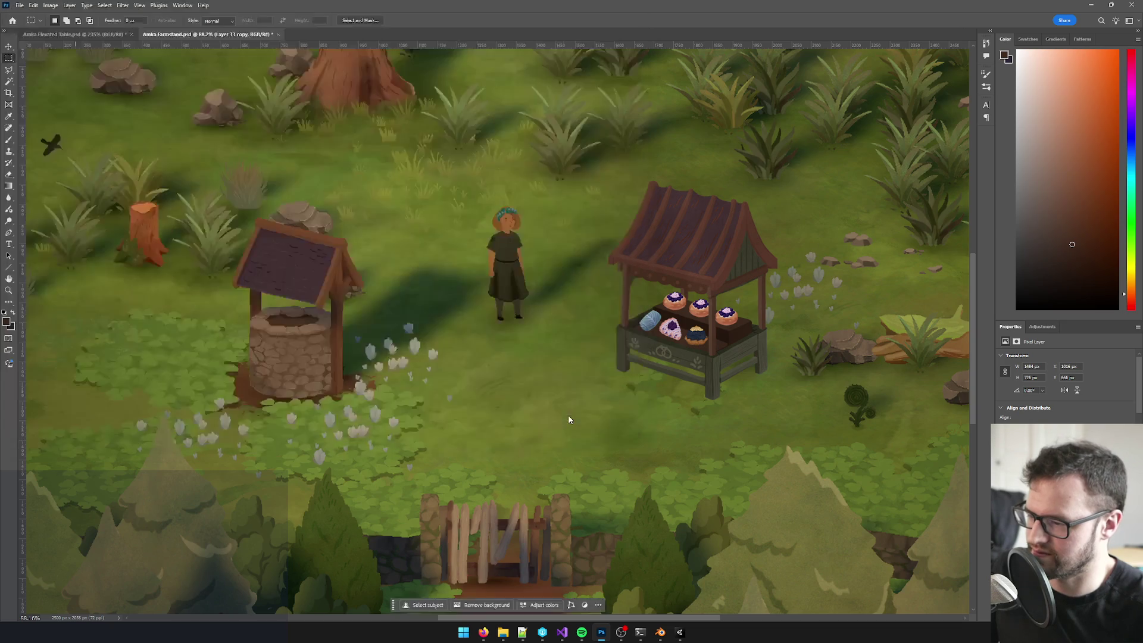
pyautogui.scroll(5, 696, 363)
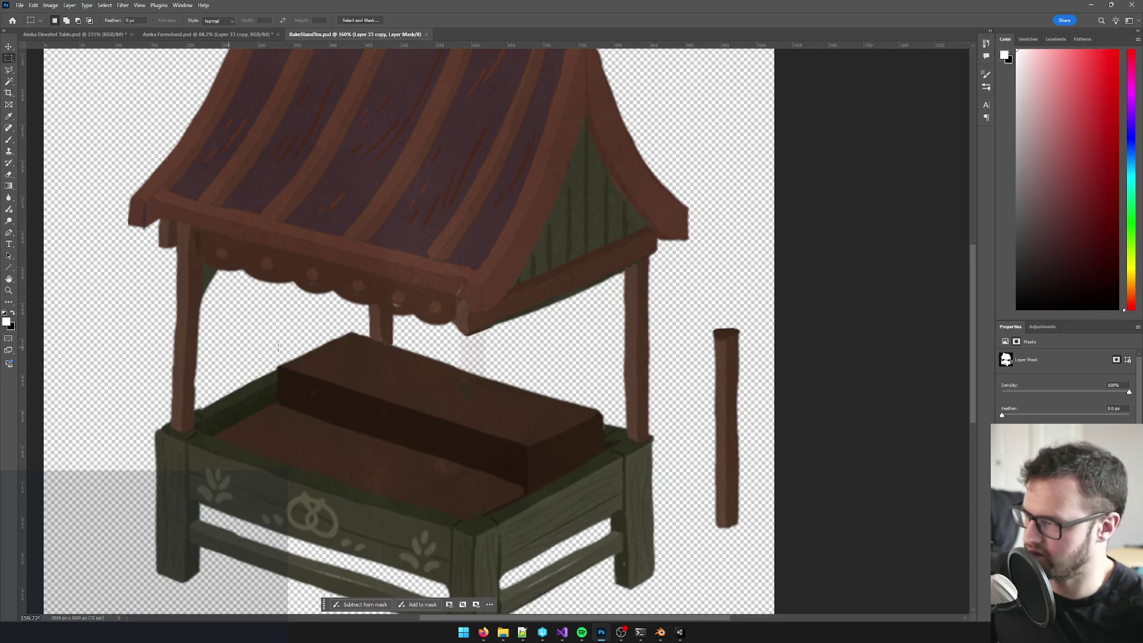
# Step: Paint the mask under the roof with the brush, reloading the texture in Blender twice to check it
pyautogui.press('b')
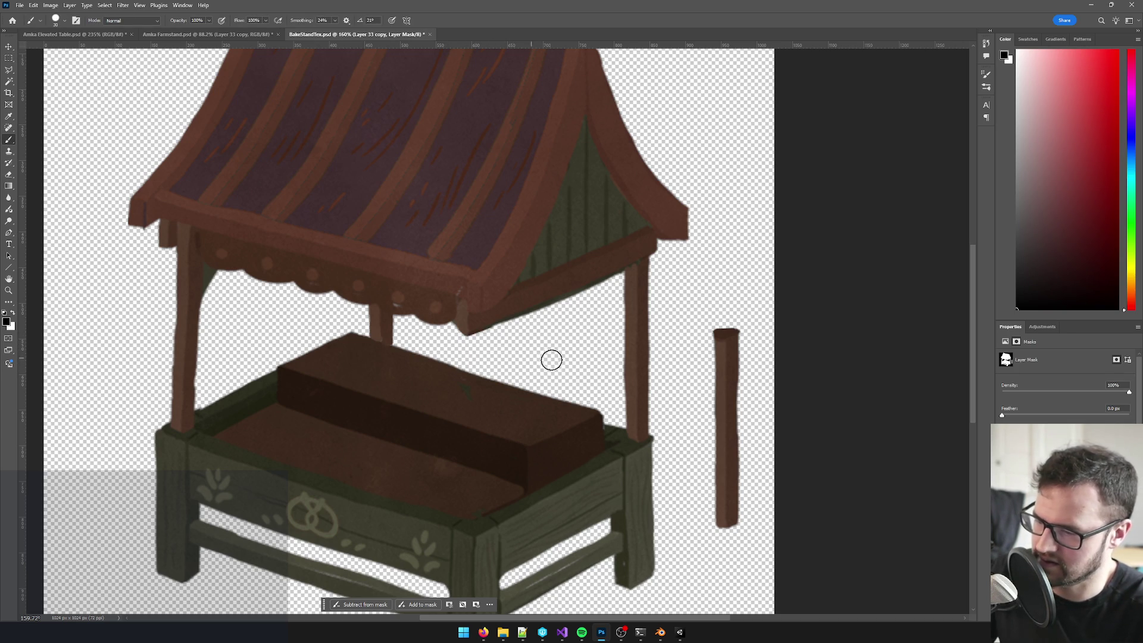
pyautogui.hotkey('alt', 'Tab')
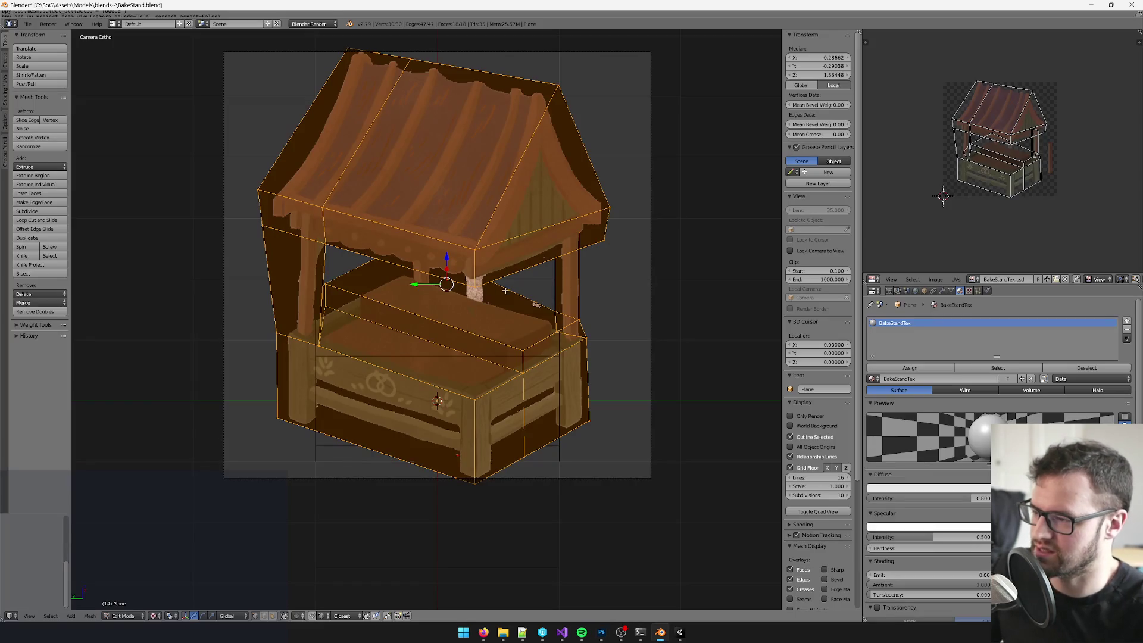
pyautogui.hotkey('alt', 'r')
pyautogui.hotkey('alt', 'Tab')
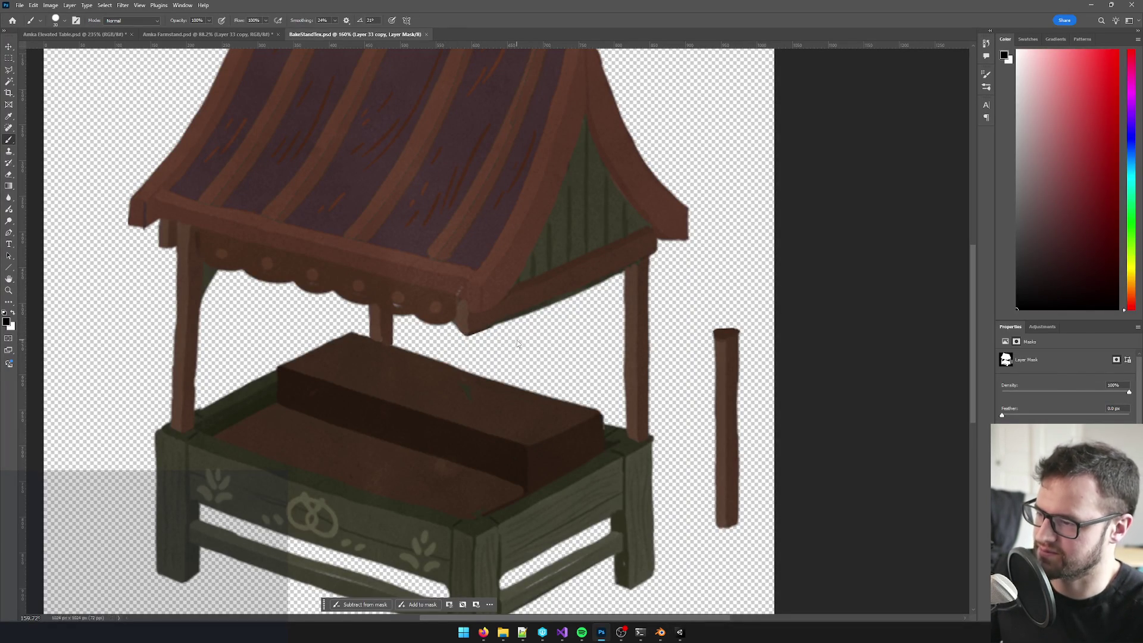
pyautogui.hotkey('alt', 'Tab')
pyautogui.hotkey('alt', 'r')
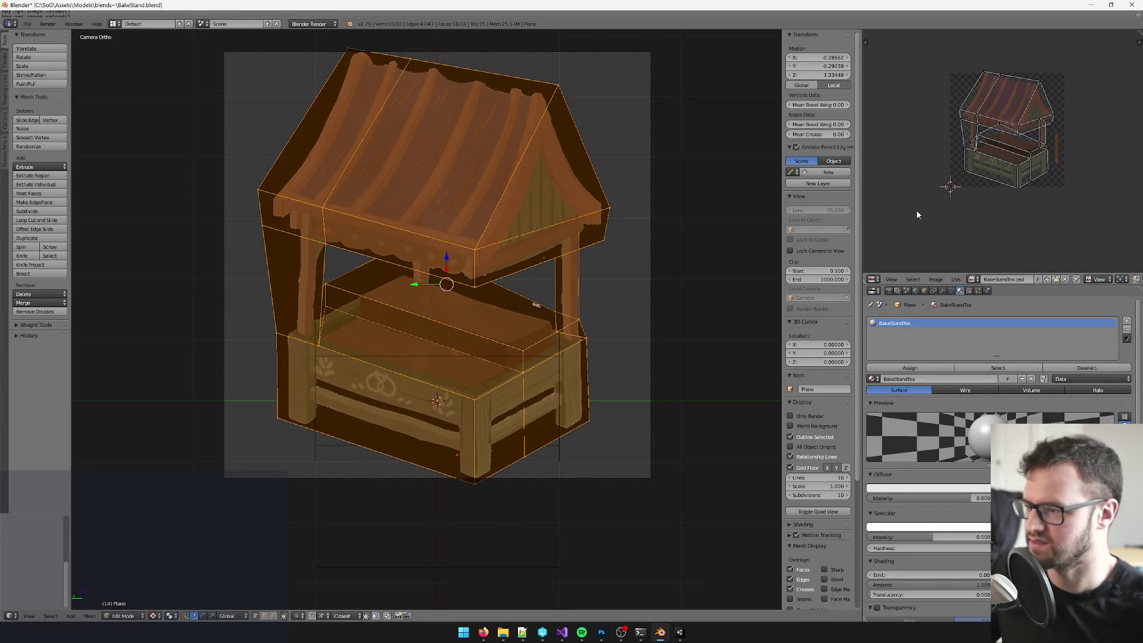
pyautogui.scroll(-2, 512, 286)
pyautogui.hotkey('alt', 'Tab')
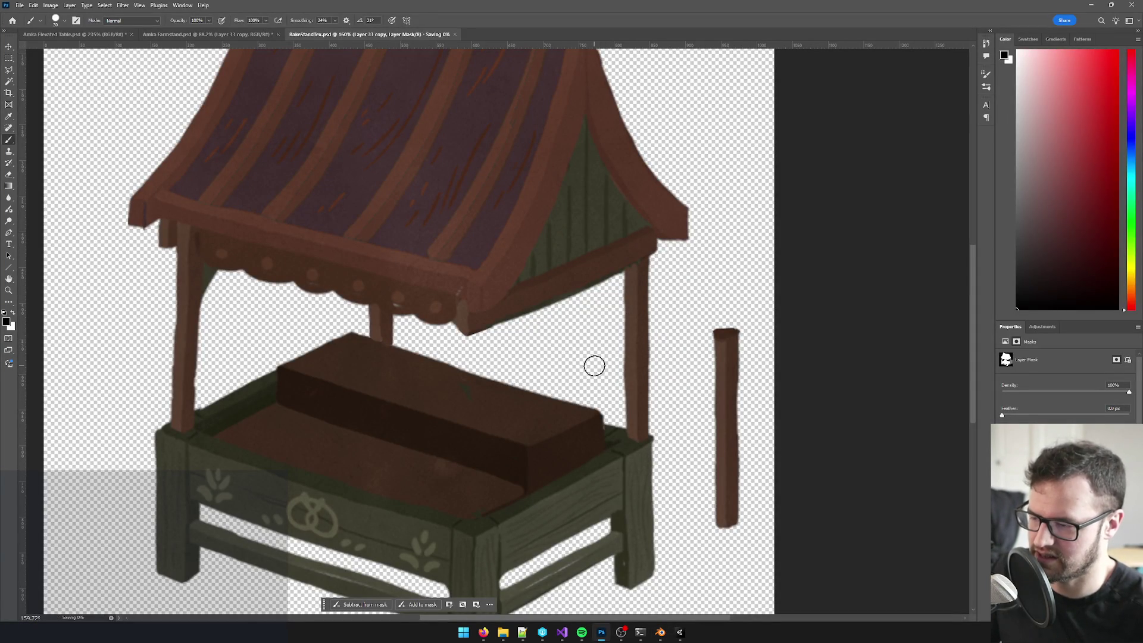
# Step: Return to Blender, go back into Edit Mode on the stand mesh, and clear the selection
pyautogui.hotkey('alt', 'Tab')
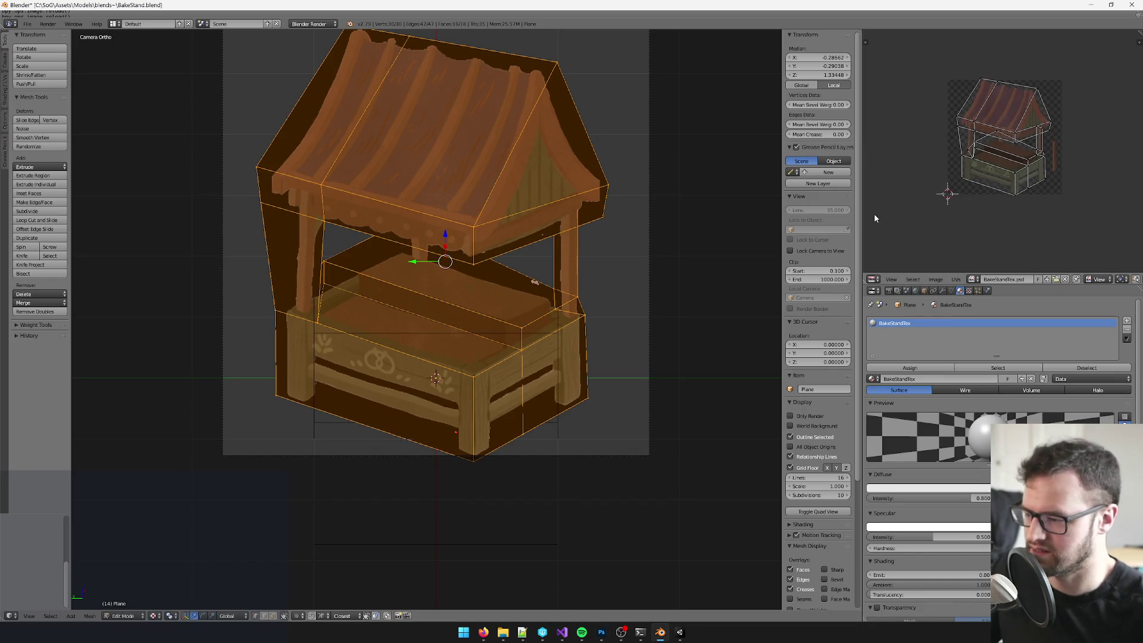
pyautogui.scroll(-1, 887, 206)
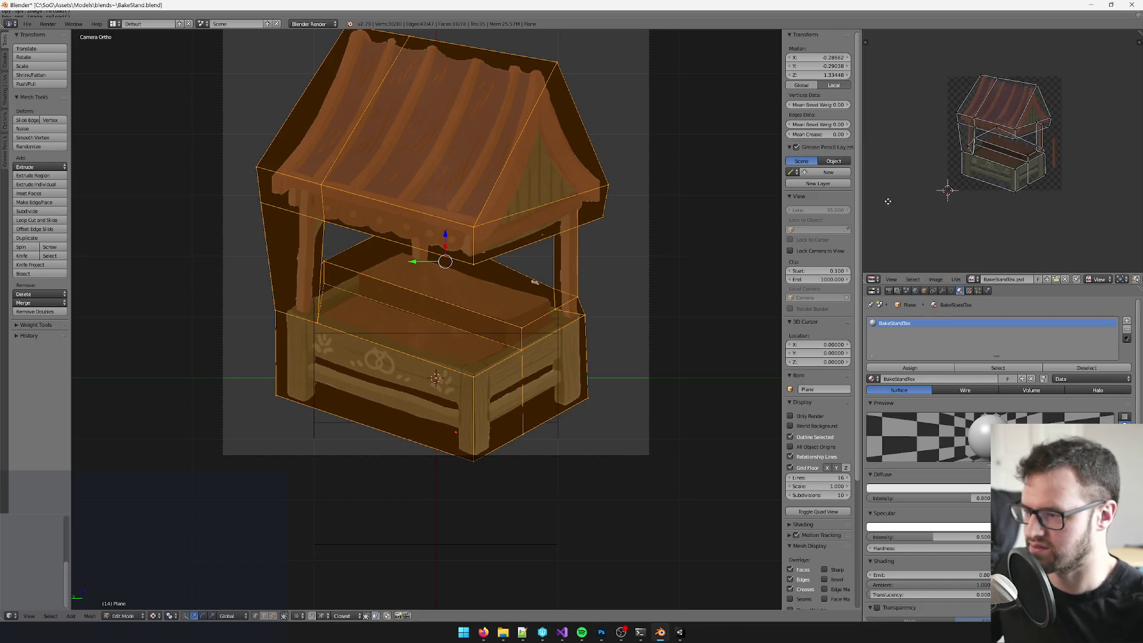
pyautogui.scroll(1, 920, 199)
pyautogui.press('Tab')
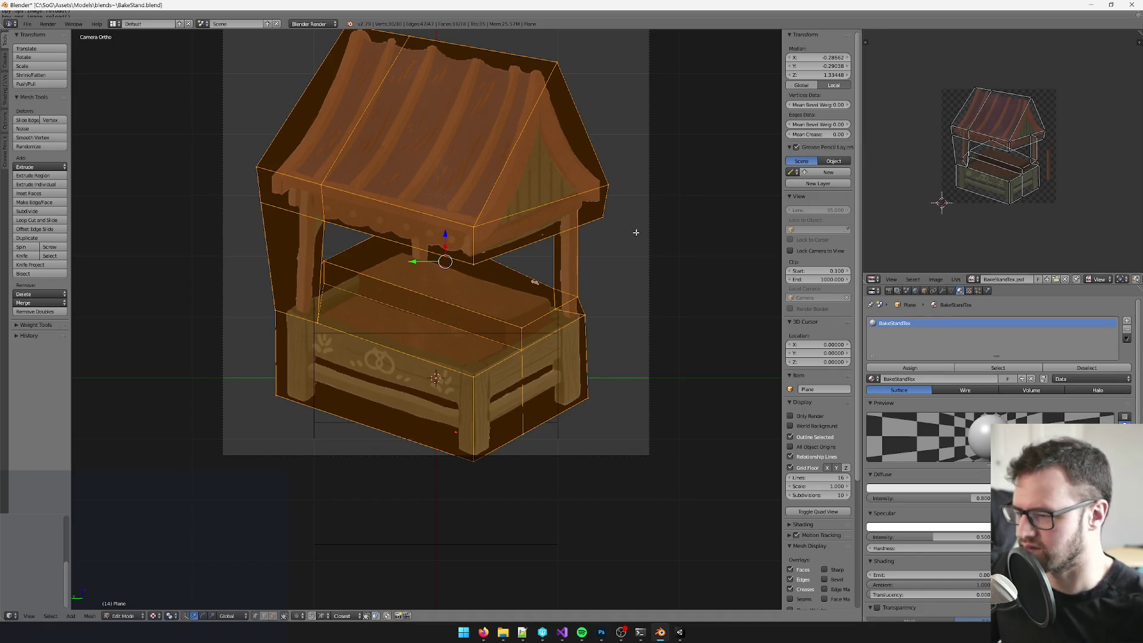
pyautogui.scroll(-3, 444, 277)
pyautogui.scroll(2, 449, 284)
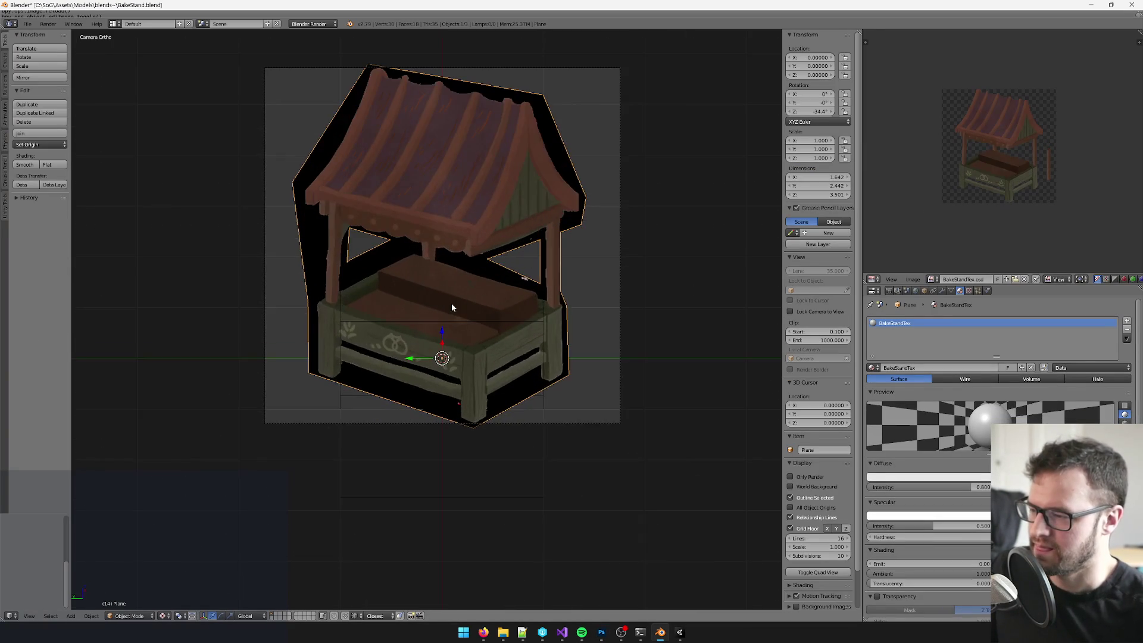
pyautogui.hotkey('alt', 'Tab')
pyautogui.hotkey('alt', 'Tab')
pyautogui.press('a')
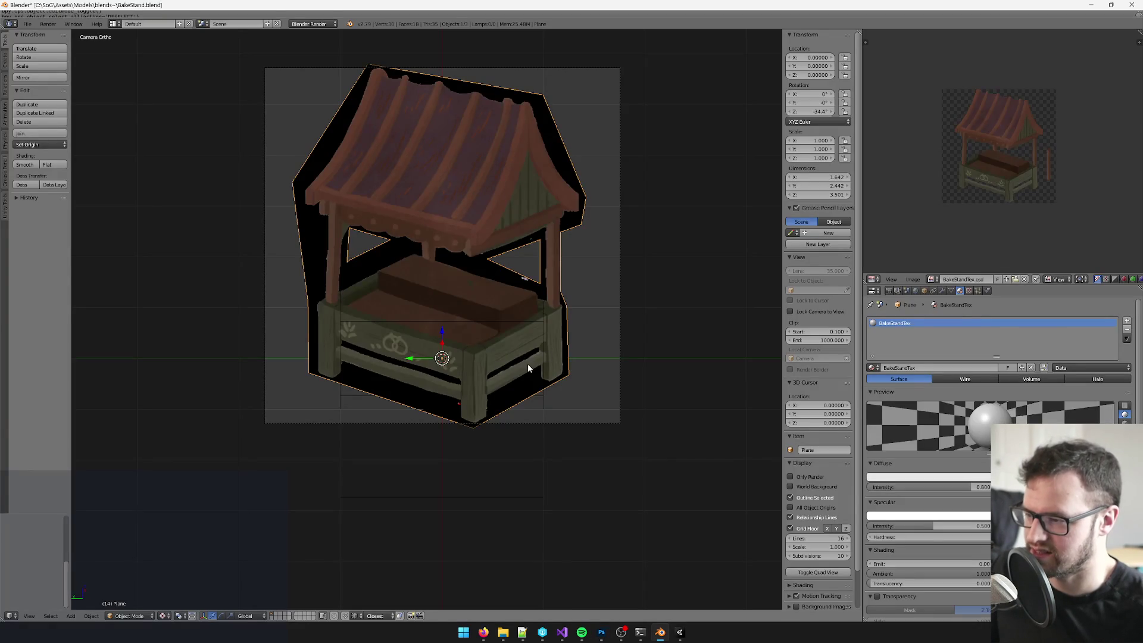
pyautogui.press('Tab')
pyautogui.scroll(3, 528, 363)
pyautogui.scroll(1, 491, 345)
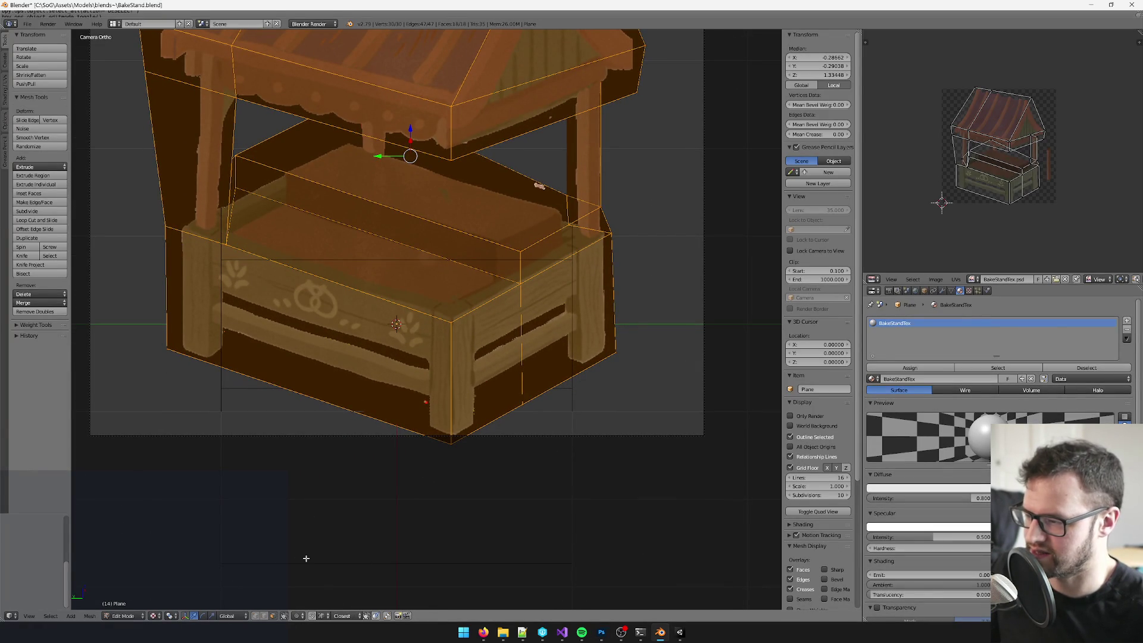
pyautogui.press('a')
# Step: Duplicate the counter's front and side faces and move the copies into a new position
pyautogui.rightClick(417, 358)
pyautogui.scroll(-2, 471, 351)
pyautogui.keyDown('shift'); pyautogui.rightClick(487, 302); pyautogui.keyUp('shift')
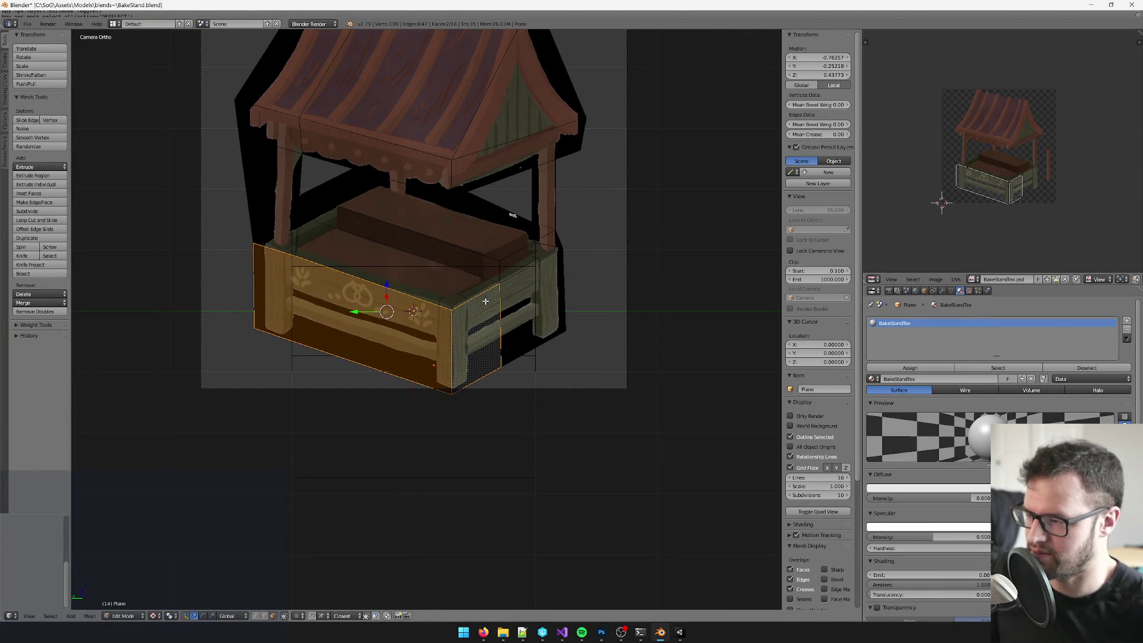
pyautogui.hotkey('shift', 'd')
pyautogui.rightClick(407, 307)
pyautogui.press('g')
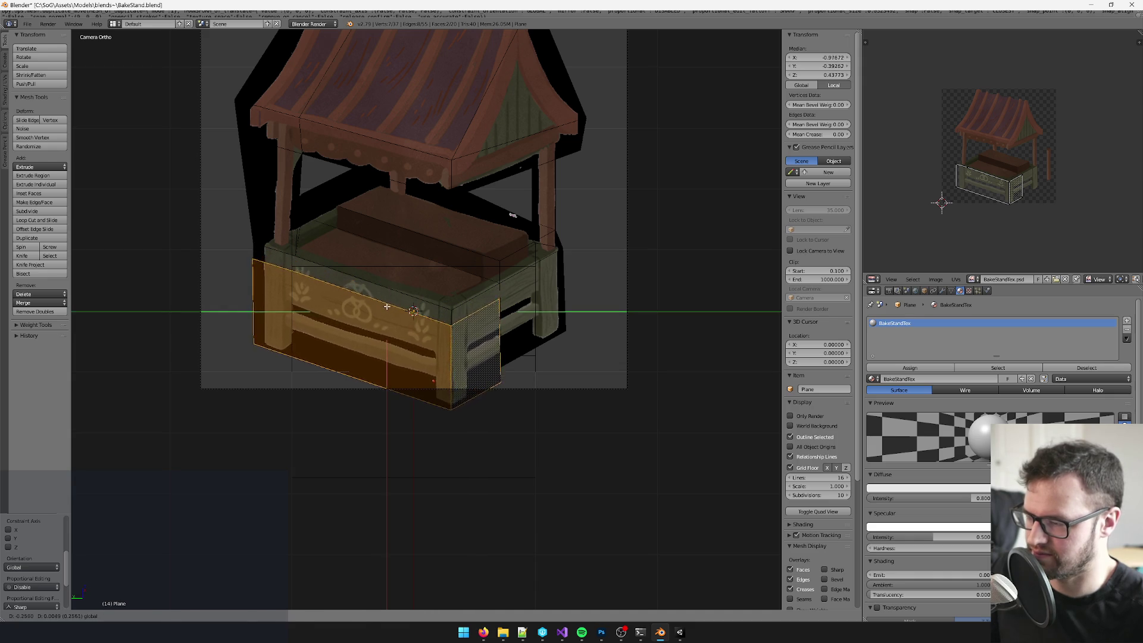
pyautogui.click(442, 362)
pyautogui.scroll(2, 442, 363)
pyautogui.scroll(1, 442, 362)
# Step: Loop-cut the copied panel, slide one edge along it, and add a second loop cut
pyautogui.hotkey('ctrl', 'r')
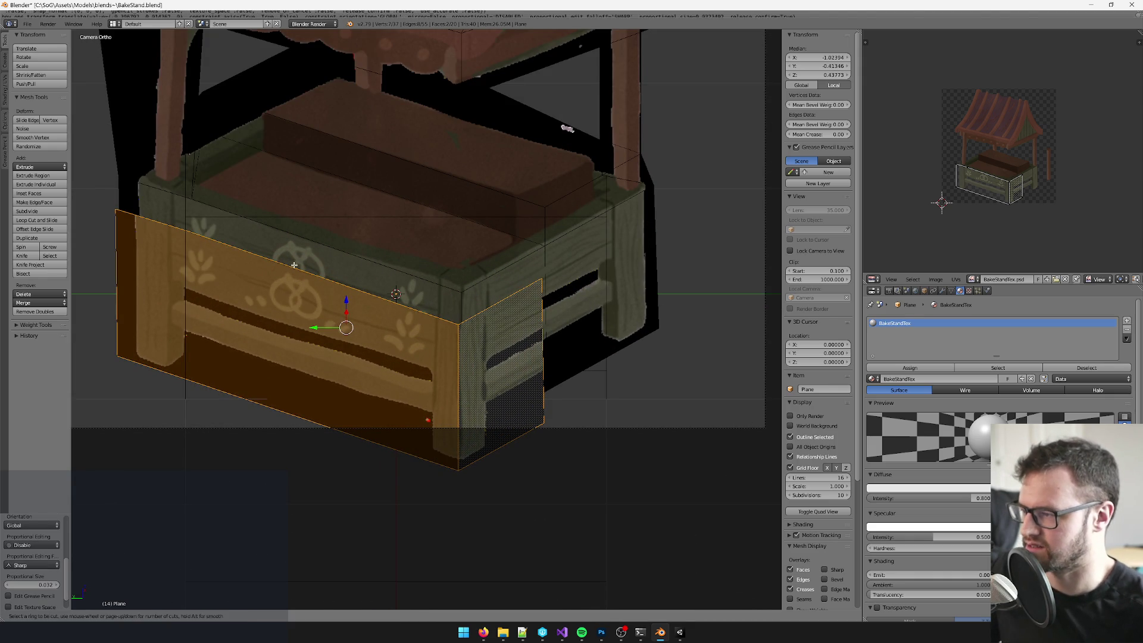
pyautogui.click(289, 289)
pyautogui.rightClick(288, 289)
pyautogui.press('KP_0')
pyautogui.scroll(5, 365, 367)
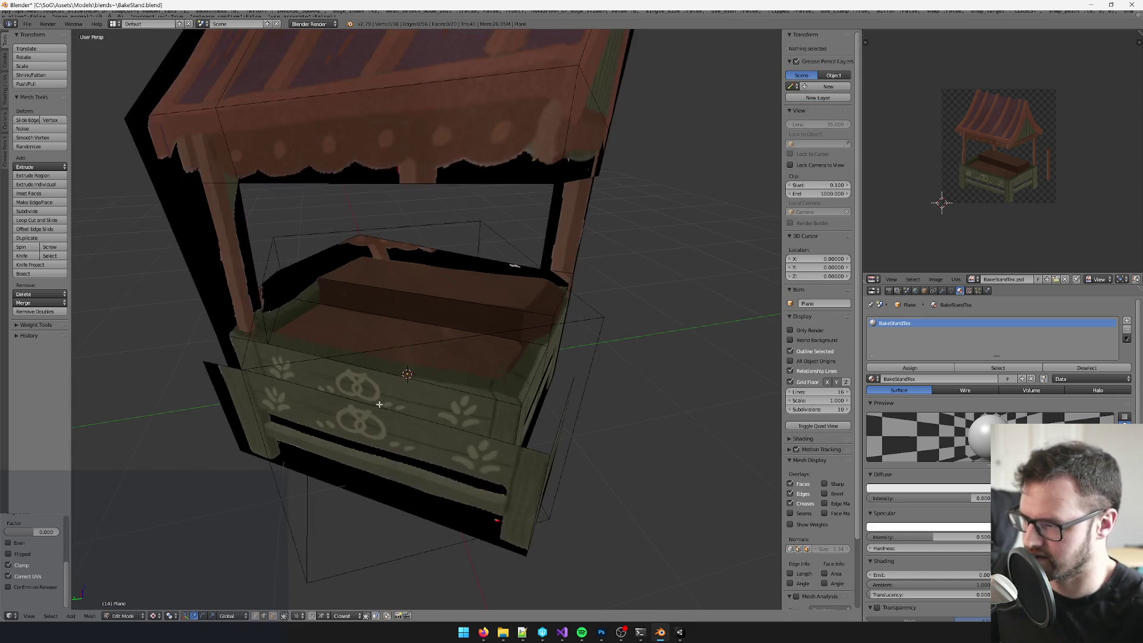
pyautogui.scroll(-3, 496, 434)
pyautogui.scroll(3, 496, 433)
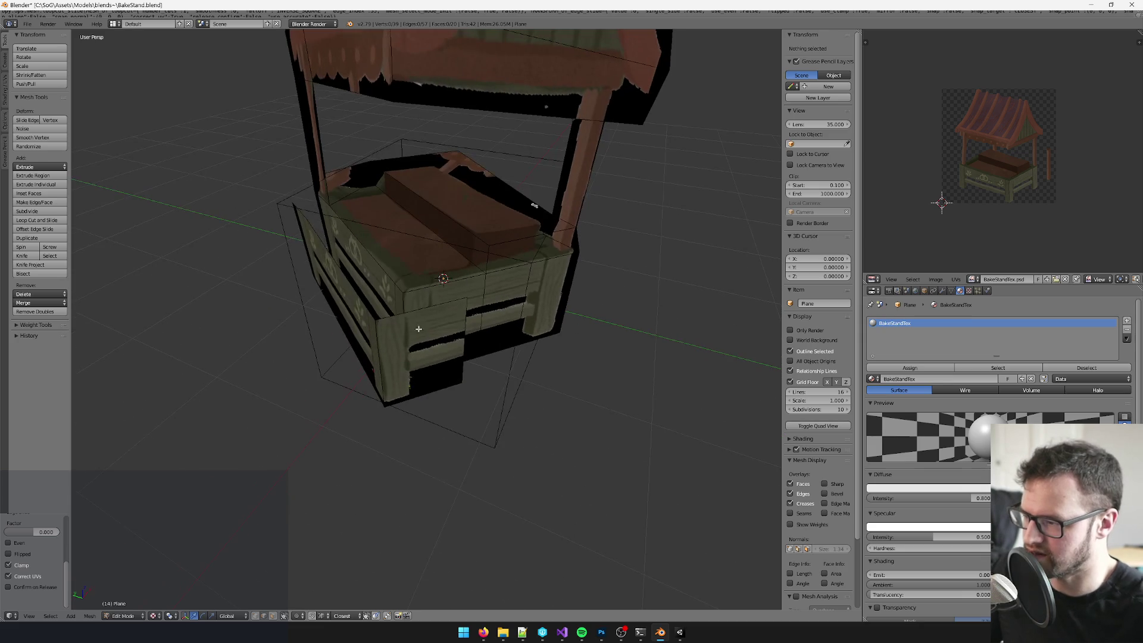
pyautogui.rightClick(410, 357)
pyautogui.press('g')
pyautogui.press('g')
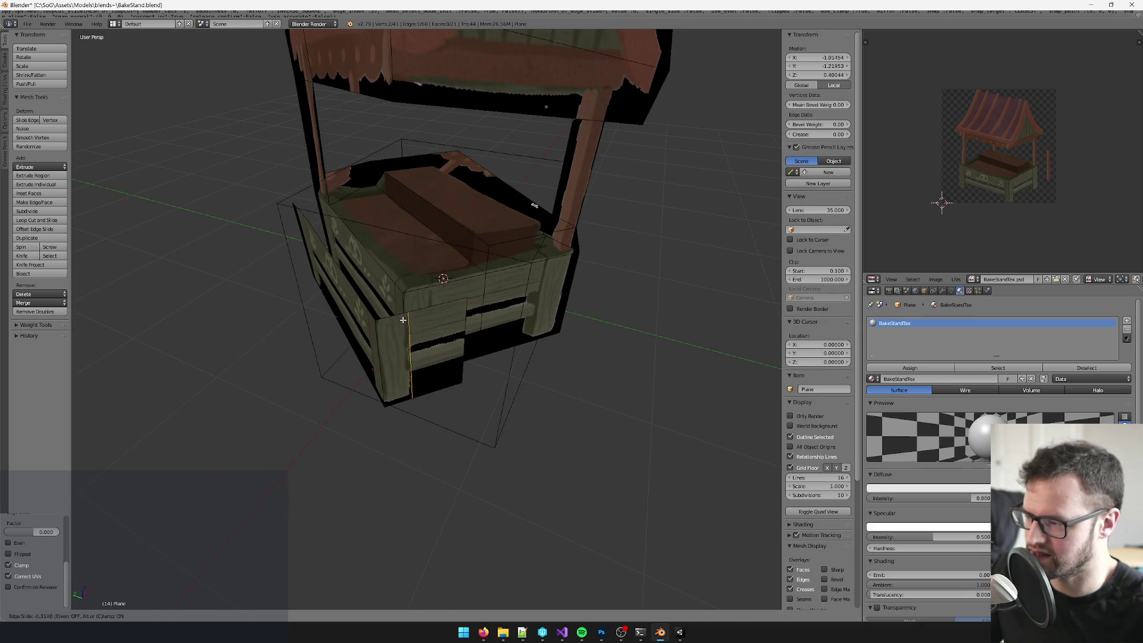
pyautogui.click(403, 320)
pyautogui.press('a')
pyautogui.hotkey('ctrl', 'r')
pyautogui.click(342, 337)
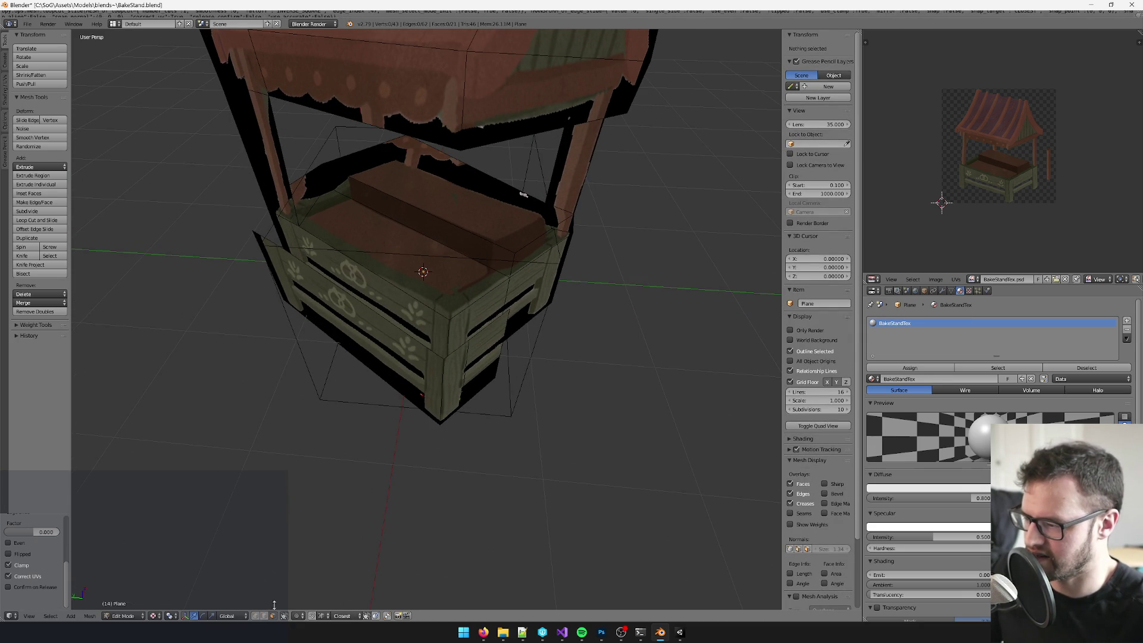
# Step: Knife the front panel face in two and delete its left part
pyautogui.rightClick(319, 306)
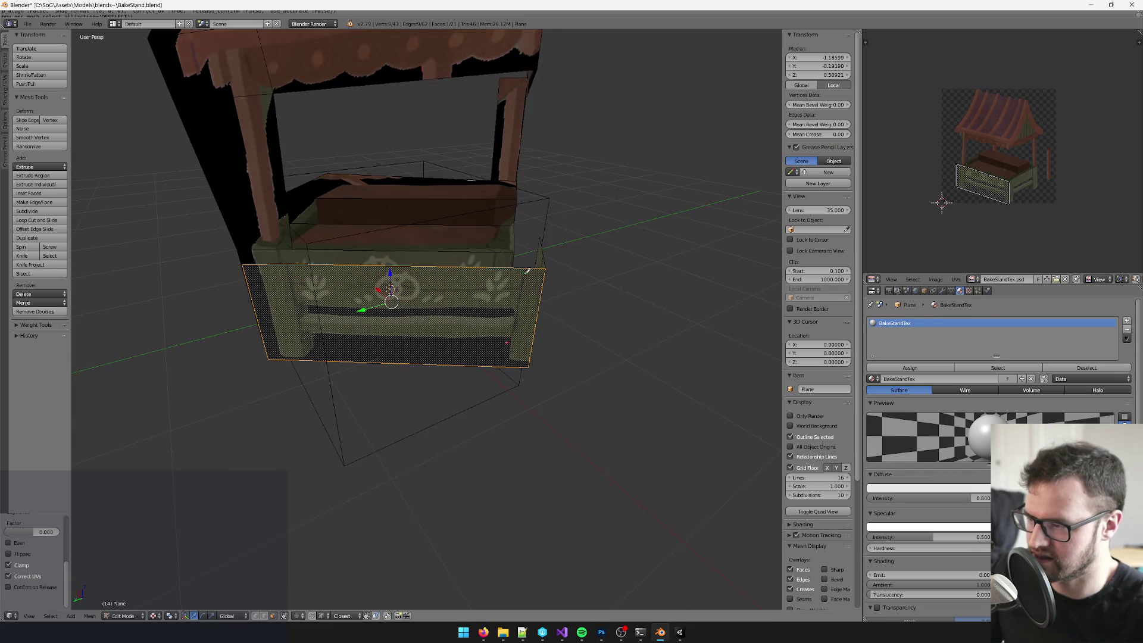
pyautogui.press('k')
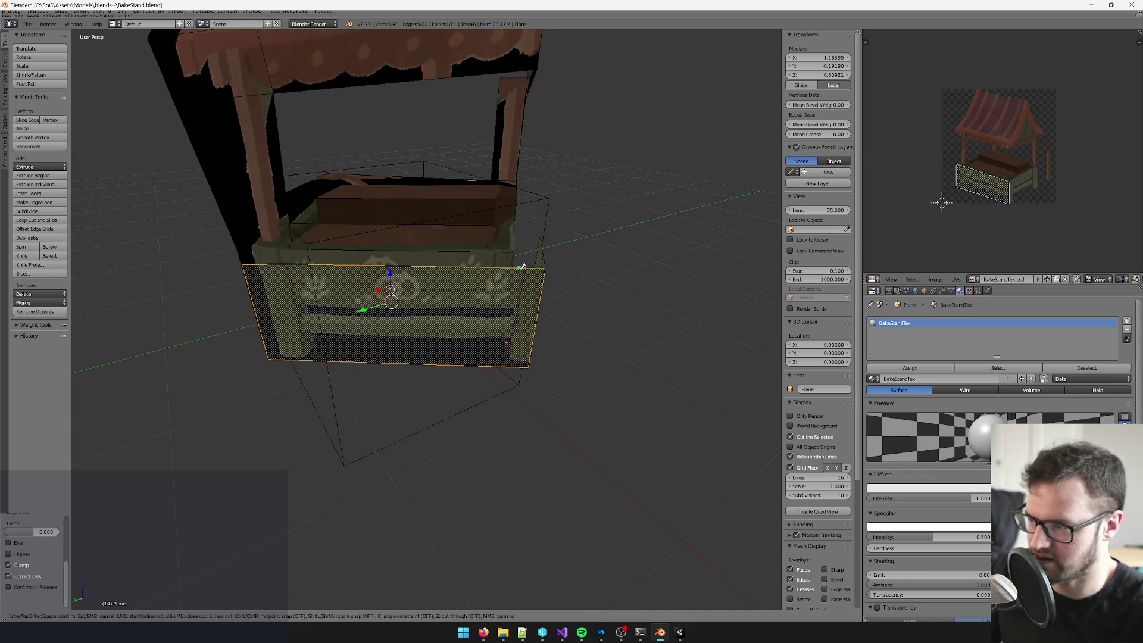
pyautogui.click(506, 361)
pyautogui.press('Return')
pyautogui.rightClick(375, 321)
pyautogui.press('x')
pyautogui.click(370, 324)
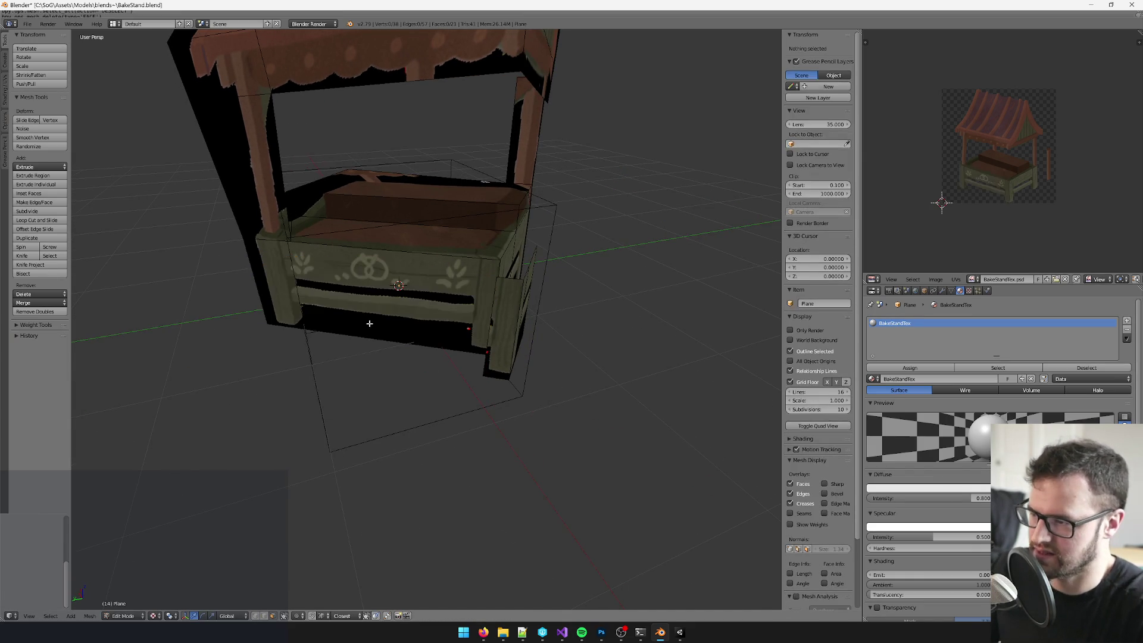
# Step: Move the narrow side faces onto the leg and raise them toward the roof
pyautogui.rightClick(466, 334)
pyautogui.press('g')
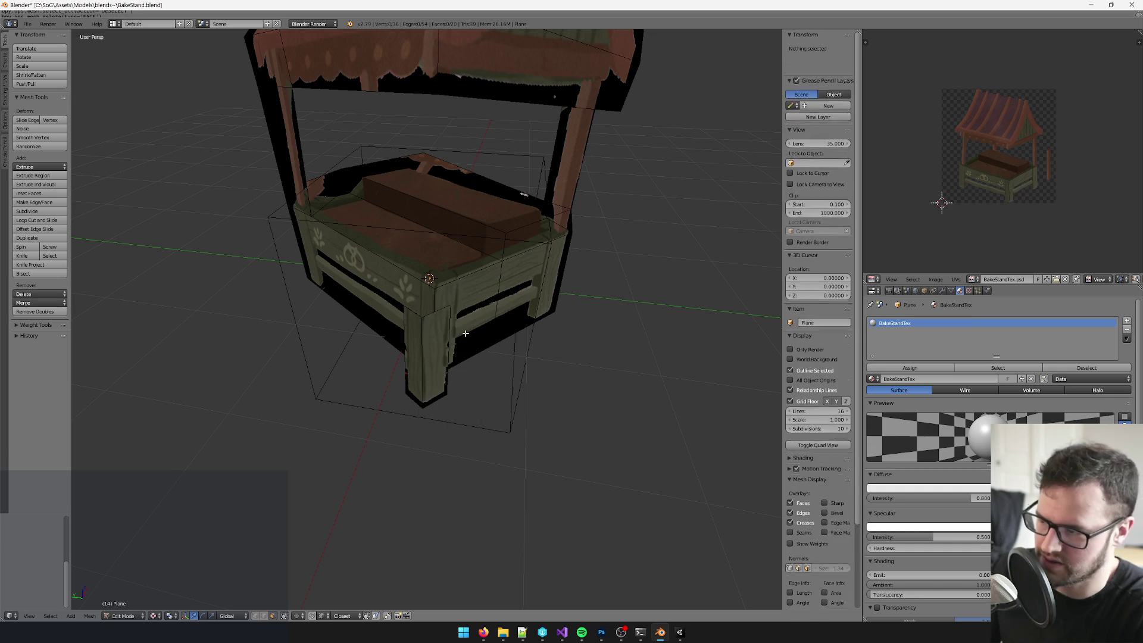
pyautogui.click(417, 345)
pyautogui.moveTo(417, 339); pyautogui.dragTo(476, 338)
pyautogui.keyDown('shift'); pyautogui.rightClick(477, 339); pyautogui.keyUp('shift')
pyautogui.press('g')
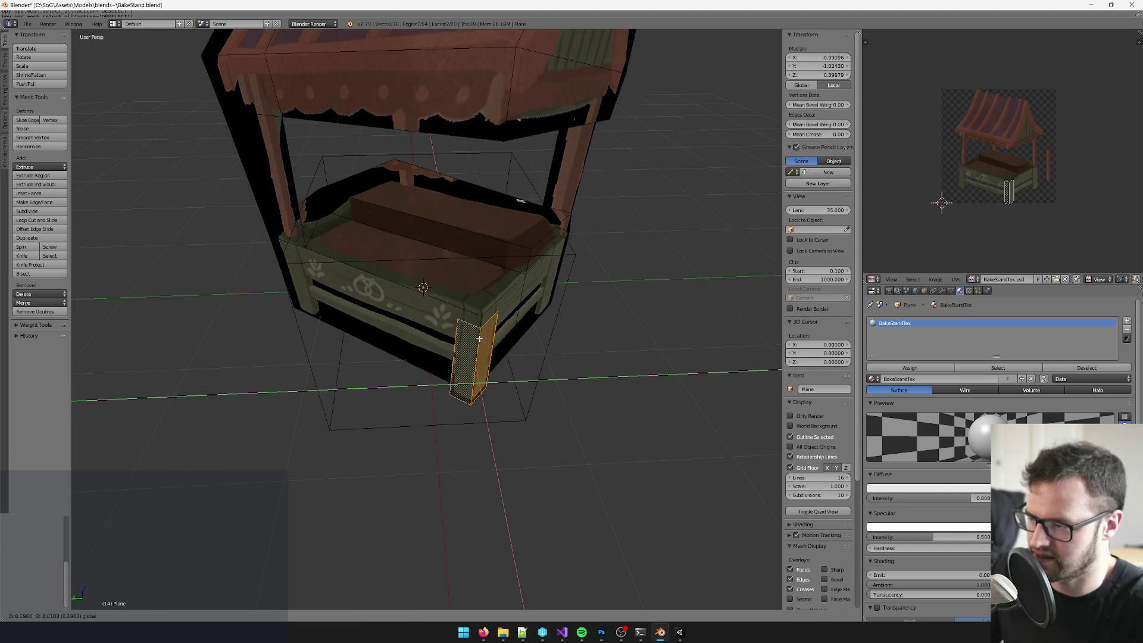
pyautogui.click(480, 327)
pyautogui.moveTo(480, 327); pyautogui.dragTo(487, 230)
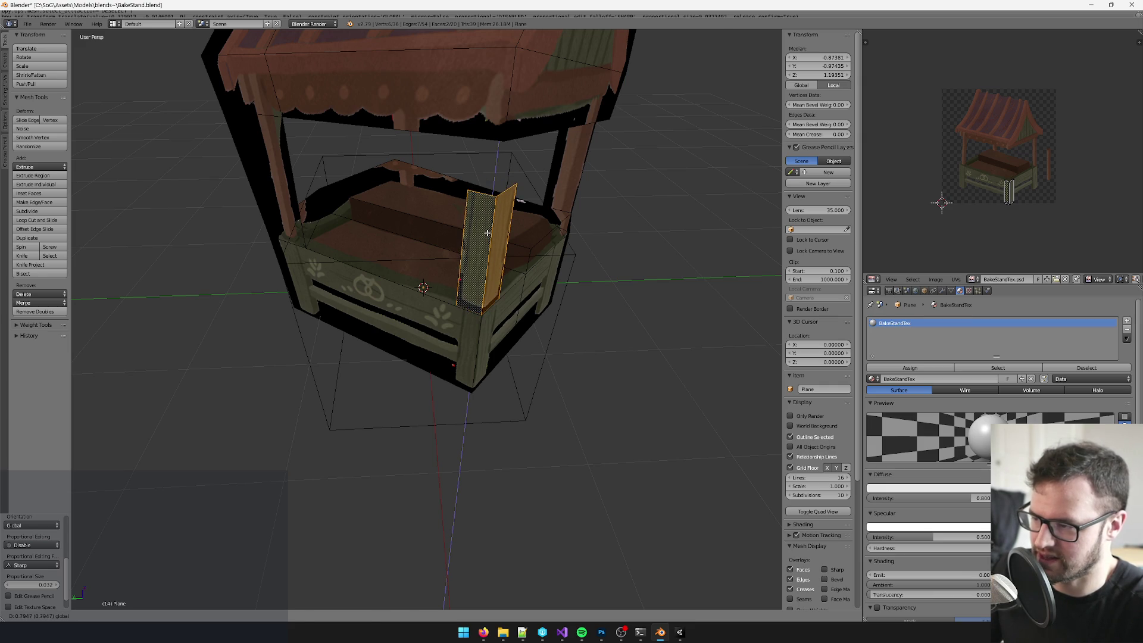
pyautogui.click(487, 233)
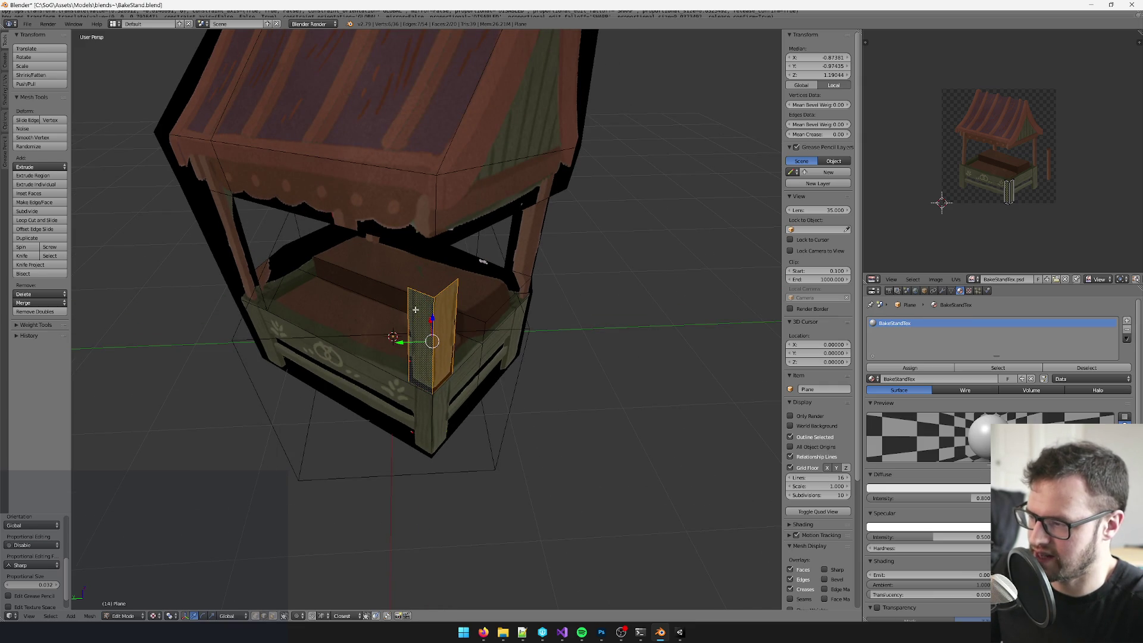
# Step: Lift the new post's top edge vertically up to the roof and select the post's two faces
pyautogui.press('a')
pyautogui.keyDown('alt'); pyautogui.rightClick(420, 291); pyautogui.keyUp('alt')
pyautogui.press('g')
pyautogui.press('z')
pyautogui.moveTo(455, 214); pyautogui.dragTo(459, 159)
pyautogui.click(460, 152)
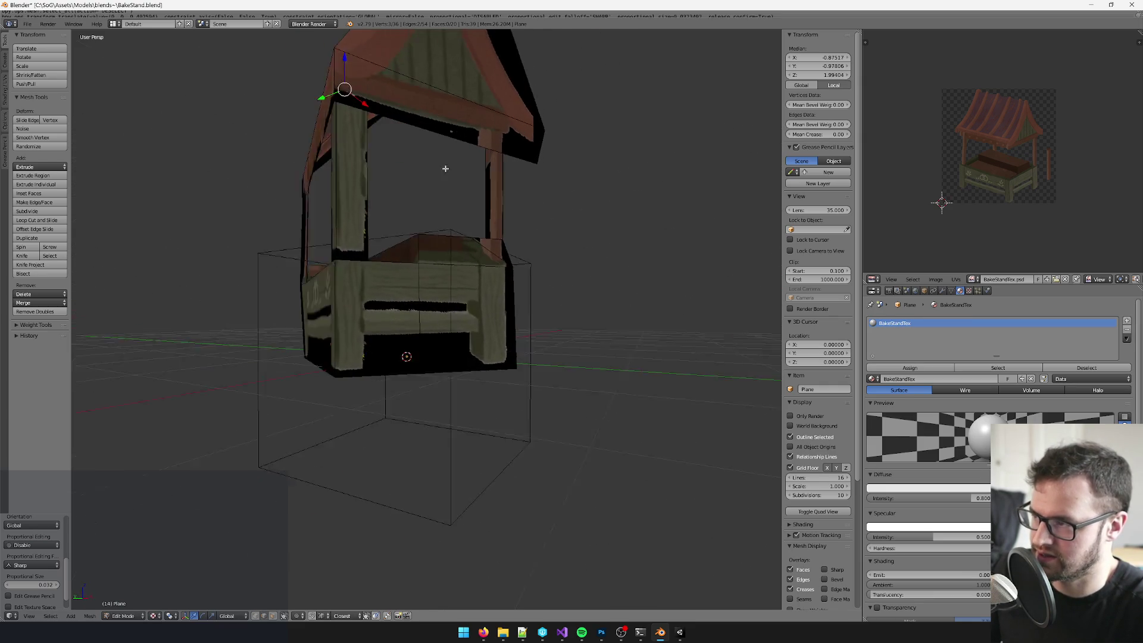
pyautogui.rightClick(458, 186)
# Step: Project the corner post's UVs from the camera view and select all of them
pyautogui.press('KP_0')
pyautogui.press('u')
pyautogui.click(458, 185)
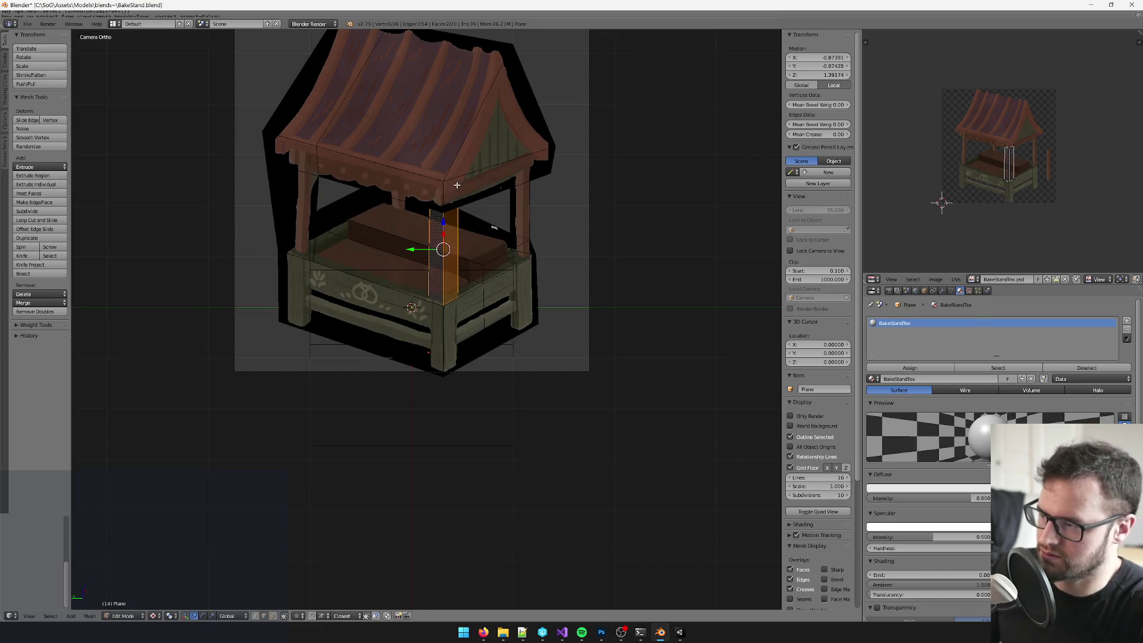
pyautogui.scroll(5, 987, 164)
pyautogui.press('a')
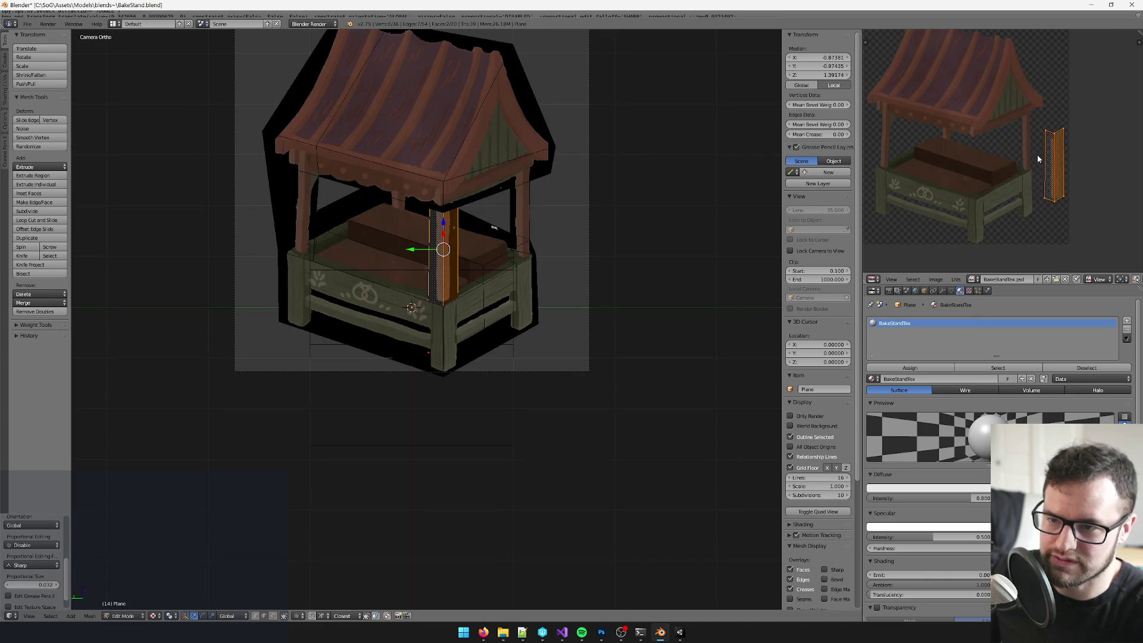
pyautogui.press('g')
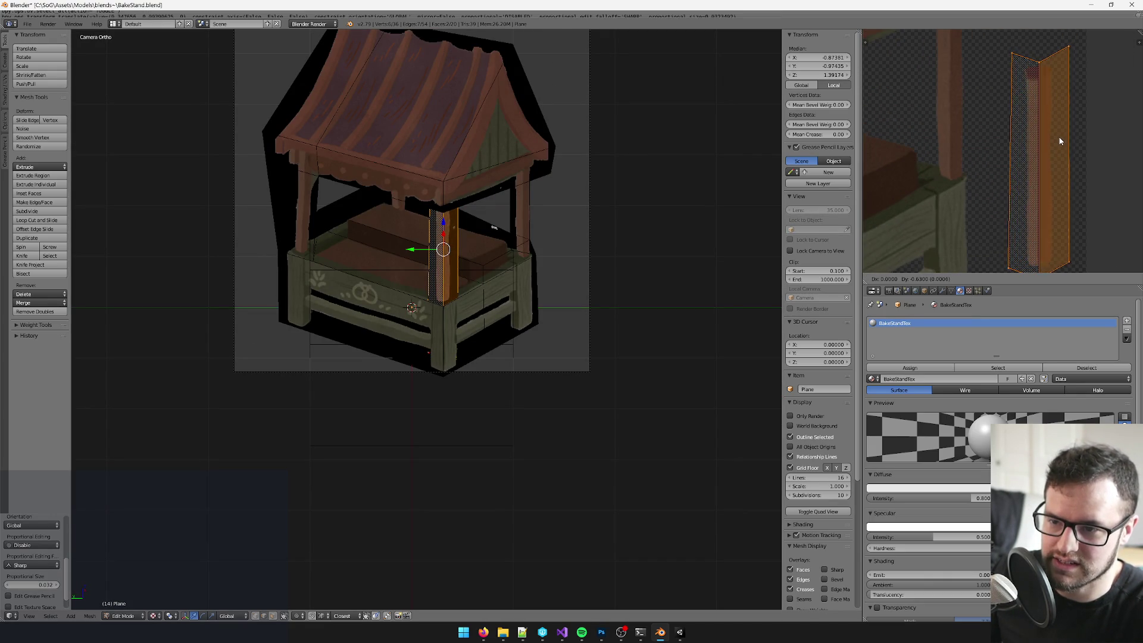
pyautogui.press('Escape')
# Step: Slide the post UVs vertically onto the wooden post area of the texture, then return to Object Mode
pyautogui.scroll(2, 1025, 161)
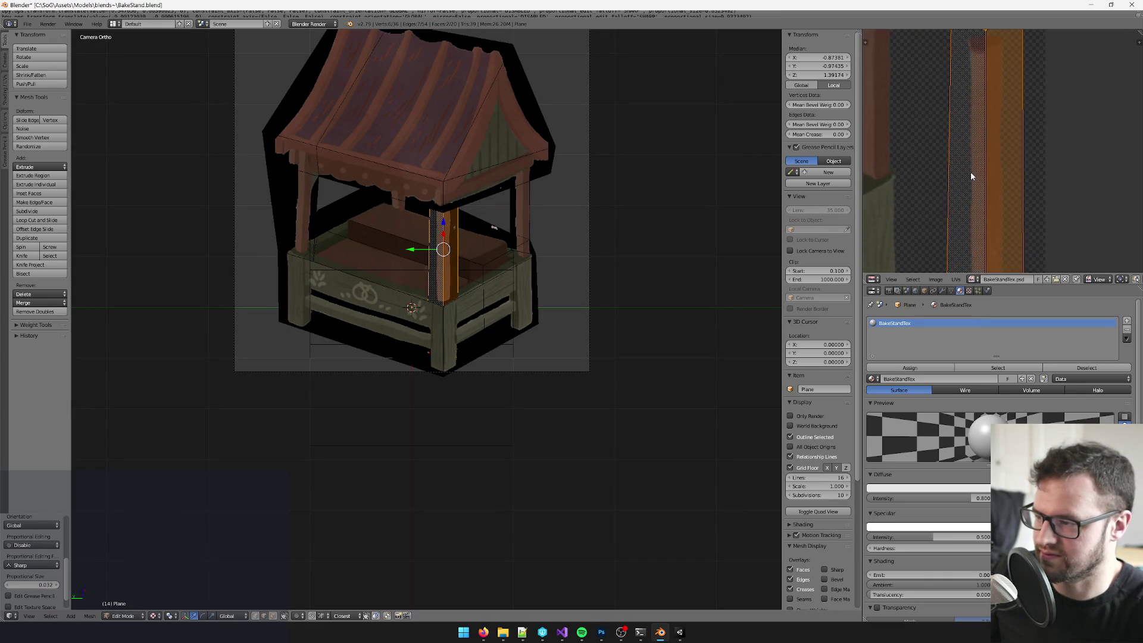
pyautogui.press('g')
pyautogui.press('y')
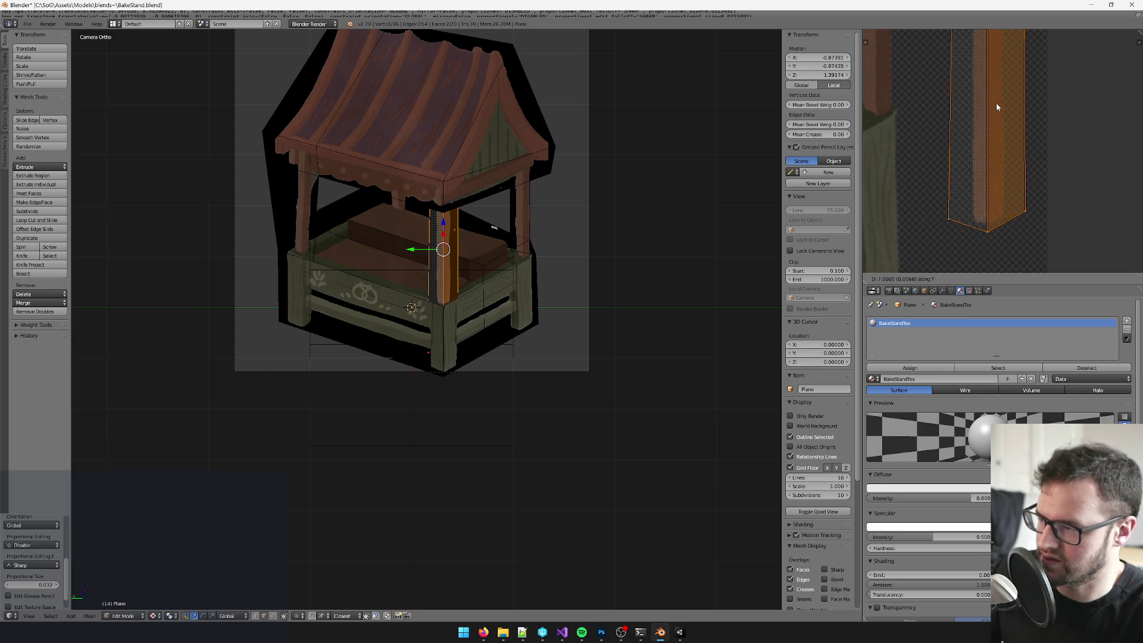
pyautogui.click(995, 104)
pyautogui.press('Tab')
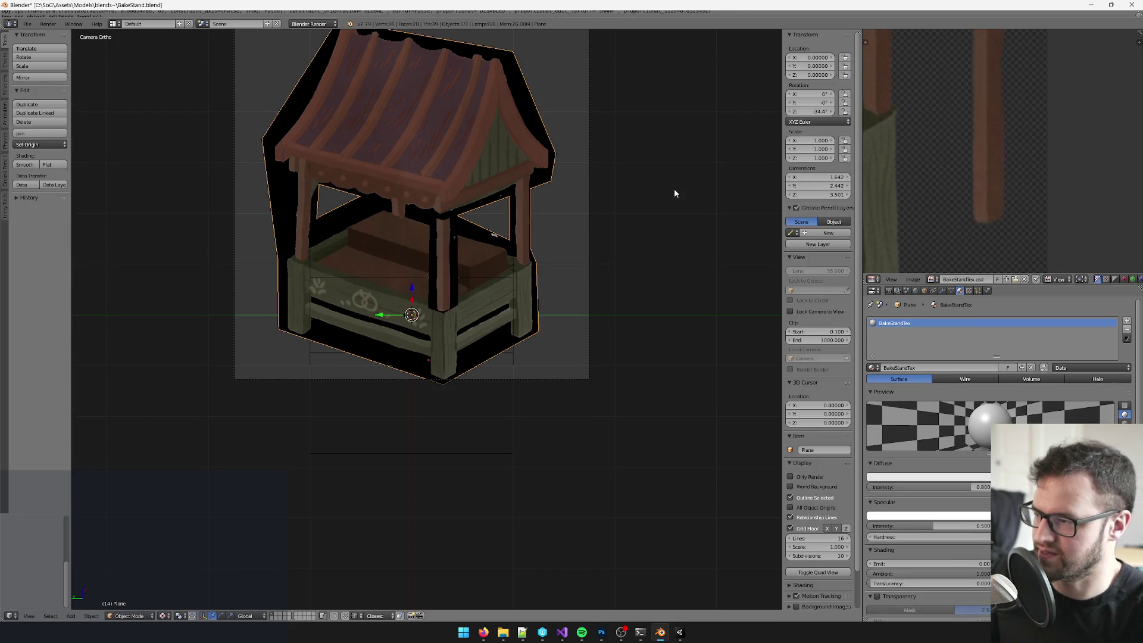
# Step: Orbit to a front perspective of the stand and select the stand mesh
pyautogui.scroll(-3, 541, 214)
pyautogui.scroll(4, 540, 213)
pyautogui.moveTo(524, 216)
pyautogui.mouseDown()
pyautogui.moveTo(352, 232)
pyautogui.moveTo(472, 245)
pyautogui.mouseUp()
pyautogui.scroll(5, 474, 253)
pyautogui.moveTo(497, 284)
pyautogui.mouseDown()
pyautogui.moveTo(517, 270)
pyautogui.moveTo(462, 316)
pyautogui.moveTo(463, 287)
pyautogui.mouseUp()
pyautogui.rightClick(462, 316)
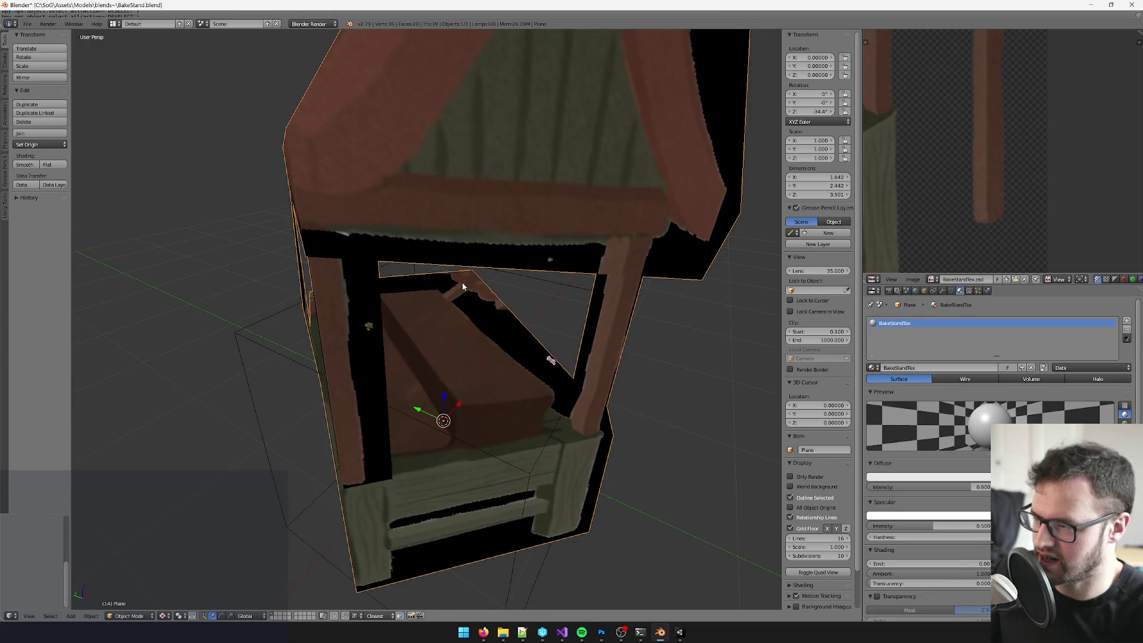
pyautogui.scroll(-10, 476, 304)
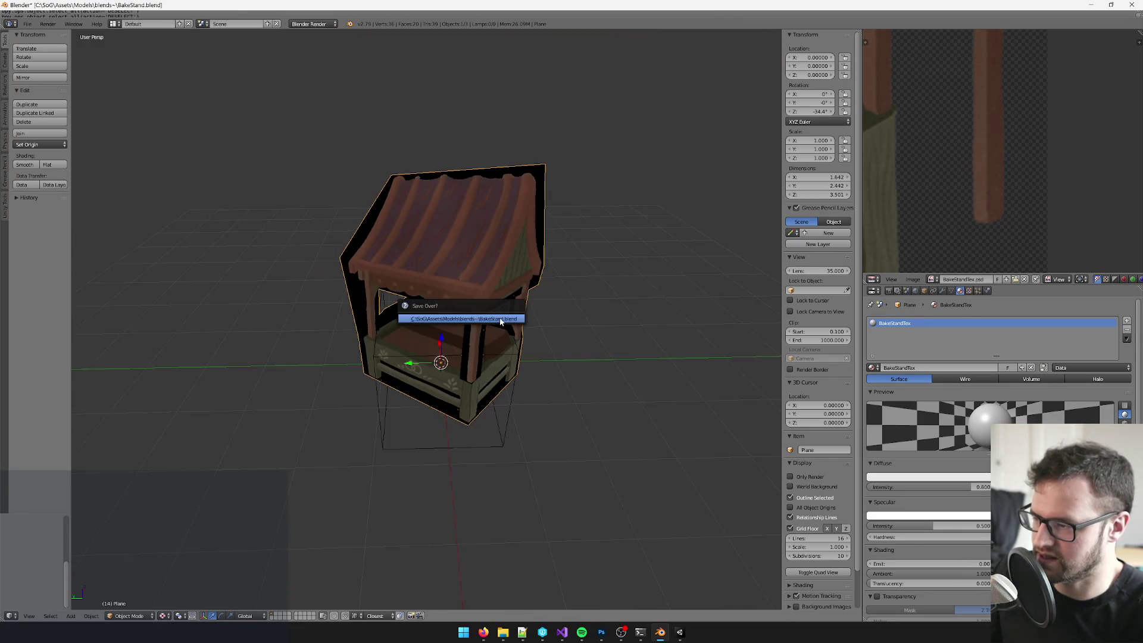
# Step: Parent the stand mesh to the Empty with Ctrl+P > Object
pyautogui.scroll(2, 502, 327)
pyautogui.rightClick(523, 388)
pyautogui.press('g')
pyautogui.press('Escape')
pyautogui.rightClick(489, 271)
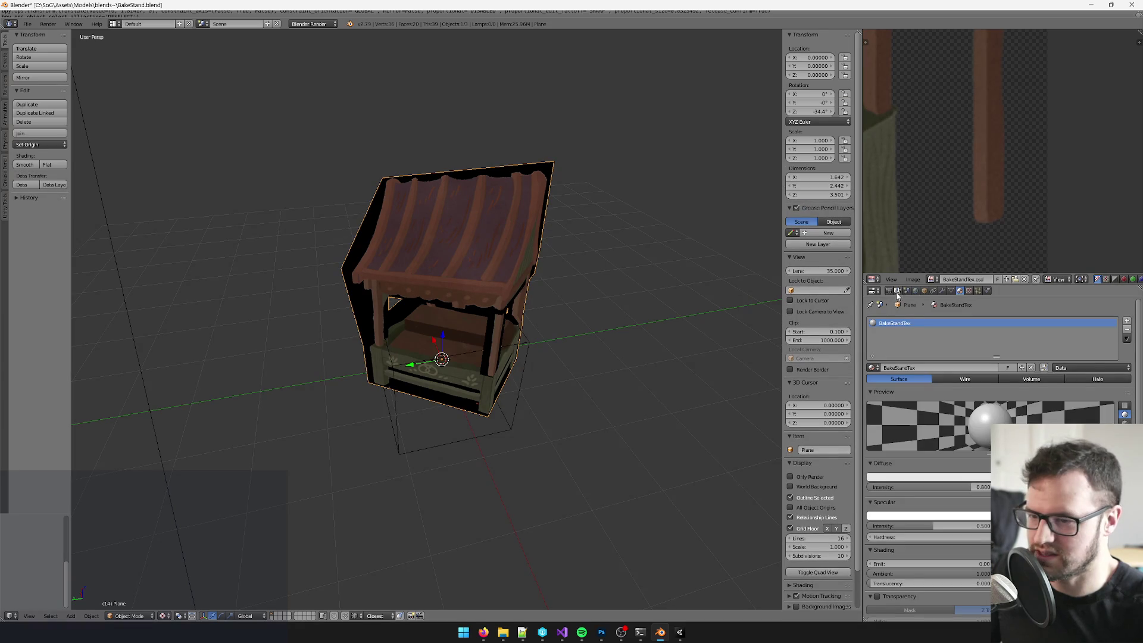
pyautogui.moveTo(488, 271); pyautogui.dragTo(571, 350)
pyautogui.keyDown('shift'); pyautogui.rightClick(527, 387); pyautogui.keyUp('shift')
pyautogui.hotkey('ctrl', 'p')
pyautogui.click(527, 399)
# Step: Orbit onto the stand and reselect only the stand mesh
pyautogui.scroll(-5, 527, 383)
pyautogui.scroll(5, 449, 370)
pyautogui.moveTo(537, 406)
pyautogui.mouseDown()
pyautogui.moveTo(602, 431)
pyautogui.moveTo(512, 352)
pyautogui.mouseUp()
pyautogui.press('a')
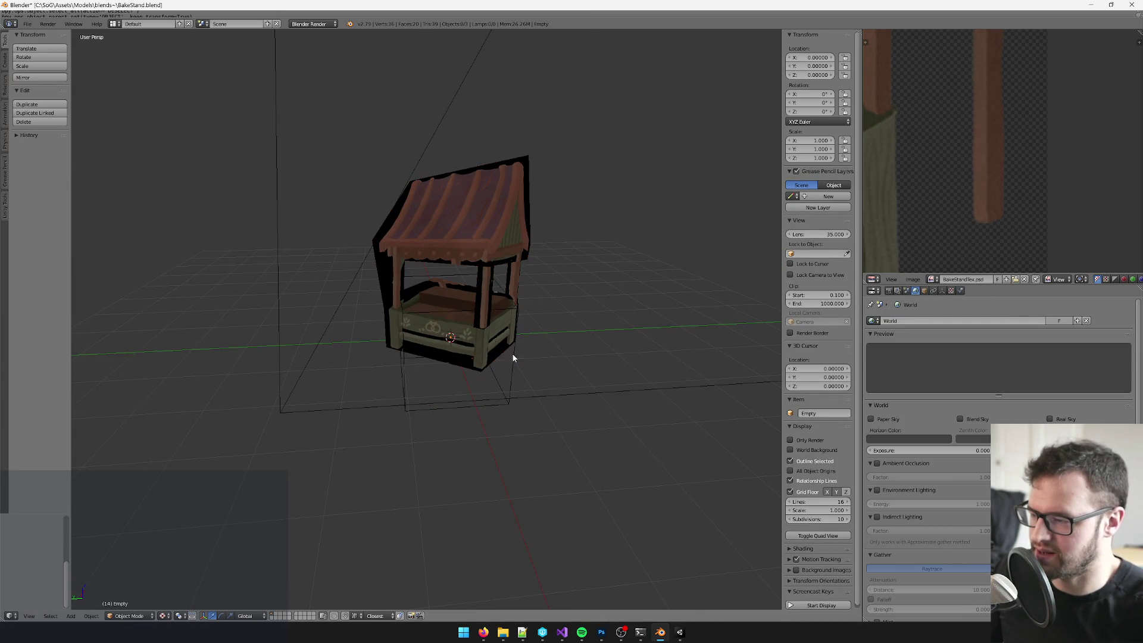
pyautogui.rightClick(481, 296)
# Step: Inspect the stand, then run the Unity export with Ctrl+Shift+E
pyautogui.scroll(4, 504, 346)
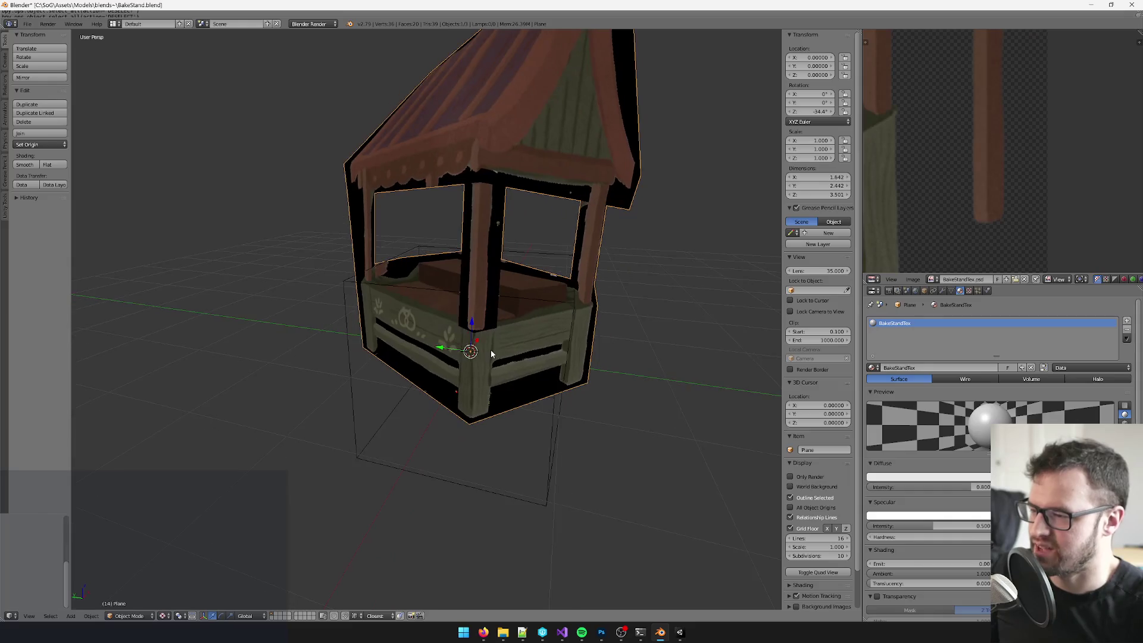
pyautogui.scroll(-2, 492, 353)
pyautogui.moveTo(476, 352)
pyautogui.mouseDown()
pyautogui.moveTo(444, 340)
pyautogui.moveTo(613, 355)
pyautogui.moveTo(545, 364)
pyautogui.moveTo(462, 352)
pyautogui.moveTo(492, 380)
pyautogui.moveTo(591, 369)
pyautogui.moveTo(483, 357)
pyautogui.moveTo(678, 354)
pyautogui.moveTo(582, 367)
pyautogui.moveTo(484, 344)
pyautogui.mouseUp()
pyautogui.scroll(-2, 502, 354)
pyautogui.scroll(3, 513, 355)
pyautogui.scroll(3, 462, 352)
pyautogui.scroll(-5, 464, 352)
pyautogui.scroll(3, 484, 344)
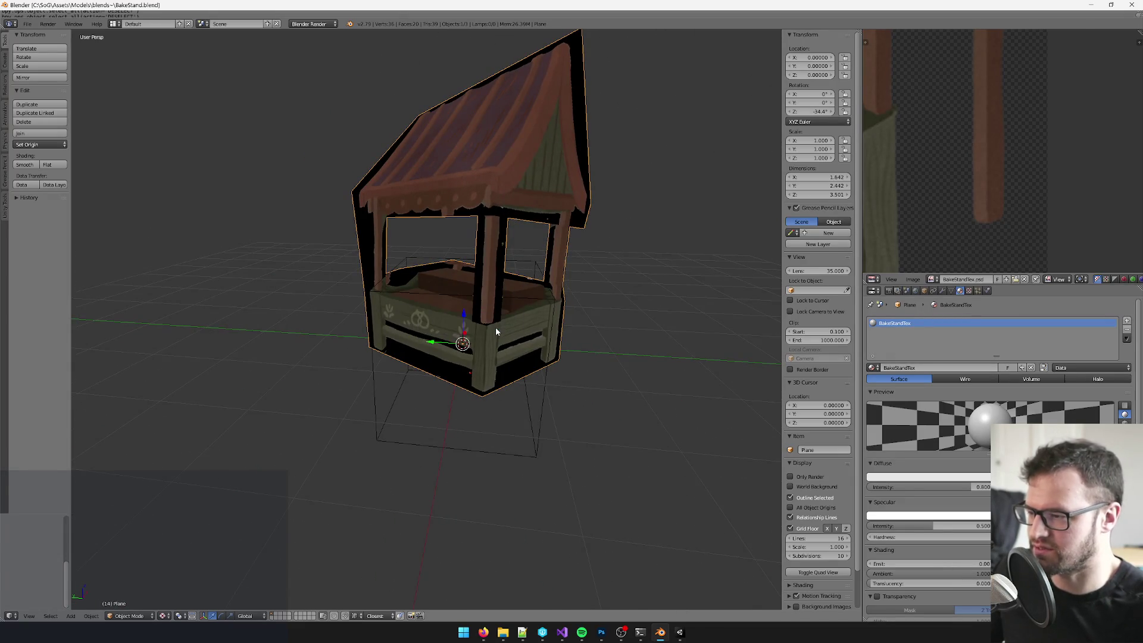
pyautogui.hotkey('ctrl', 'shift', 'e')
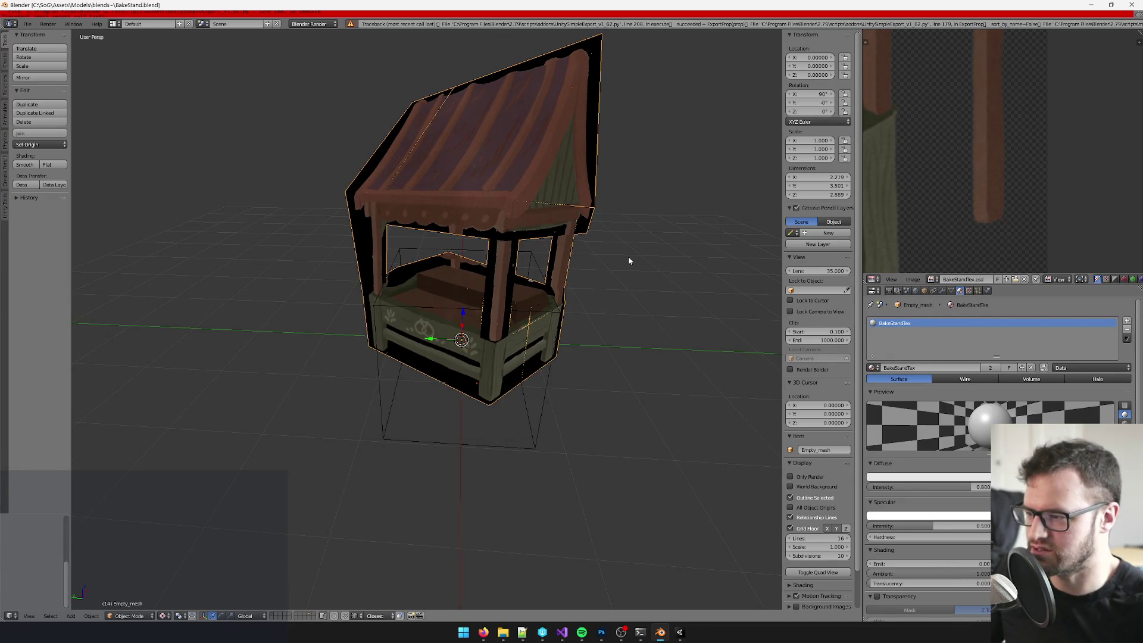
# Step: Point the Unity export path to the C:\SoG\Assets\Models folder and save over the blend file
pyautogui.click(5, 205)
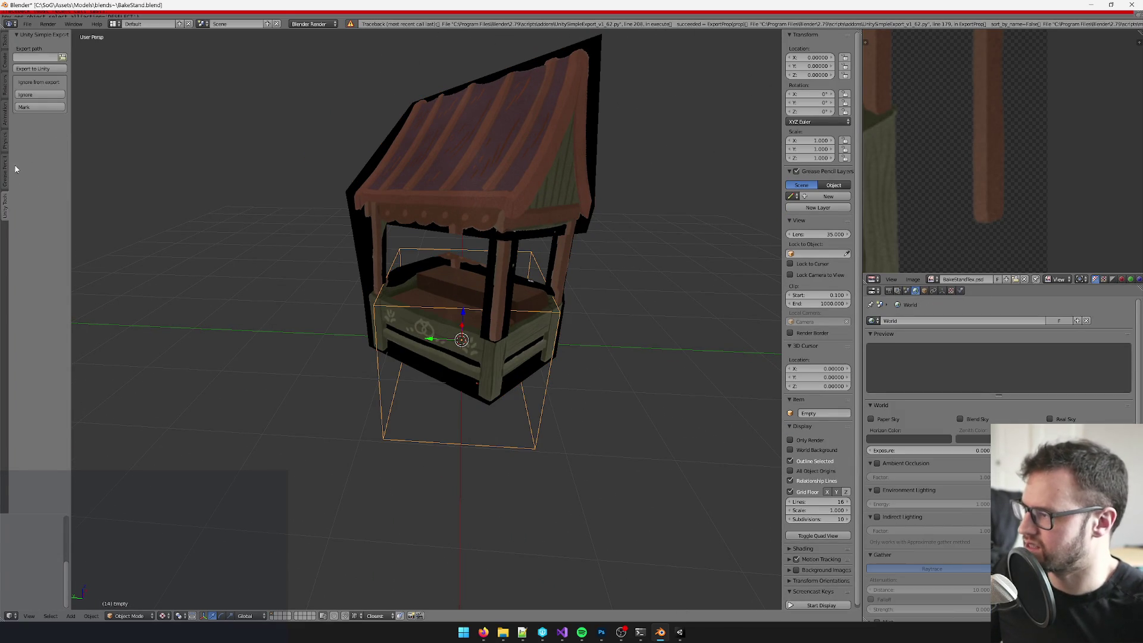
pyautogui.click(59, 58)
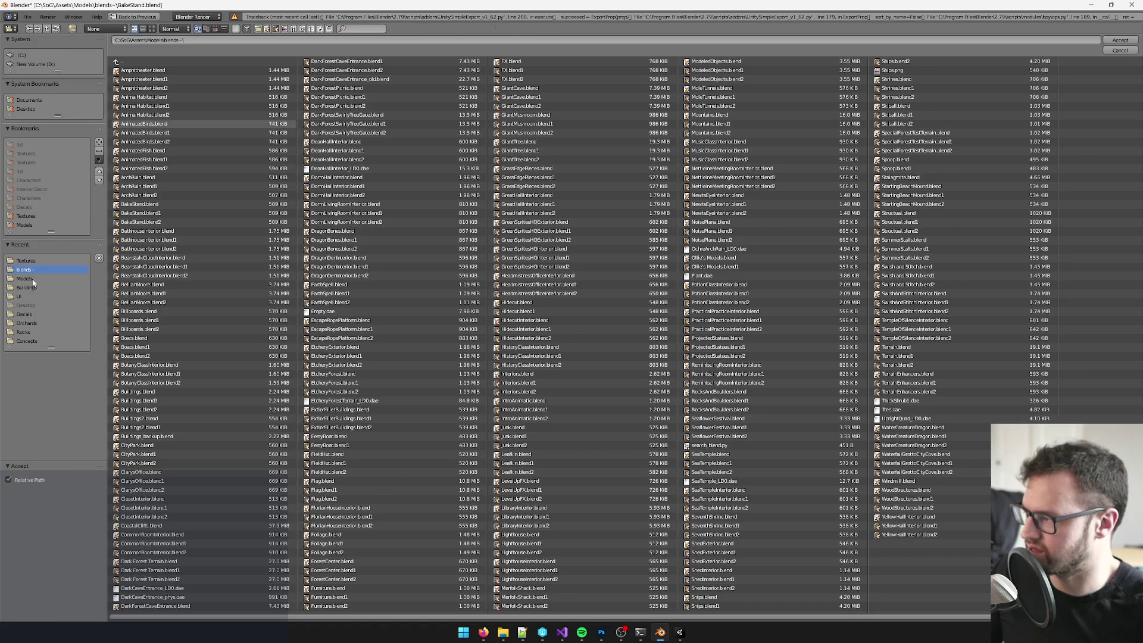
pyautogui.doubleClick(30, 279)
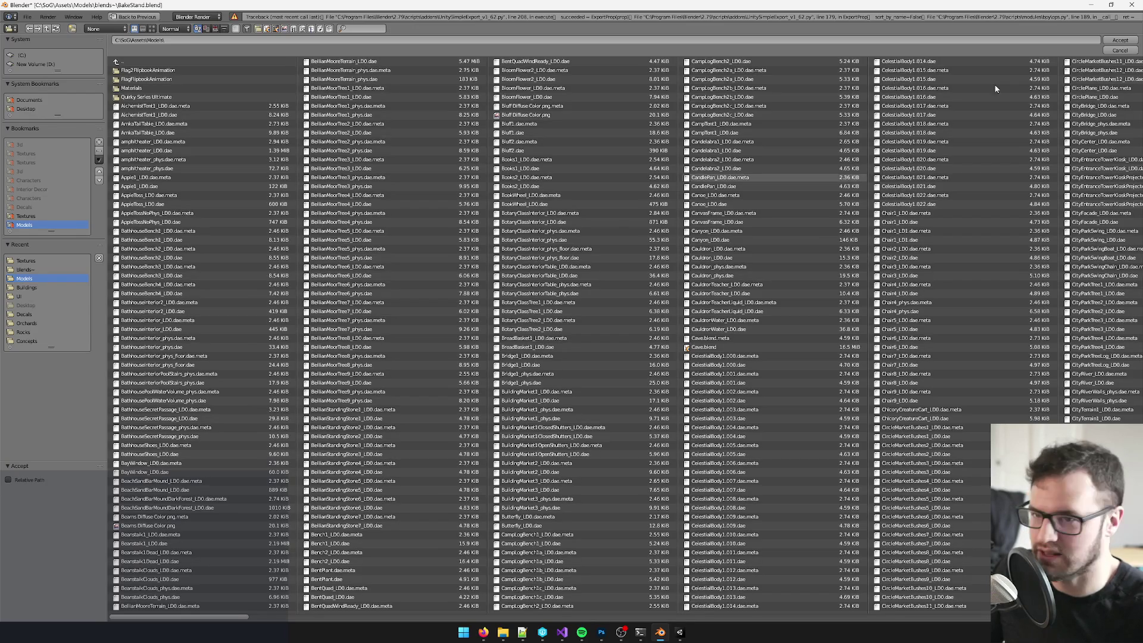
pyautogui.click(1121, 40)
pyautogui.hotkey('ctrl', 's')
pyautogui.click(366, 199)
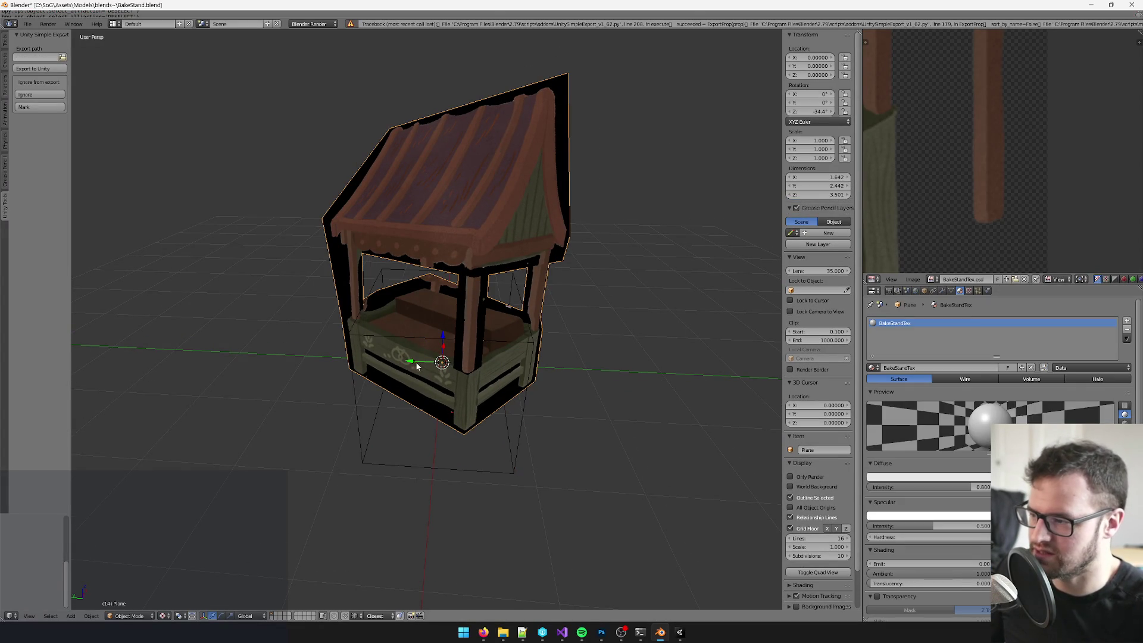
# Step: Rename the Empty to BakeStand_LD0, then test-move it and undo the move
pyautogui.click(924, 291)
pyautogui.click(920, 321)
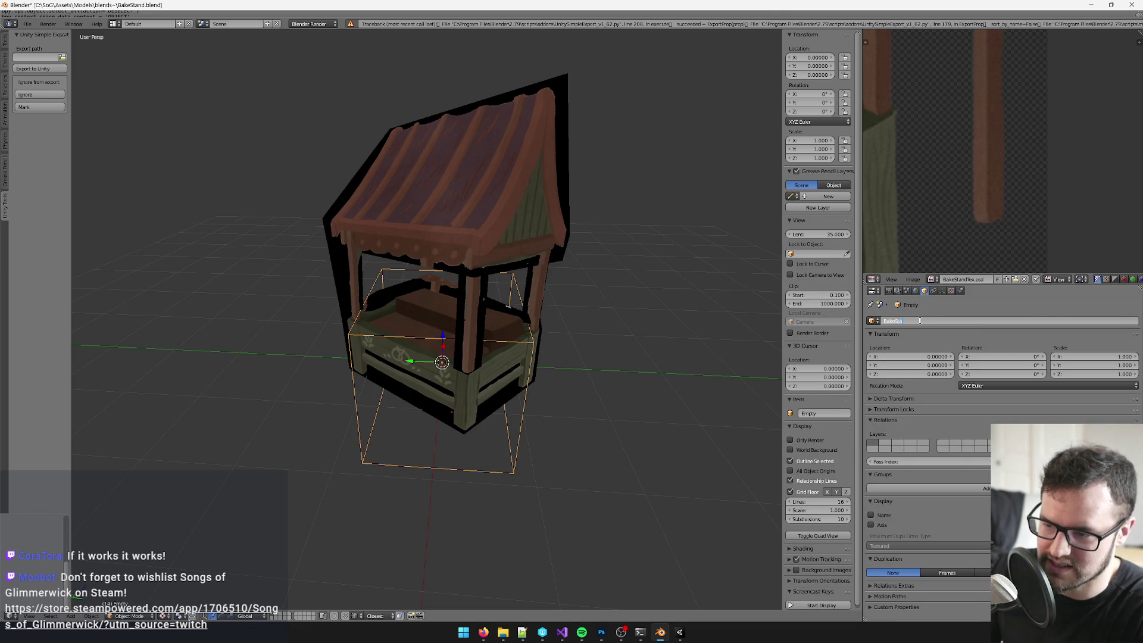
pyautogui.write('nd_LD0')
pyautogui.press('Return')
pyautogui.press('a')
pyautogui.rightClick(454, 417)
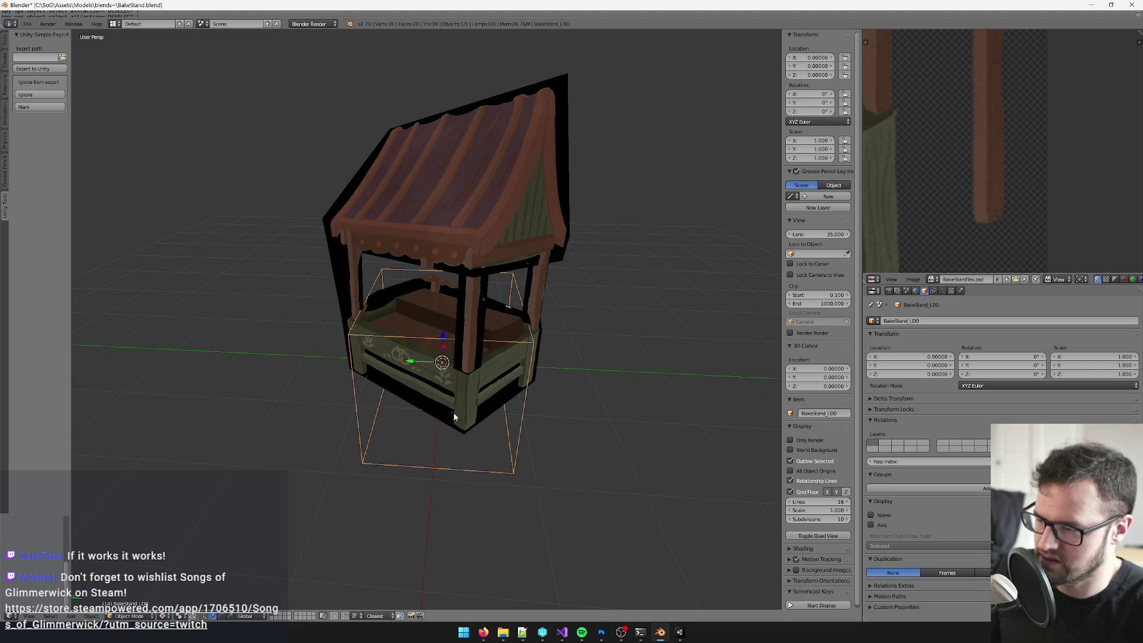
pyautogui.moveTo(424, 367)
pyautogui.mouseDown()
pyautogui.moveTo(288, 364)
pyautogui.moveTo(272, 245)
pyautogui.mouseUp()
pyautogui.hotkey('ctrl', 'z')
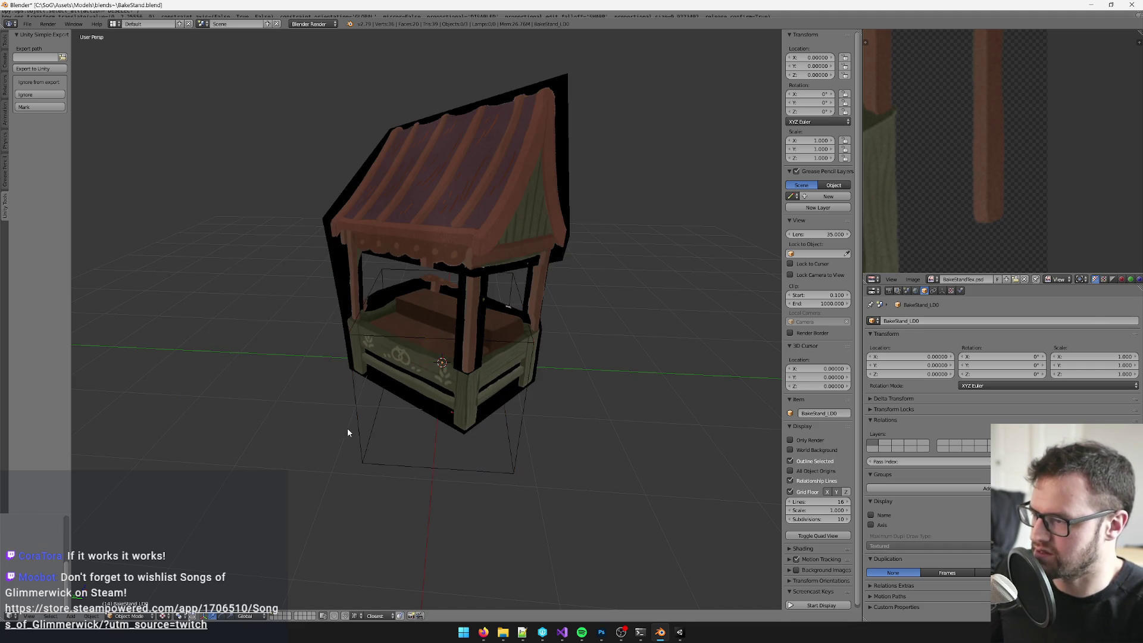
# Step: Export the stand again to the Models folder, overwriting the existing file
pyautogui.click(63, 58)
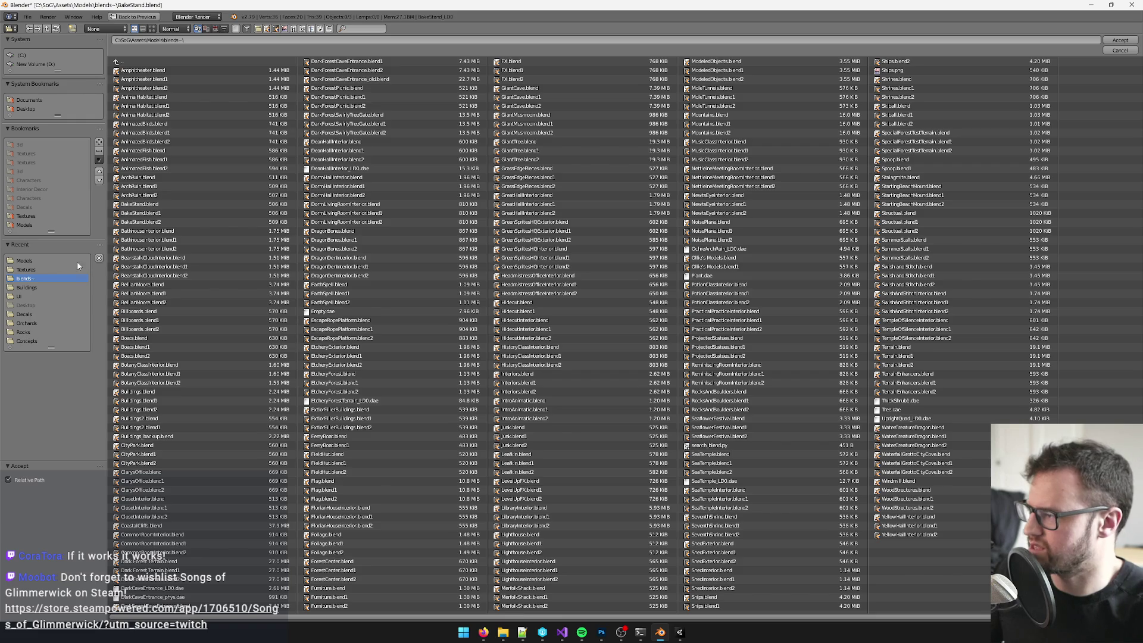
pyautogui.click(31, 262)
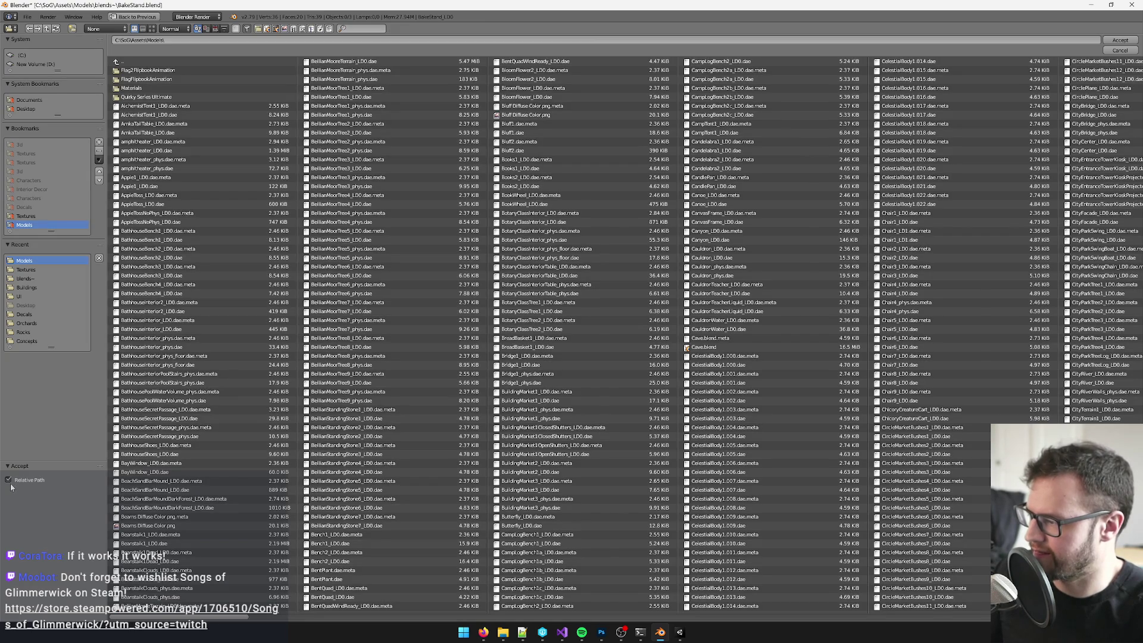
pyautogui.click(1120, 39)
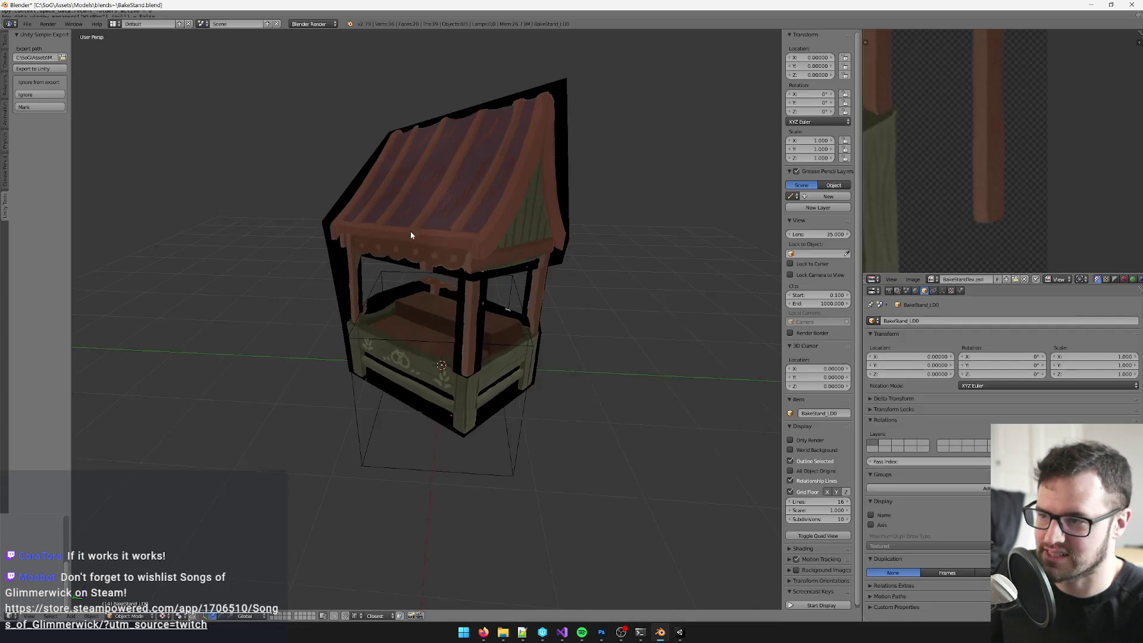
pyautogui.hotkey('ctrl', 's')
pyautogui.click(408, 239)
# Step: Delete the BakeStand object from the scene and switch to Unity
pyautogui.rightClick(350, 437)
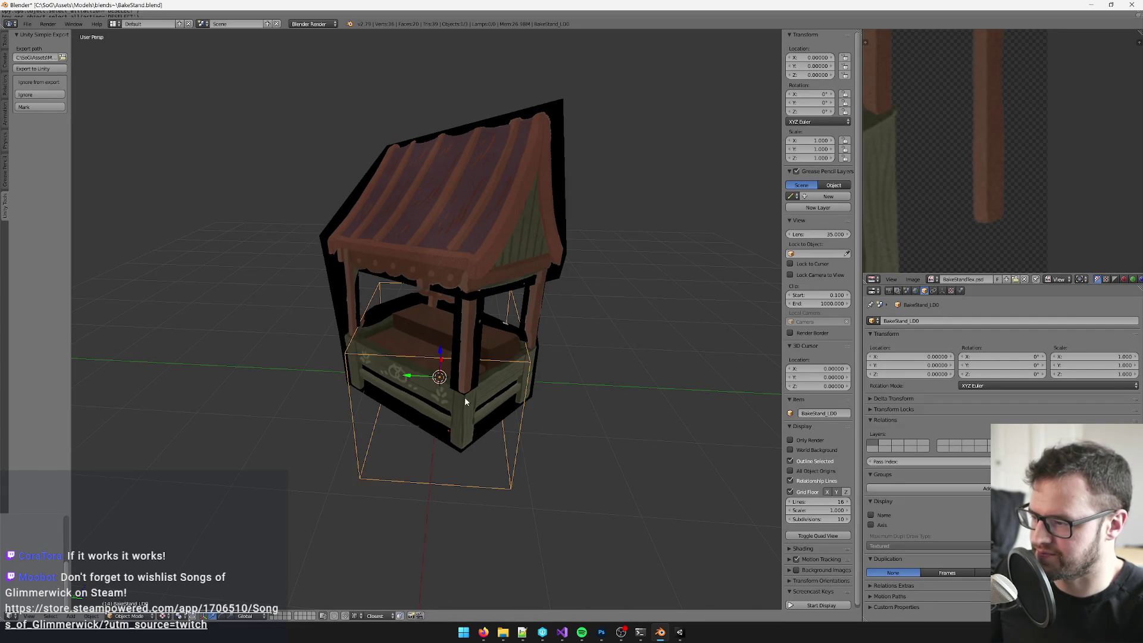
pyautogui.press('x')
pyautogui.press('Return')
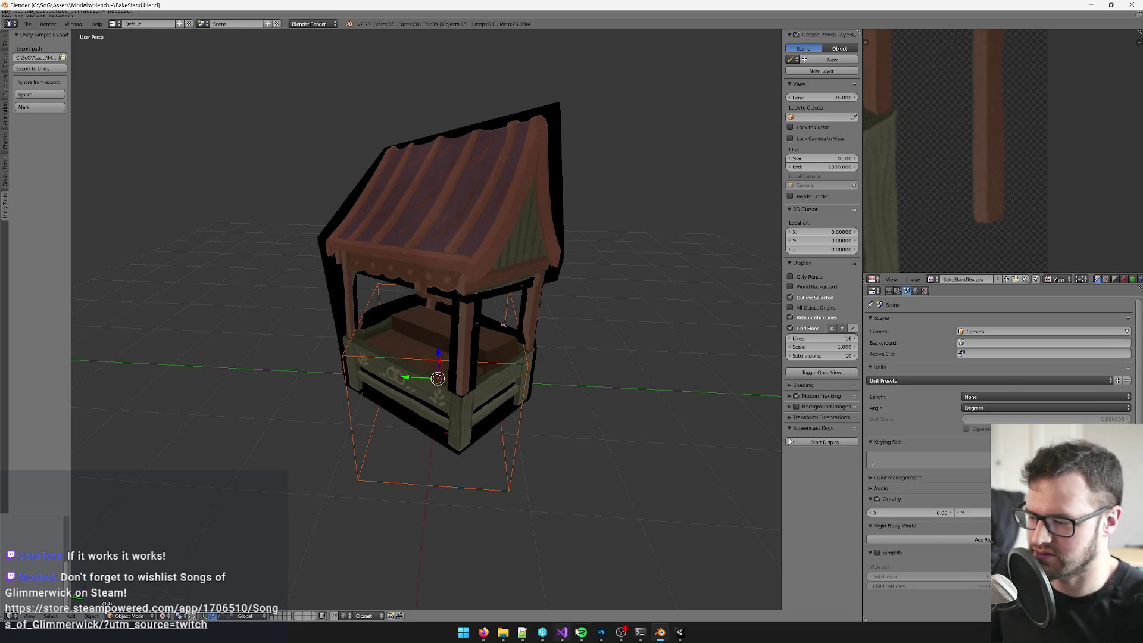
pyautogui.click(677, 630)
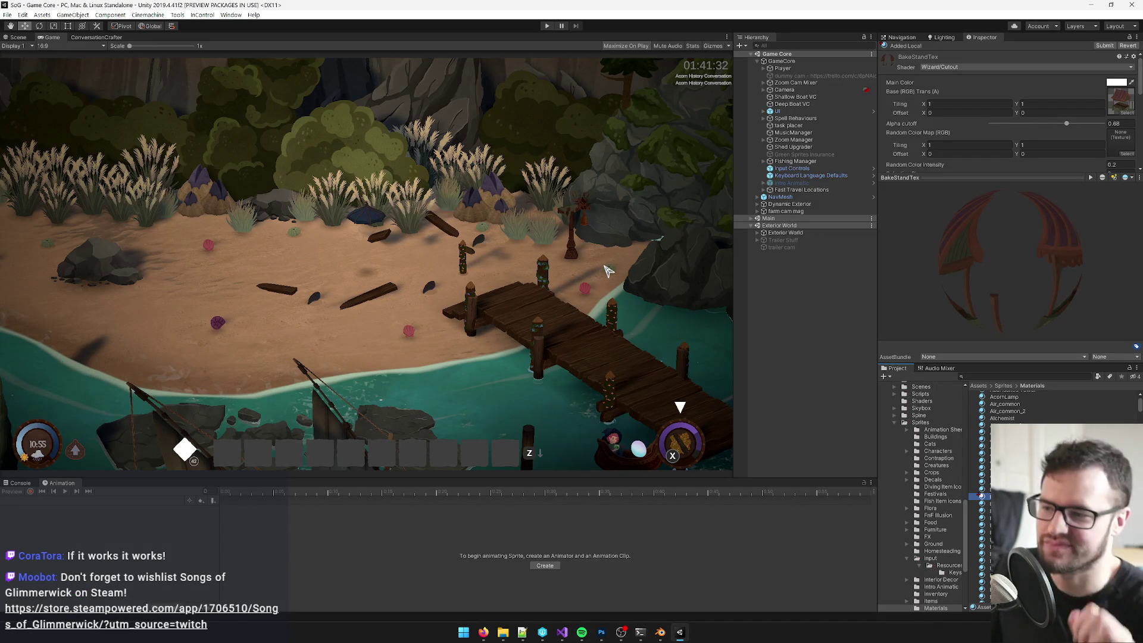
# Step: Set GameCore's Game Start Settings to Developer Start Settings
pyautogui.click(788, 62)
pyautogui.click(1131, 142)
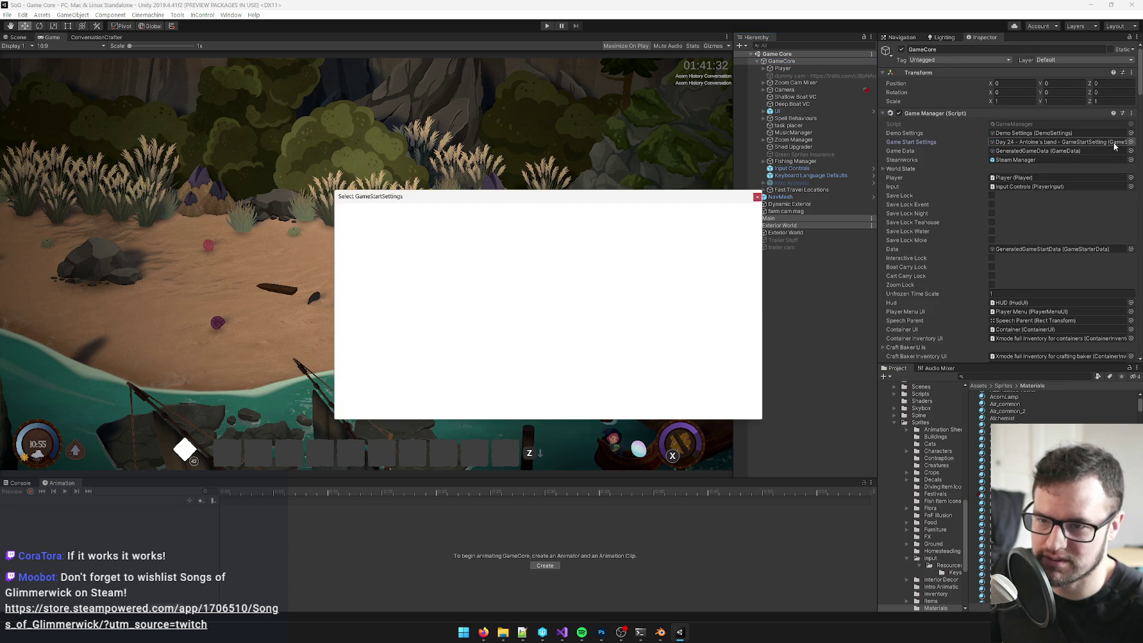
pyautogui.write('deve')
pyautogui.click(400, 234)
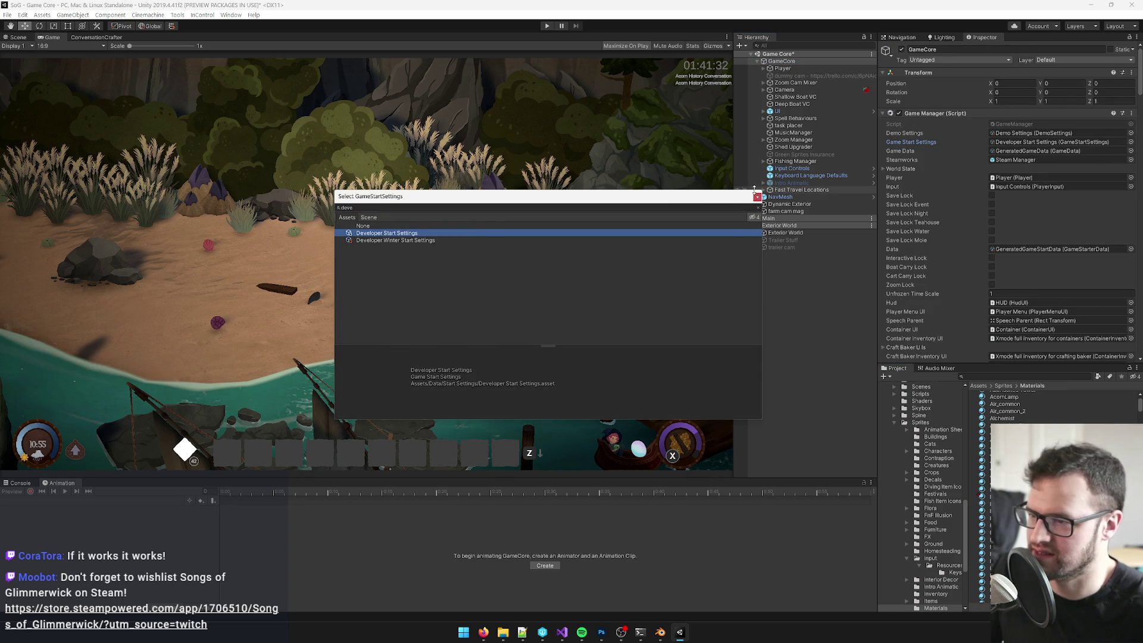
pyautogui.press('Return')
# Step: Fly the scene camera to a wide overview and move the Player to that view
pyautogui.click(783, 68)
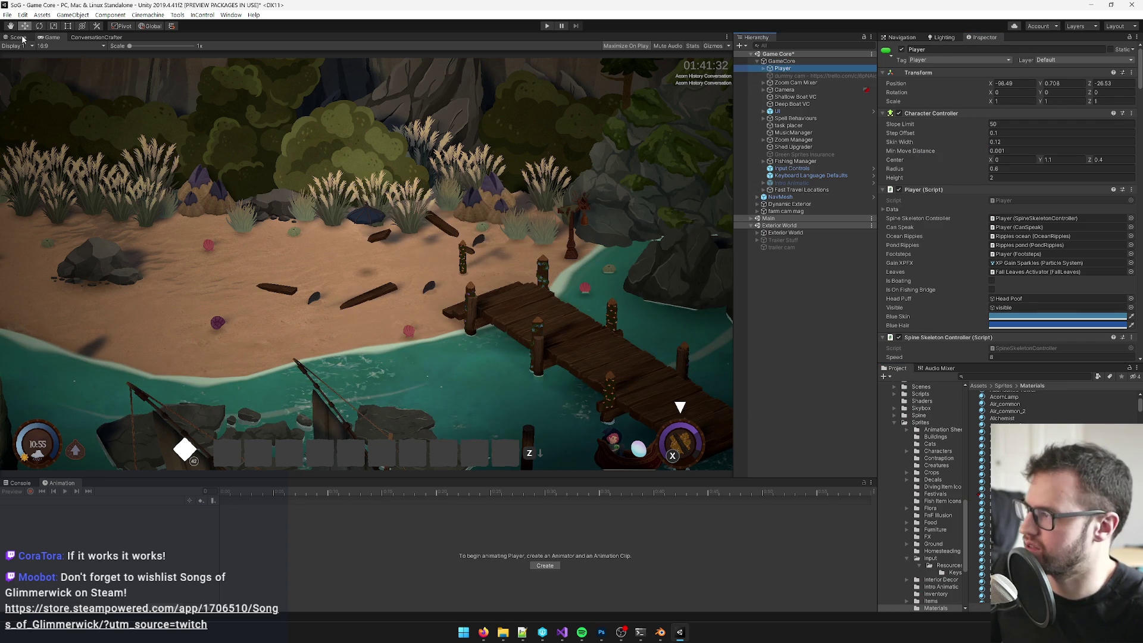
pyautogui.click(20, 37)
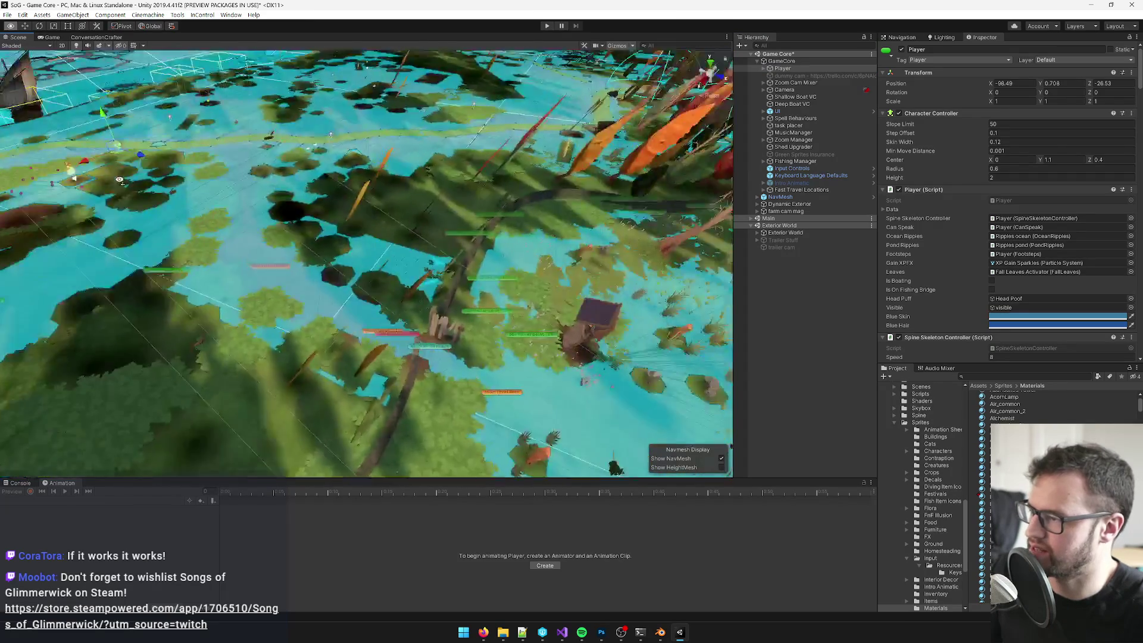
pyautogui.moveTo(119, 179)
pyautogui.mouseDown()
pyautogui.moveTo(252, 219)
pyautogui.moveTo(524, 416)
pyautogui.moveTo(518, 443)
pyautogui.moveTo(733, 411)
pyautogui.mouseUp()
pyautogui.press('f')
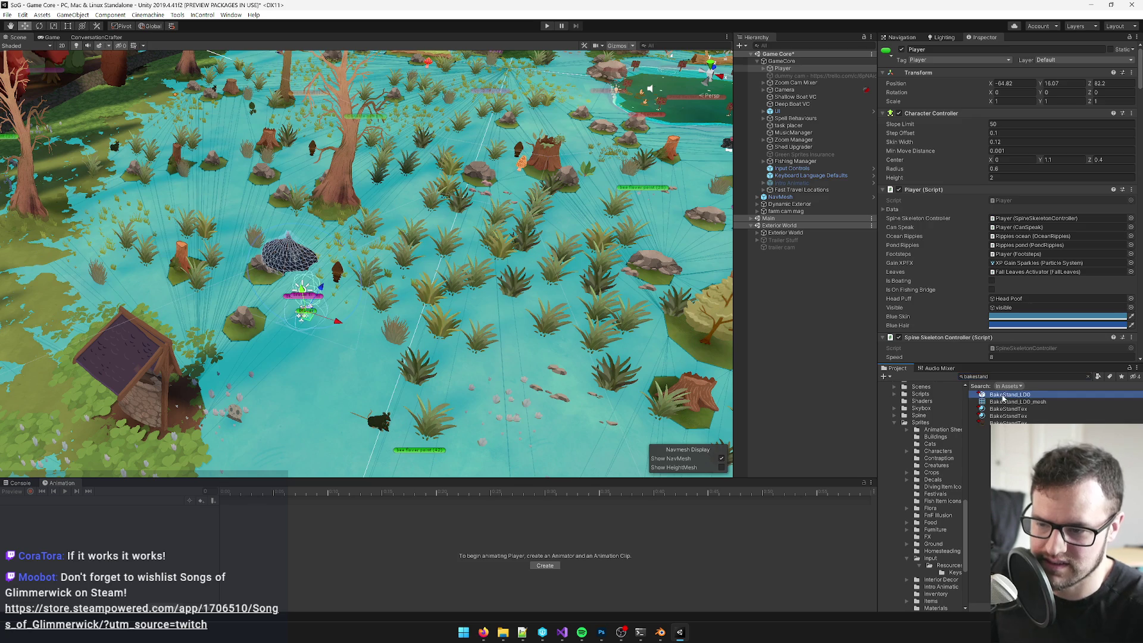
# Step: Drag the BakeStand model asset into the Scene view
pyautogui.click(1010, 394)
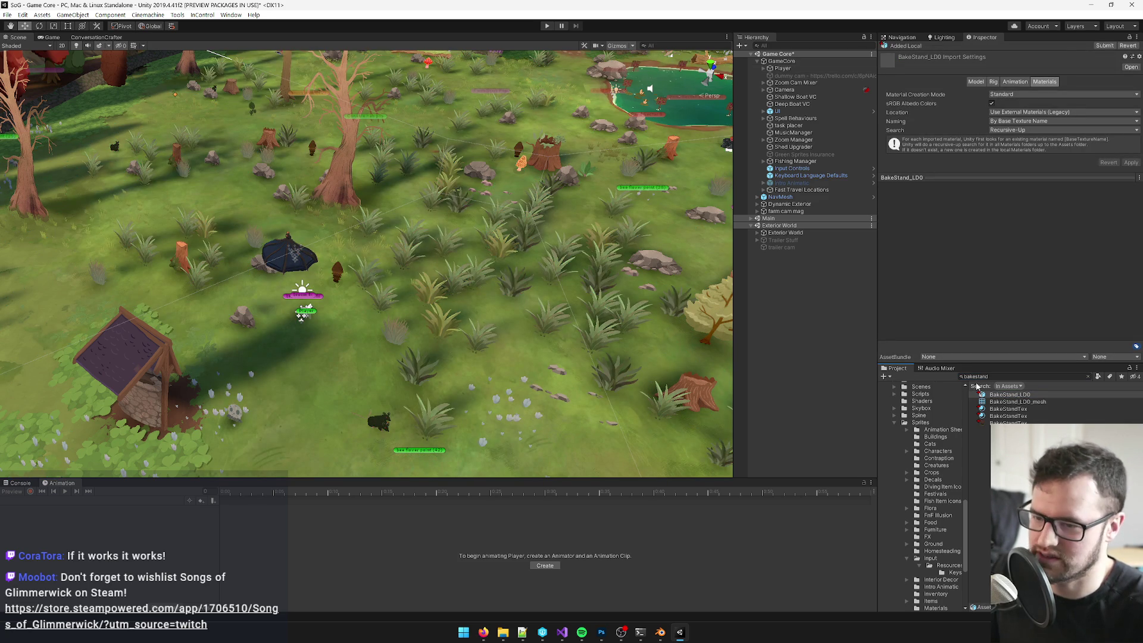
pyautogui.moveTo(1023, 400)
pyautogui.mouseDown()
pyautogui.moveTo(338, 355)
pyautogui.moveTo(351, 347)
pyautogui.mouseUp()
pyautogui.scroll(5, 403, 361)
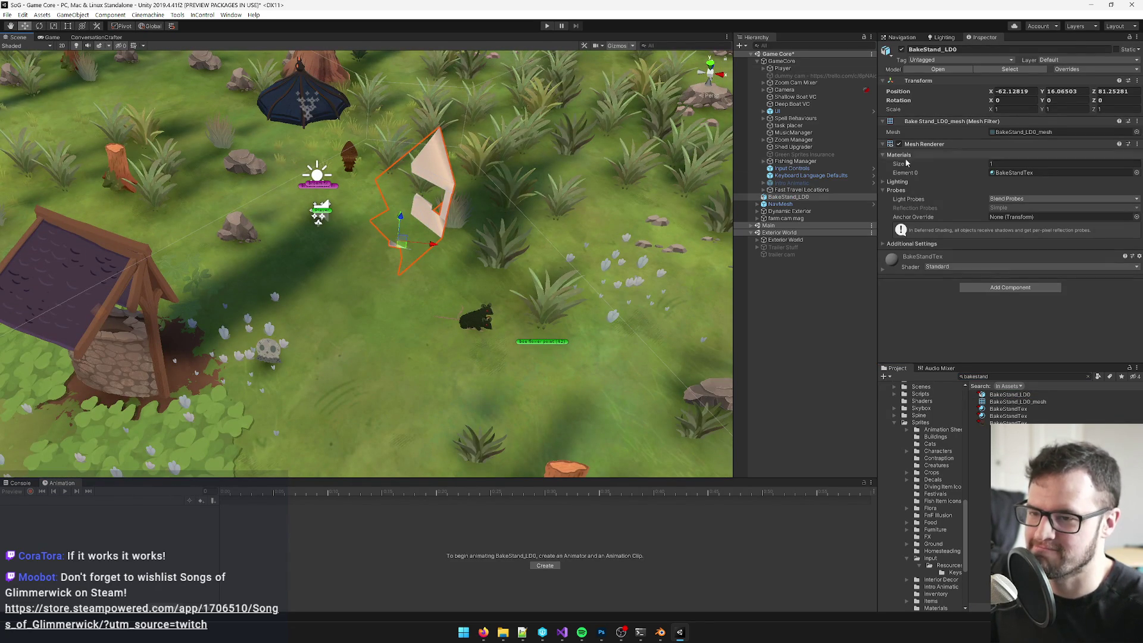
# Step: Compare both BakeStandTex materials and delete the duplicate Standard one
pyautogui.click(1042, 173)
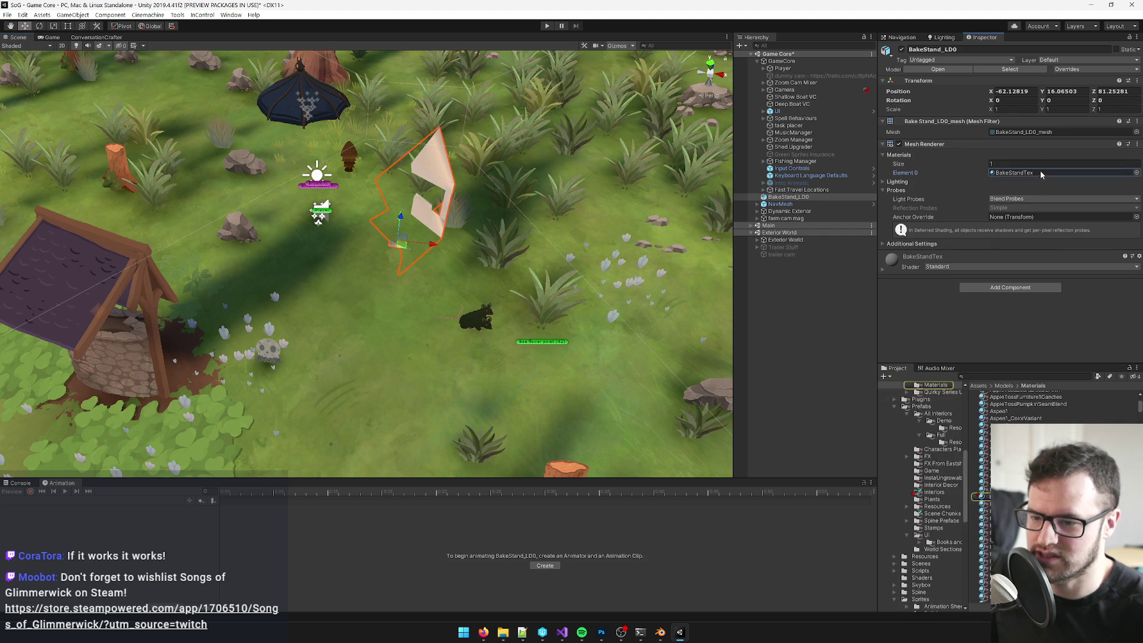
pyautogui.click(1041, 173)
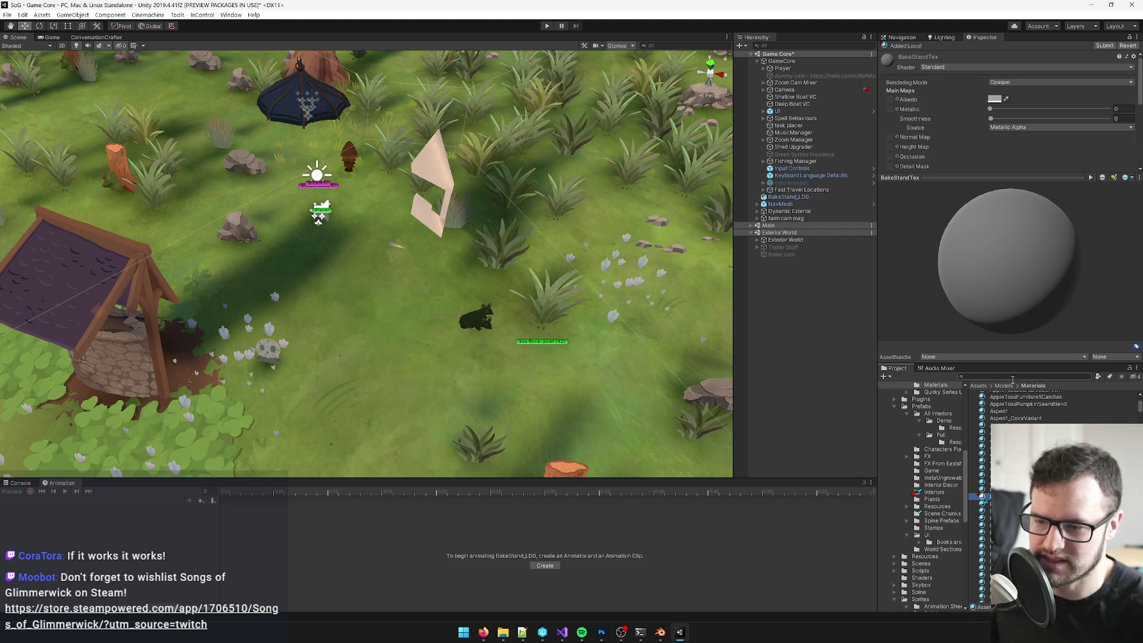
pyautogui.write('bakestand')
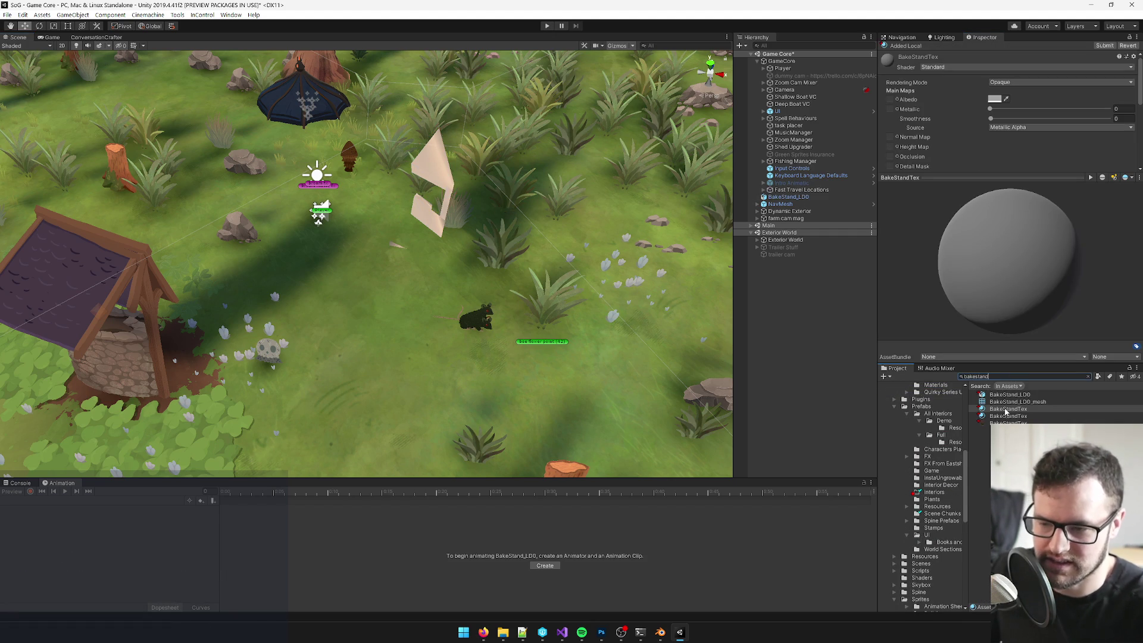
pyautogui.click(1001, 416)
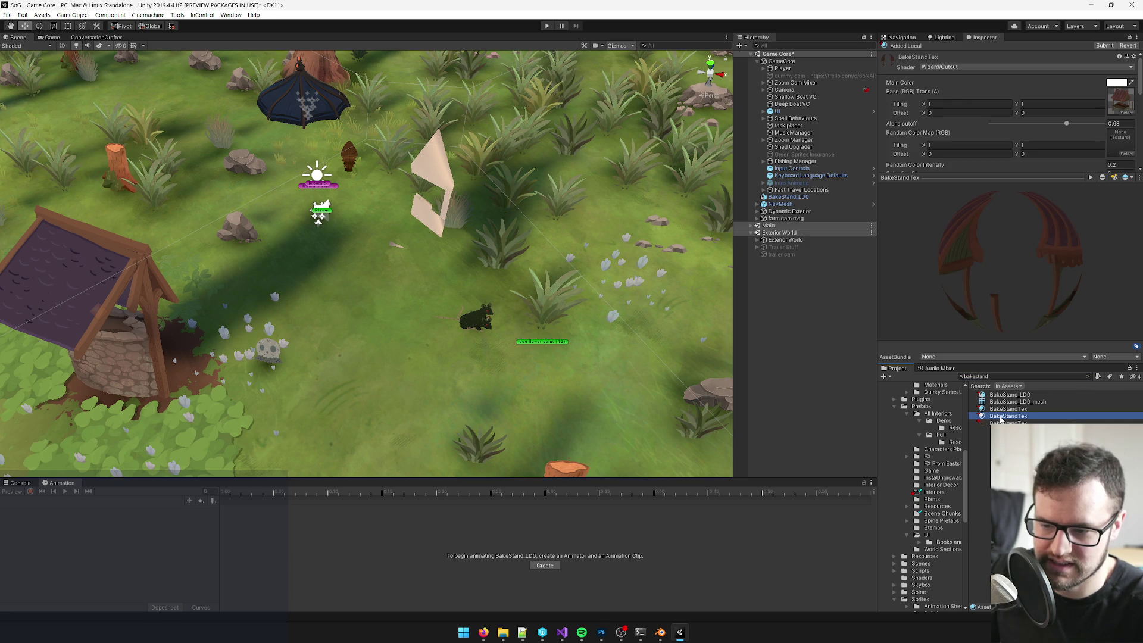
pyautogui.scroll(10, 932, 454)
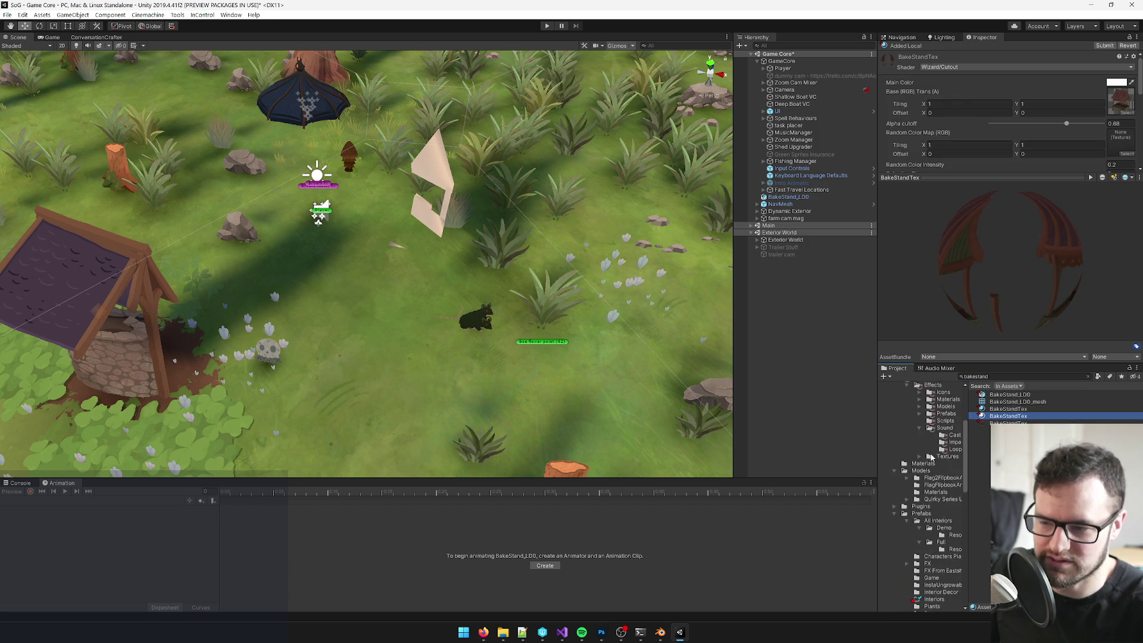
pyautogui.scroll(2, 929, 461)
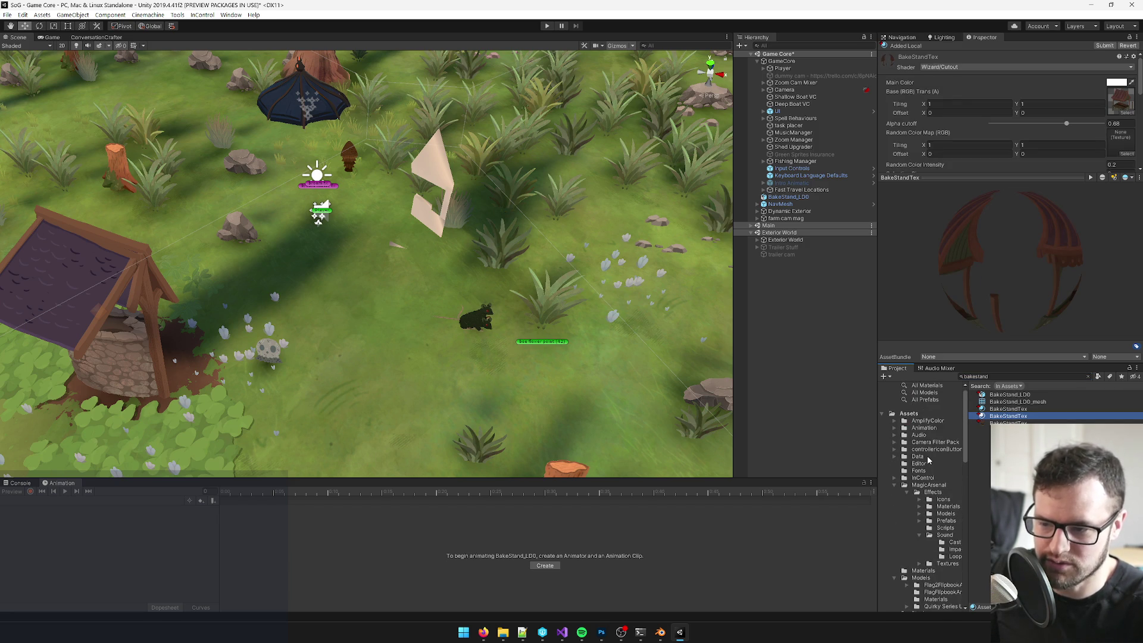
pyautogui.click(1010, 409)
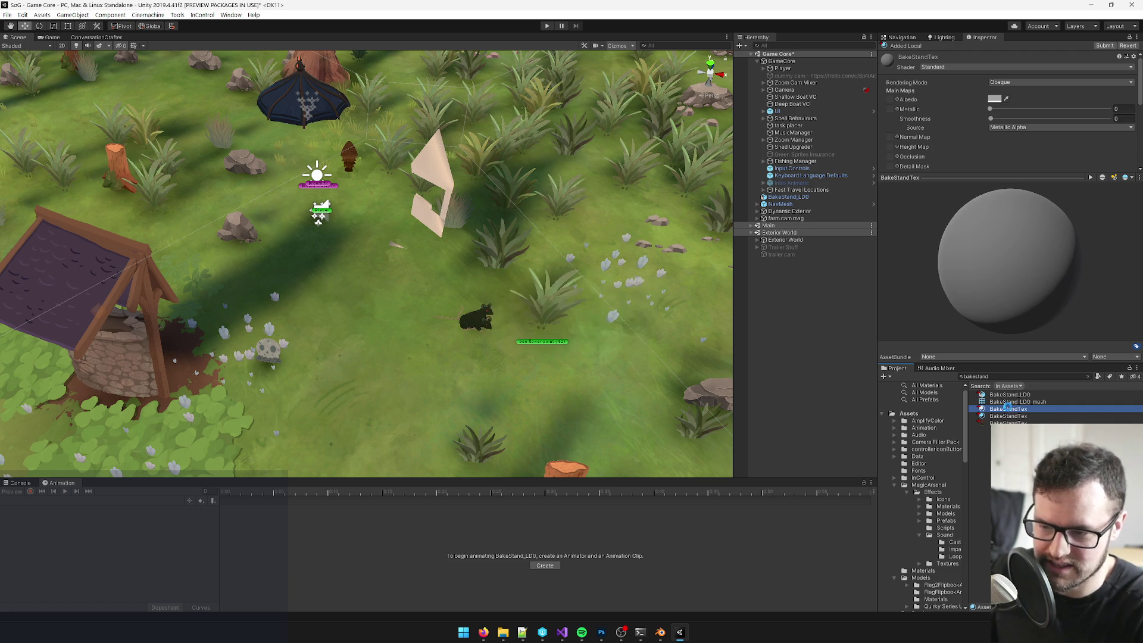
pyautogui.press('Delete')
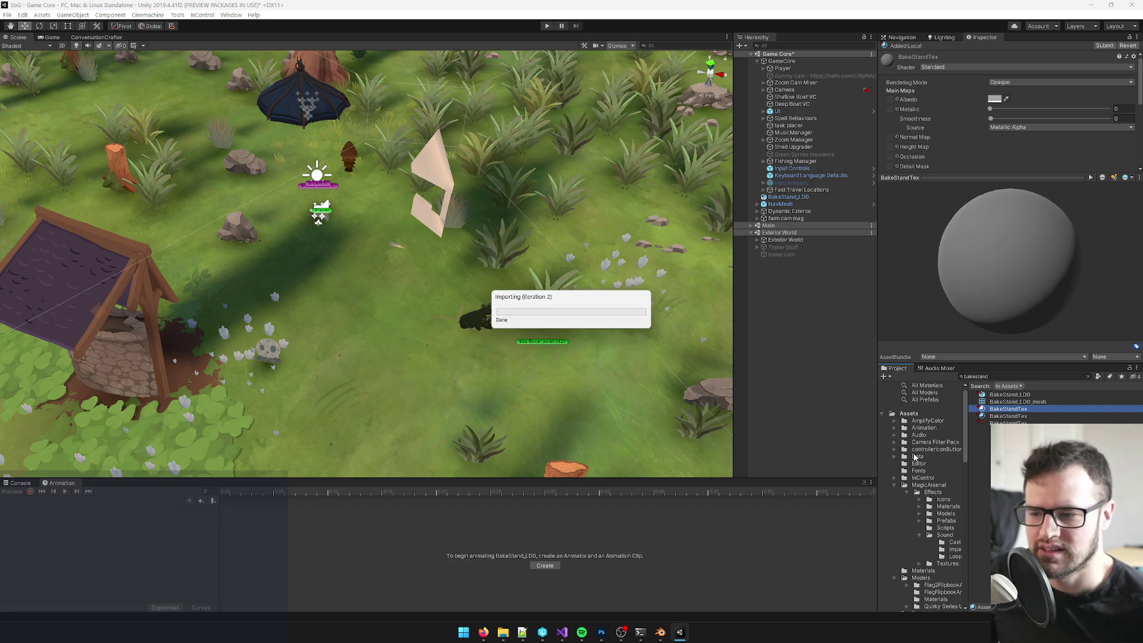
# Step: Search the project for the remaining BakeStandTex material, inspect it, then return to Blender
pyautogui.click(898, 486)
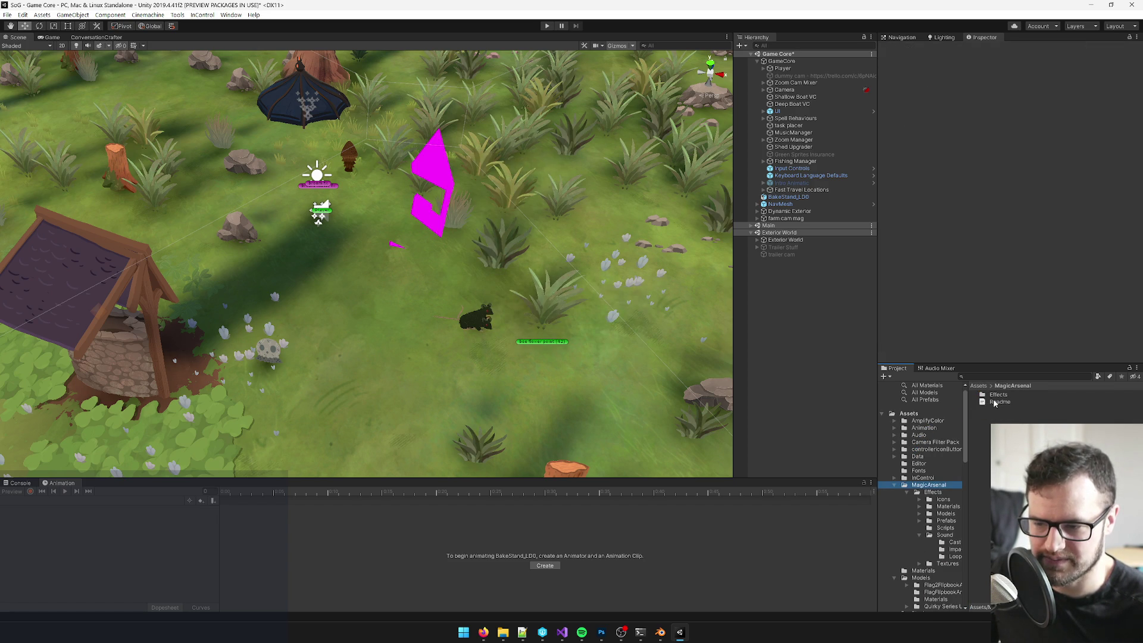
pyautogui.click(995, 377)
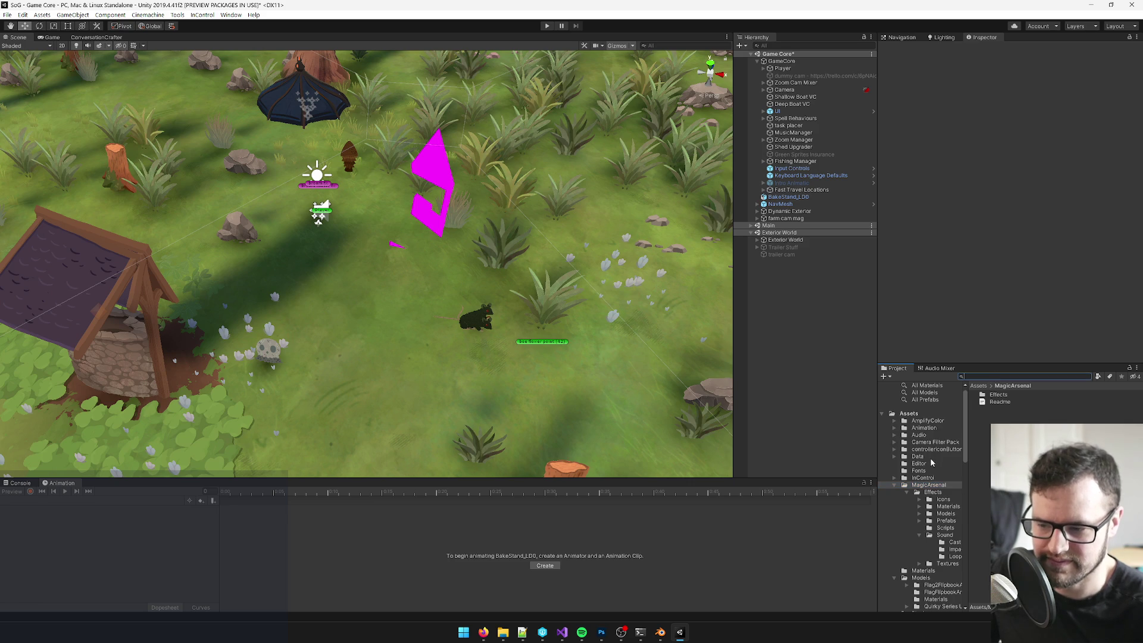
pyautogui.write('bakestan')
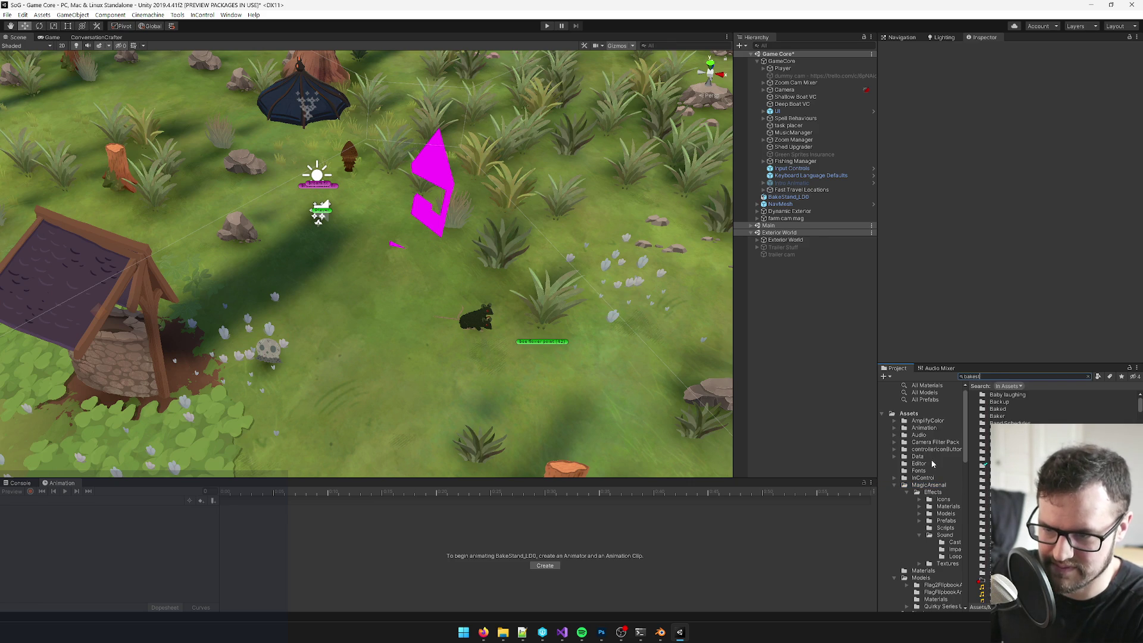
pyautogui.click(1017, 409)
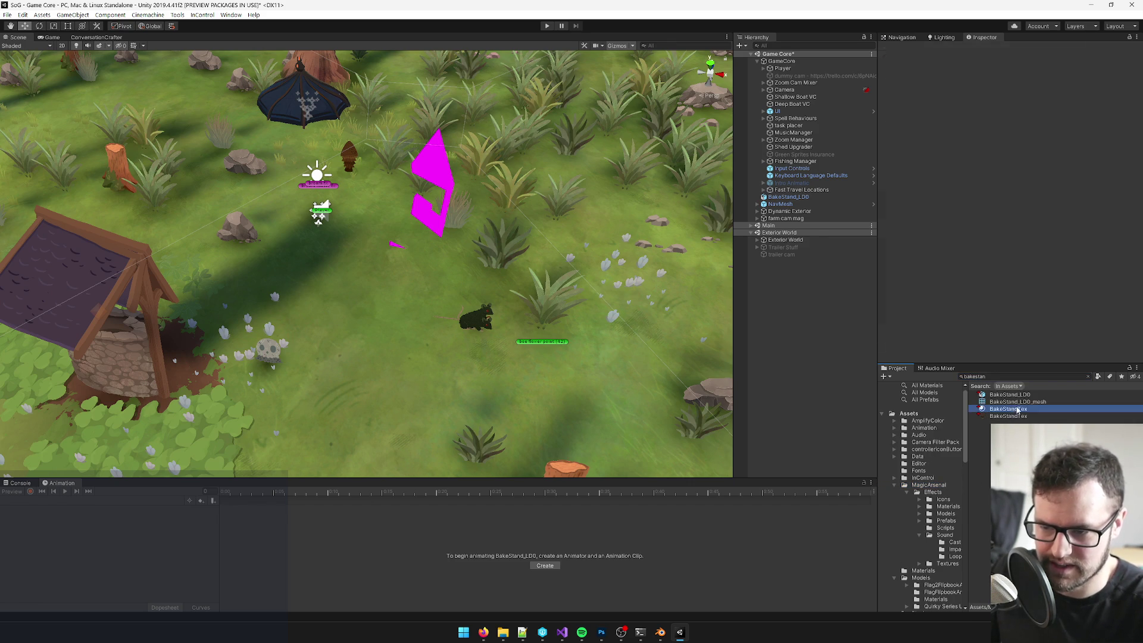
pyautogui.moveTo(933, 504); pyautogui.dragTo(936, 601)
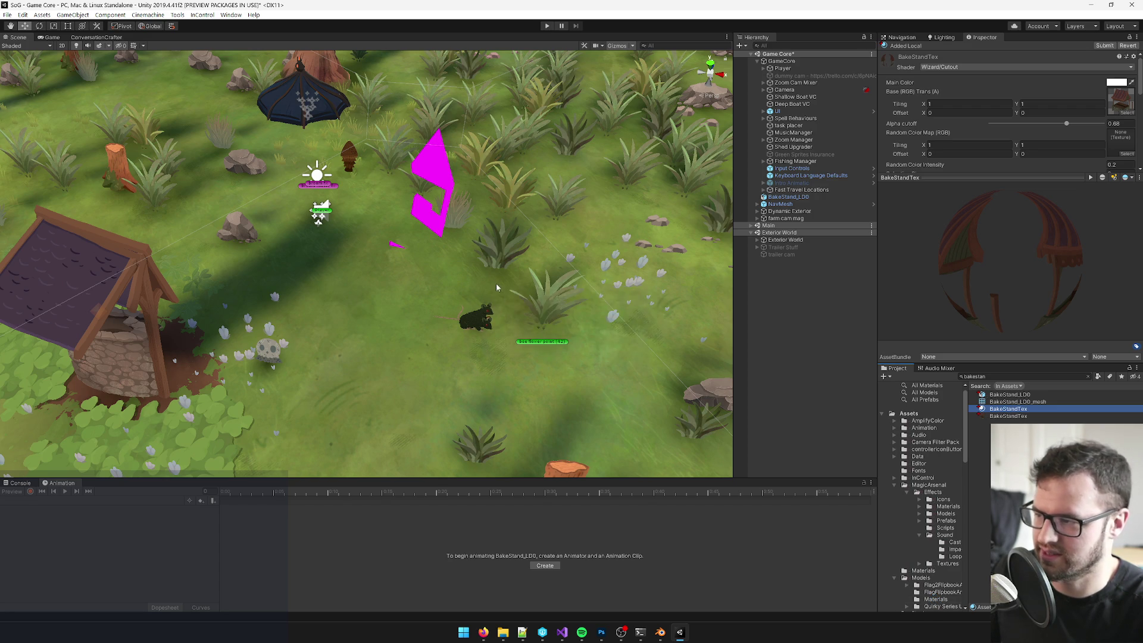
pyautogui.scroll(10, 497, 288)
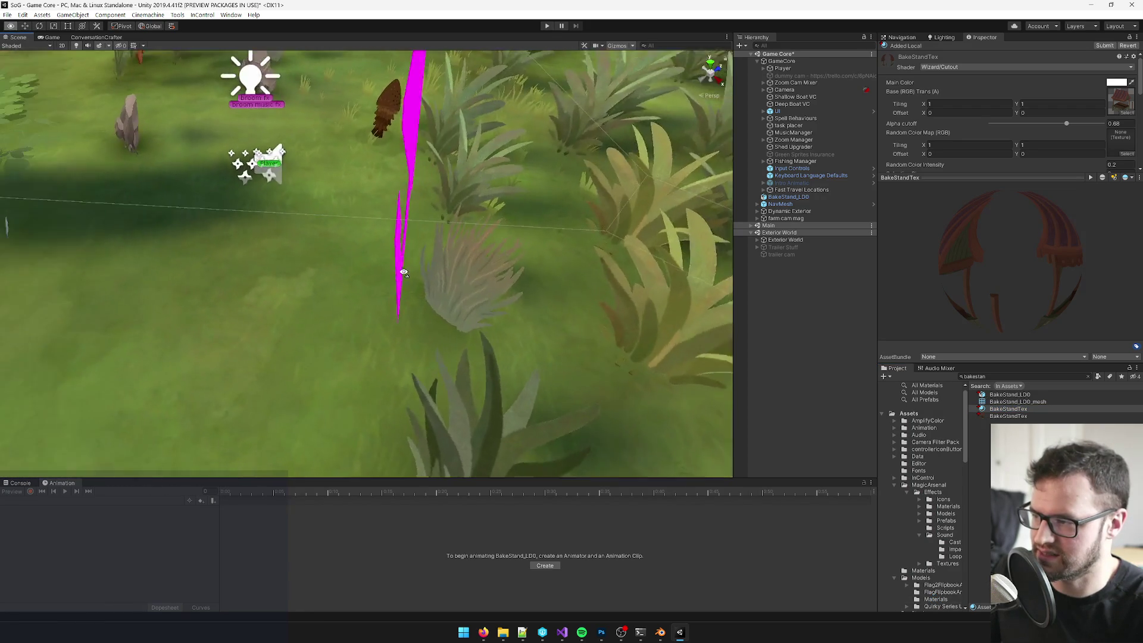
pyautogui.scroll(-10, 403, 273)
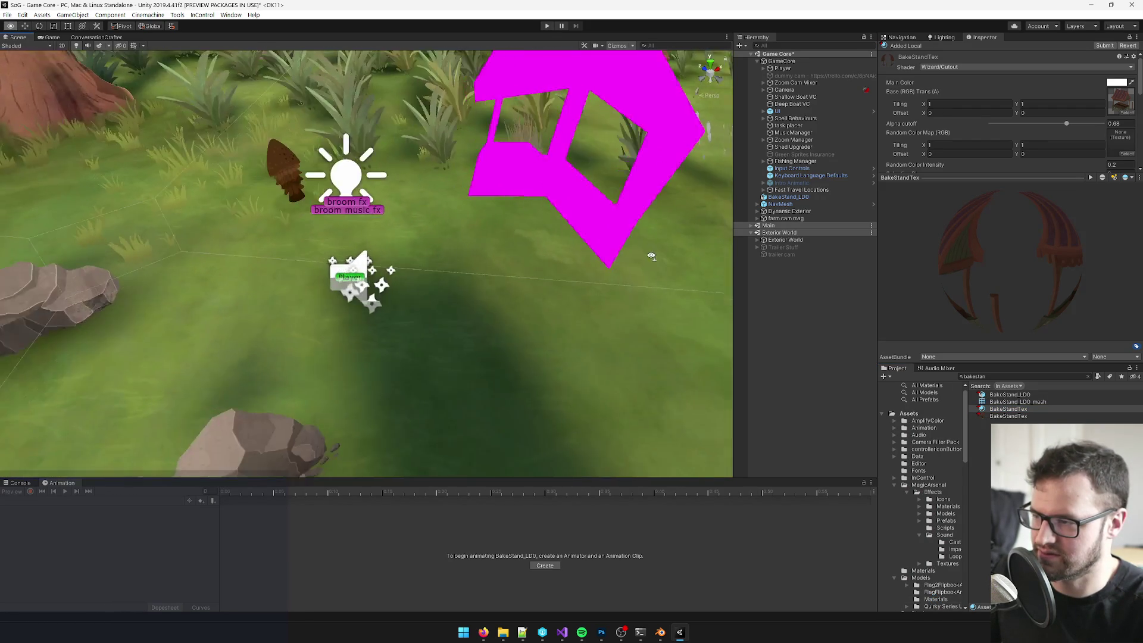
pyautogui.scroll(-10, 651, 256)
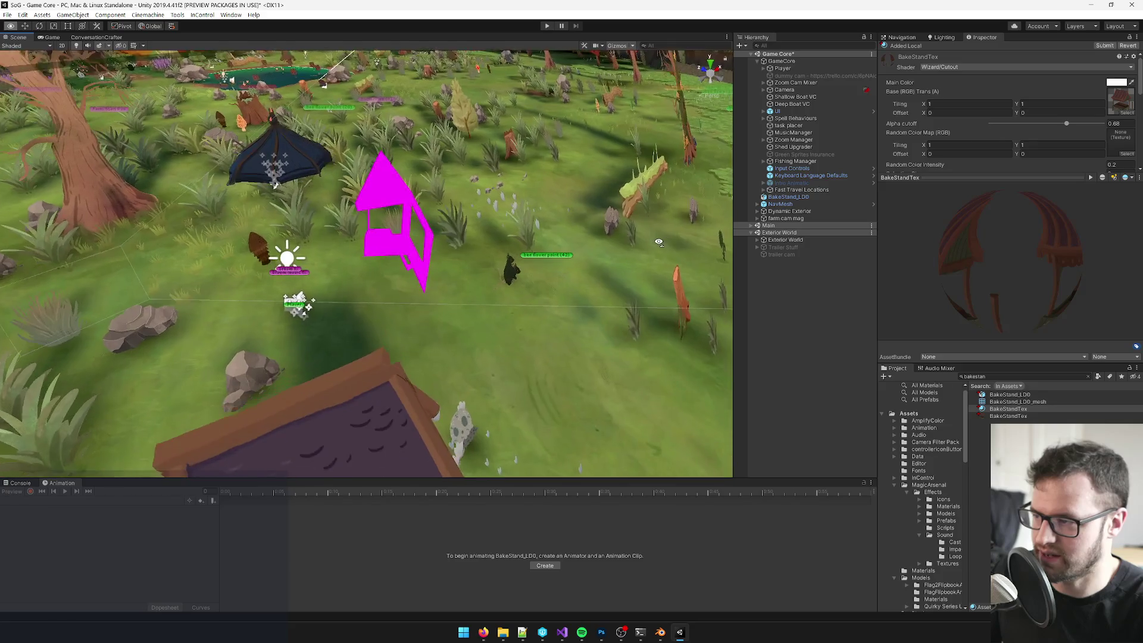
pyautogui.scroll(-10, 659, 243)
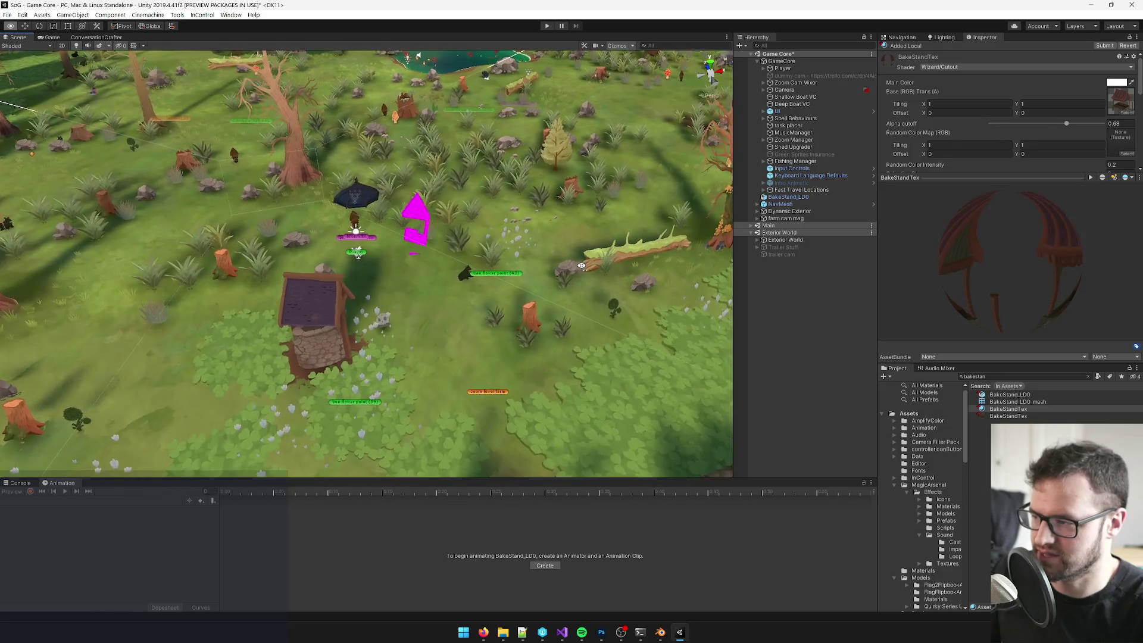
pyautogui.scroll(5, 581, 266)
pyautogui.hotkey('alt', 'Tab')
# Step: Select the stand and apply its rotation and scale through Object > Apply
pyautogui.rightClick(464, 318)
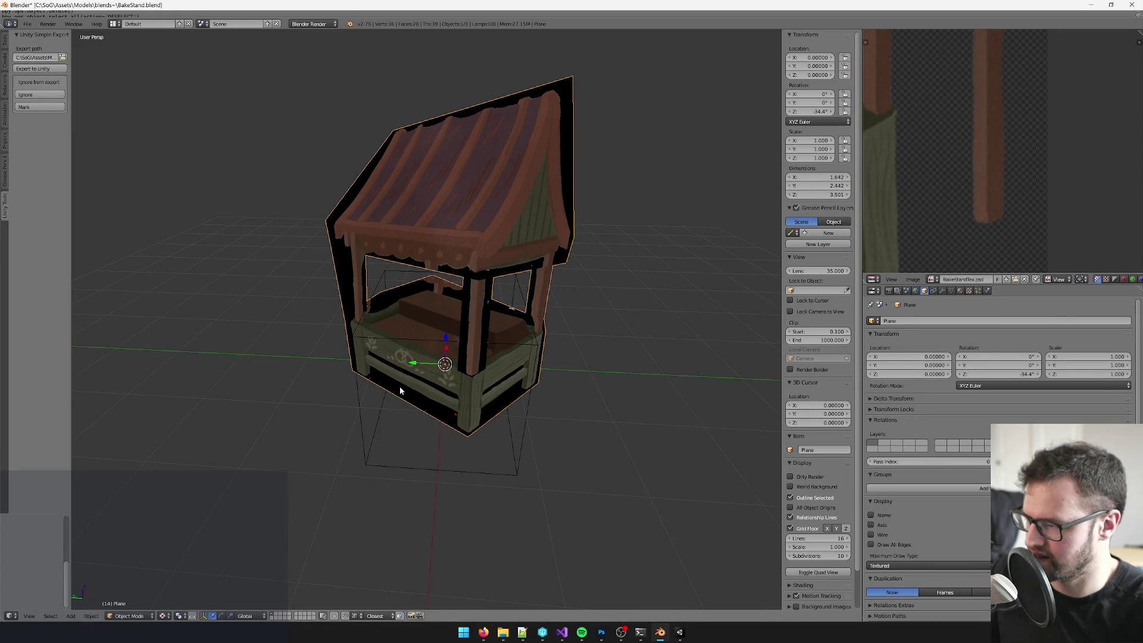
pyautogui.press('a')
pyautogui.rightClick(479, 308)
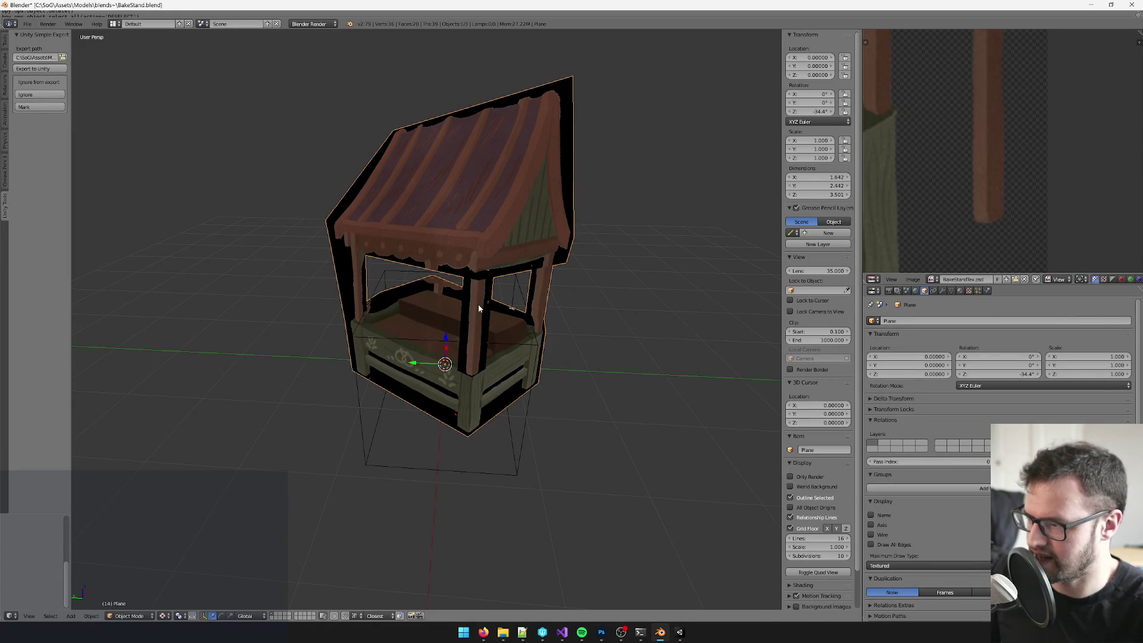
pyautogui.moveTo(498, 305); pyautogui.dragTo(467, 294)
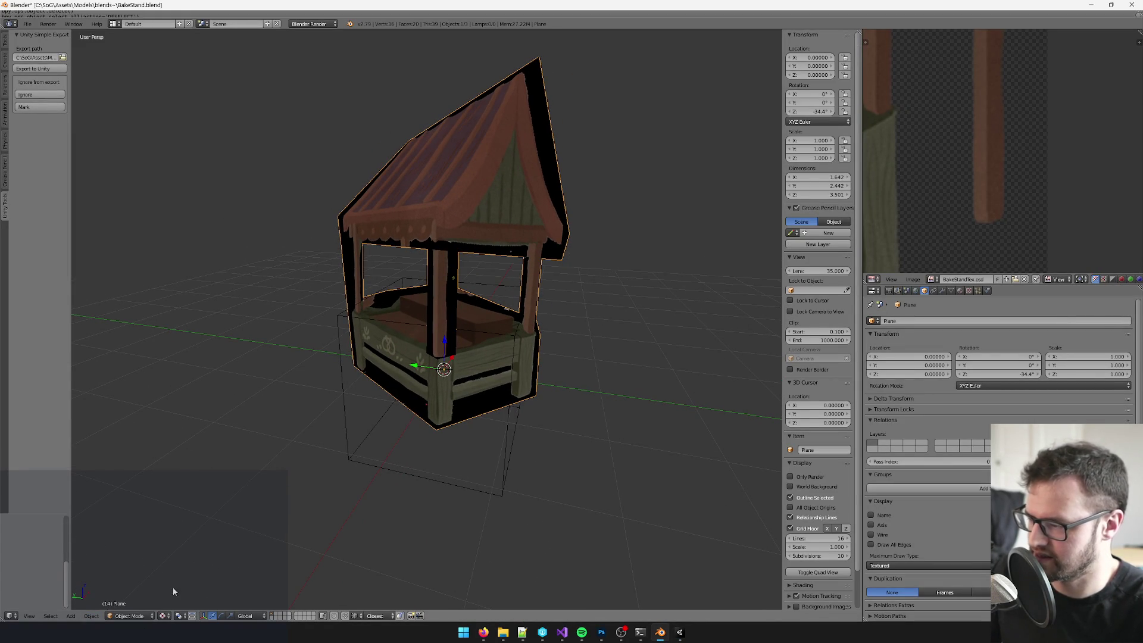
pyautogui.click(91, 615)
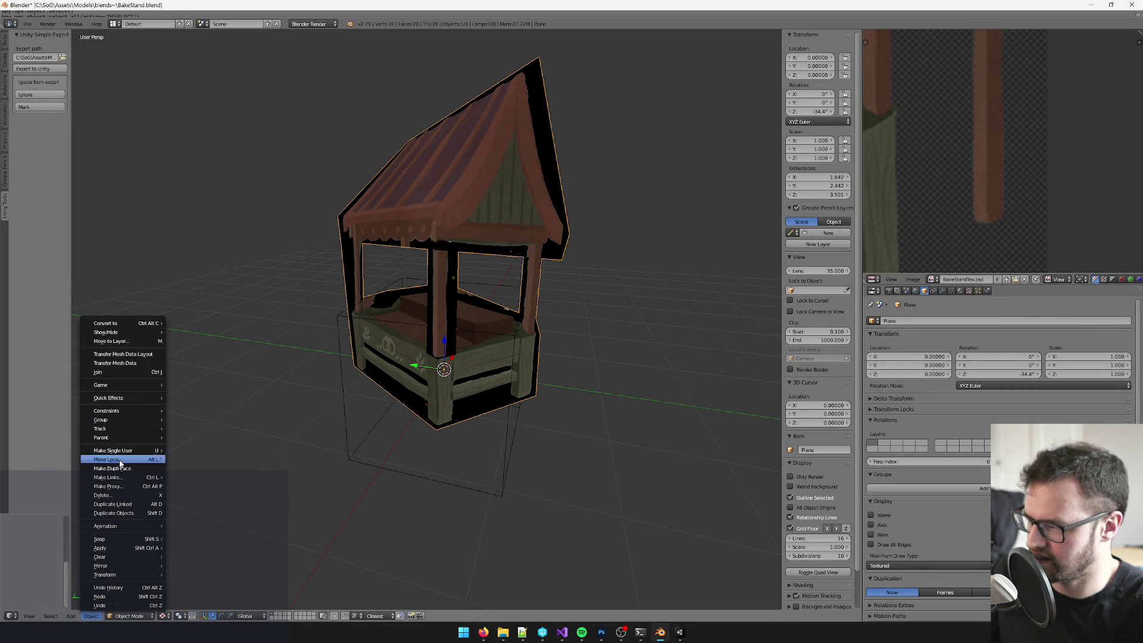
pyautogui.moveTo(117, 549)
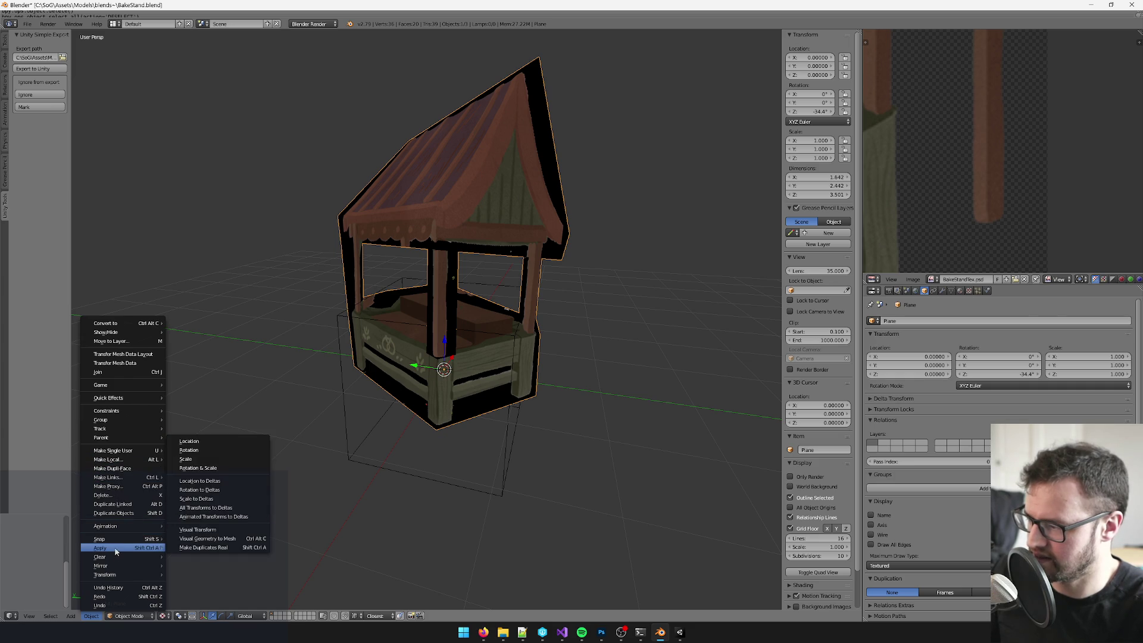
pyautogui.click(199, 468)
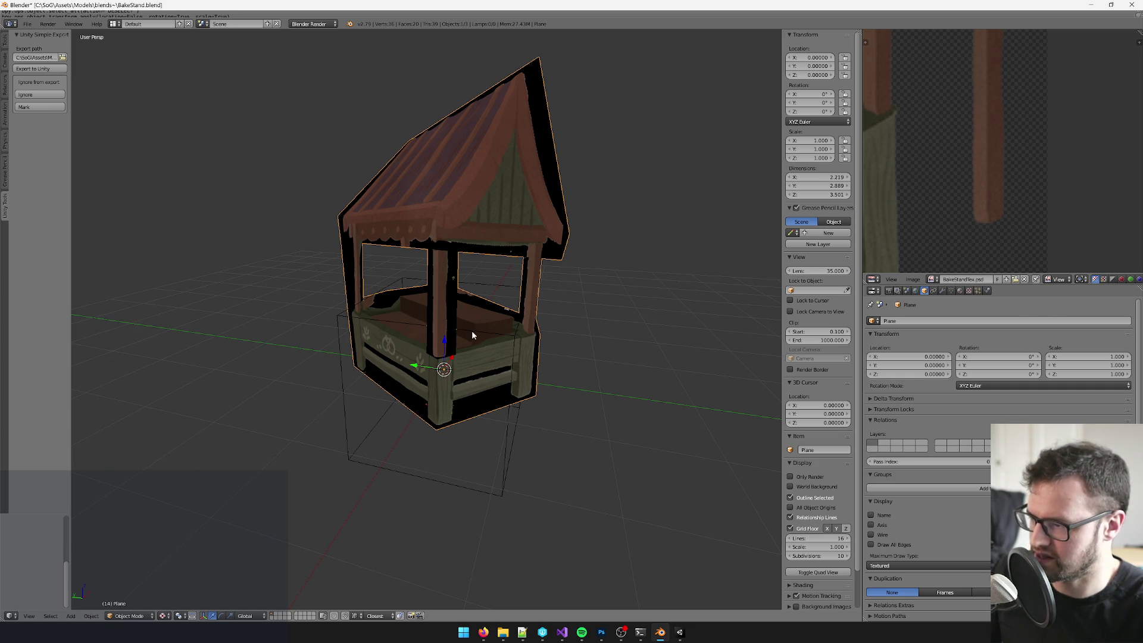
# Step: Save over the blend file and go back to Unity
pyautogui.moveTo(472, 332); pyautogui.dragTo(487, 346)
pyautogui.hotkey('ctrl', 's')
pyautogui.click(487, 344)
pyautogui.hotkey('alt', 'Tab')
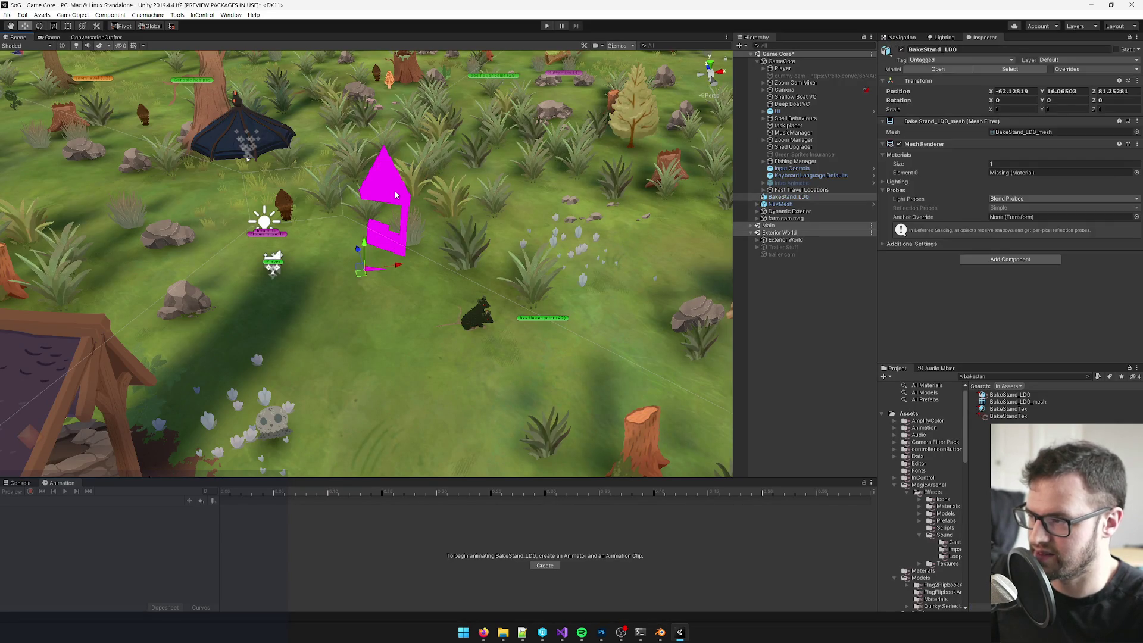
# Step: Check the reimported stand's BakeStandTex material in Unity's scene view, then return to Blender
pyautogui.hotkey('alt', 'Tab')
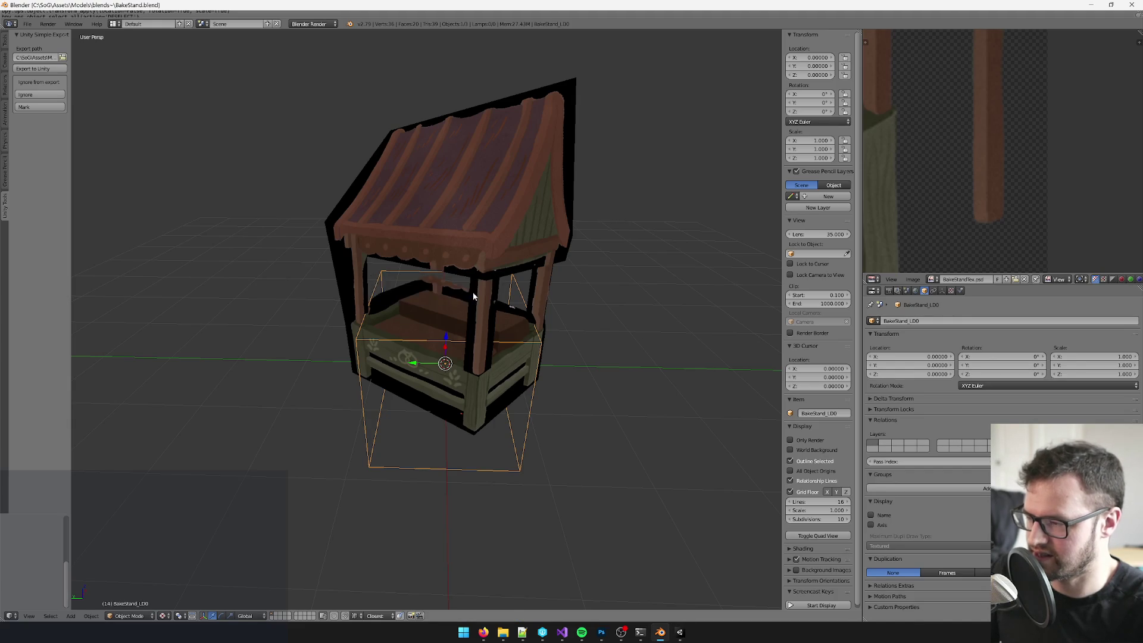
pyautogui.hotkey('alt', 'Tab')
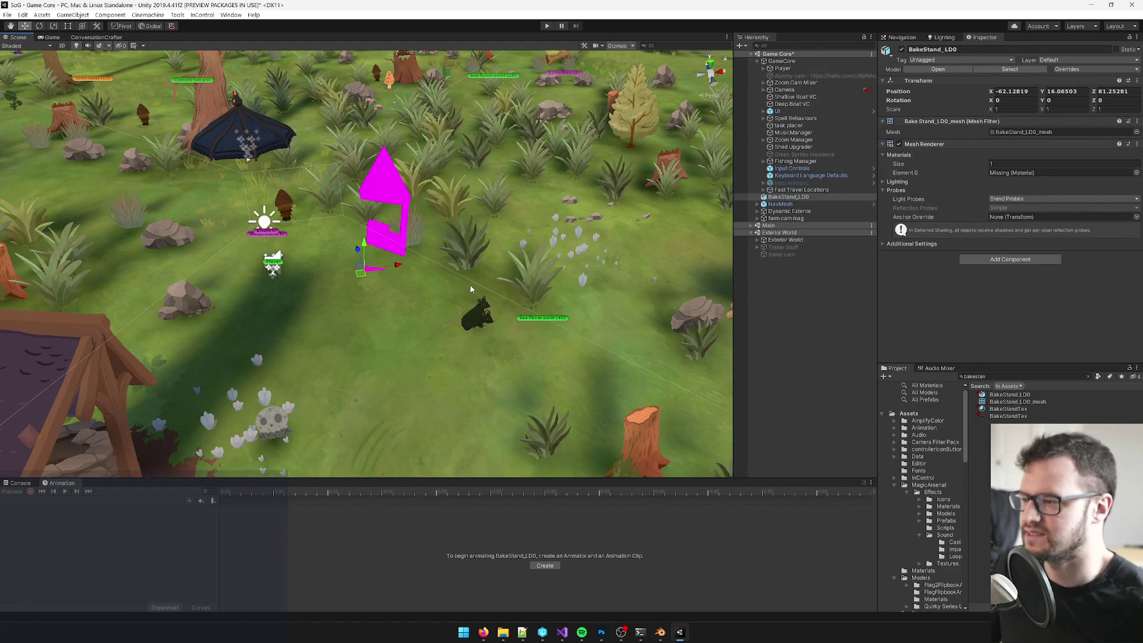
pyautogui.scroll(10, 445, 291)
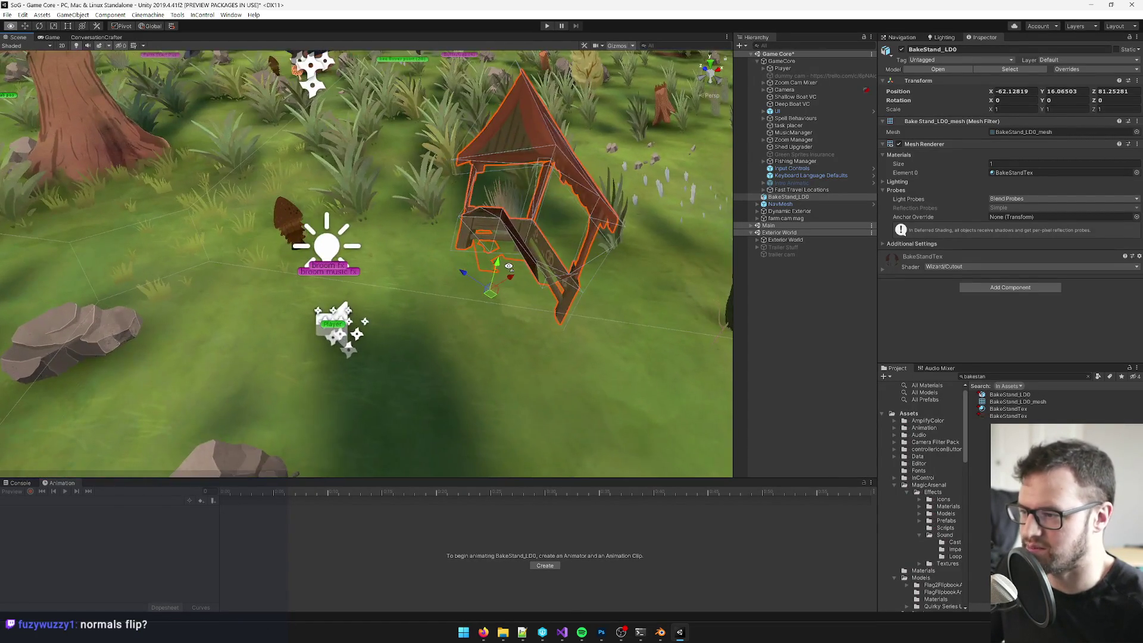
pyautogui.moveTo(509, 266)
pyautogui.mouseDown()
pyautogui.moveTo(440, 271)
pyautogui.moveTo(500, 266)
pyautogui.moveTo(454, 273)
pyautogui.moveTo(518, 288)
pyautogui.moveTo(503, 254)
pyautogui.mouseUp()
pyautogui.hotkey('alt', 'Tab')
# Step: In Edit Mode, select all of the stand's faces and flip their normals
pyautogui.press('Tab')
pyautogui.press('a')
pyautogui.press('space')
pyautogui.write('flip no')
pyautogui.press('Return')
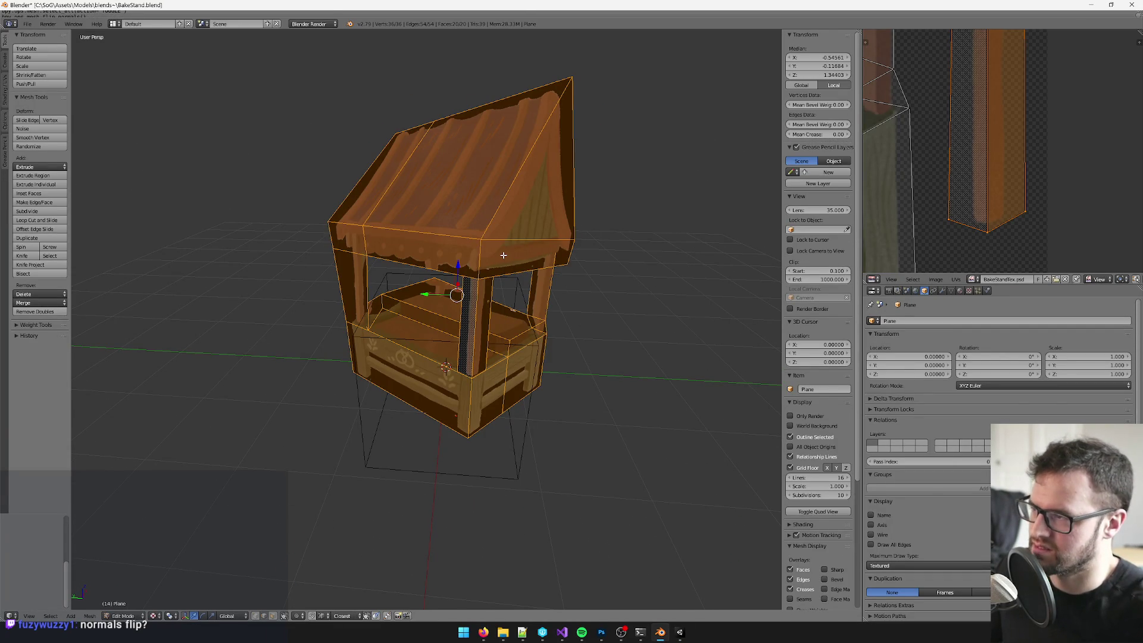
# Step: Return to Object Mode and enable Backface Culling in the viewport shading options
pyautogui.press('Tab')
pyautogui.scroll(-3, 821, 503)
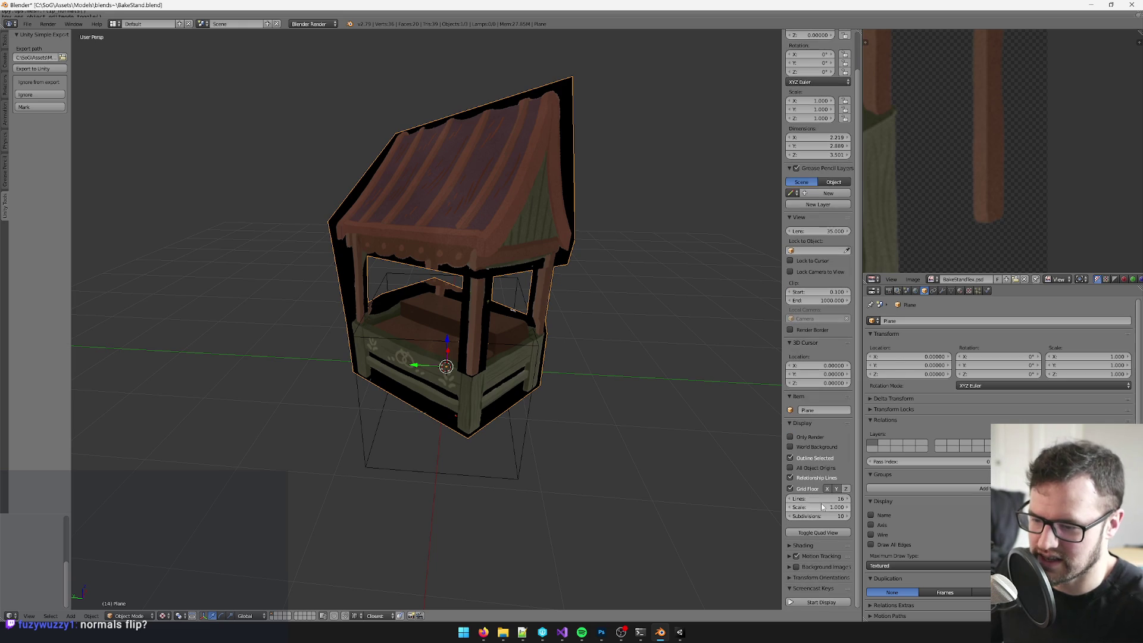
pyautogui.click(791, 547)
pyautogui.click(791, 523)
pyautogui.moveTo(684, 417)
pyautogui.mouseDown()
pyautogui.moveTo(570, 299)
pyautogui.moveTo(548, 346)
pyautogui.moveTo(538, 324)
pyautogui.mouseUp()
pyautogui.scroll(-5, 538, 323)
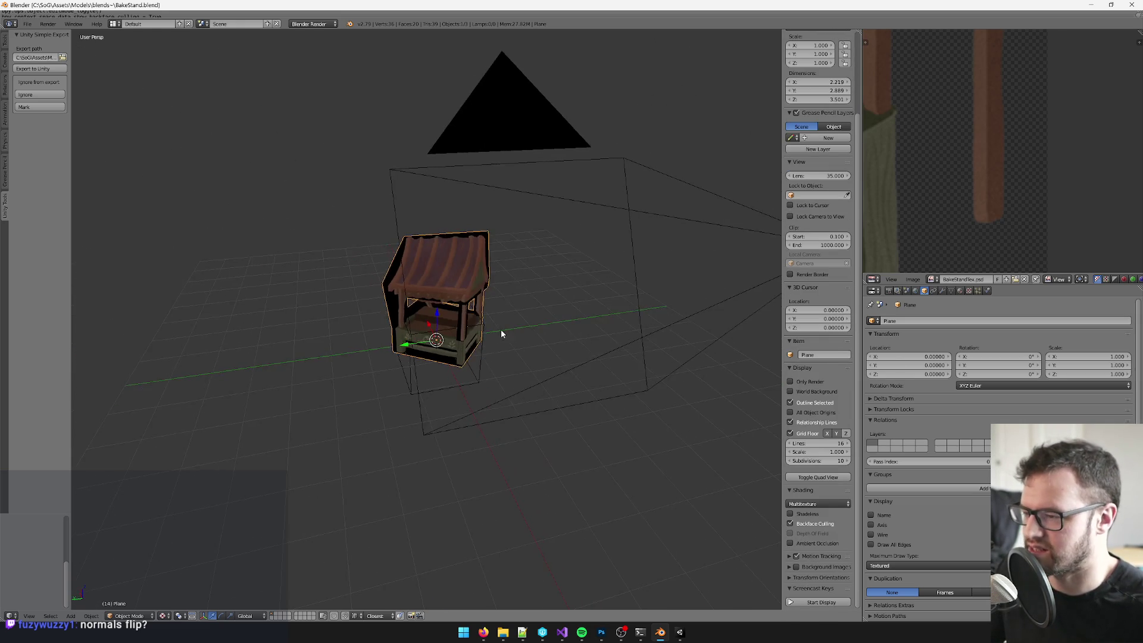
# Step: In Unity, spin the stand about its vertical axis to roughly 100°, then return to Blender
pyautogui.hotkey('alt', 'Tab')
pyautogui.hotkey('alt', 'Tab')
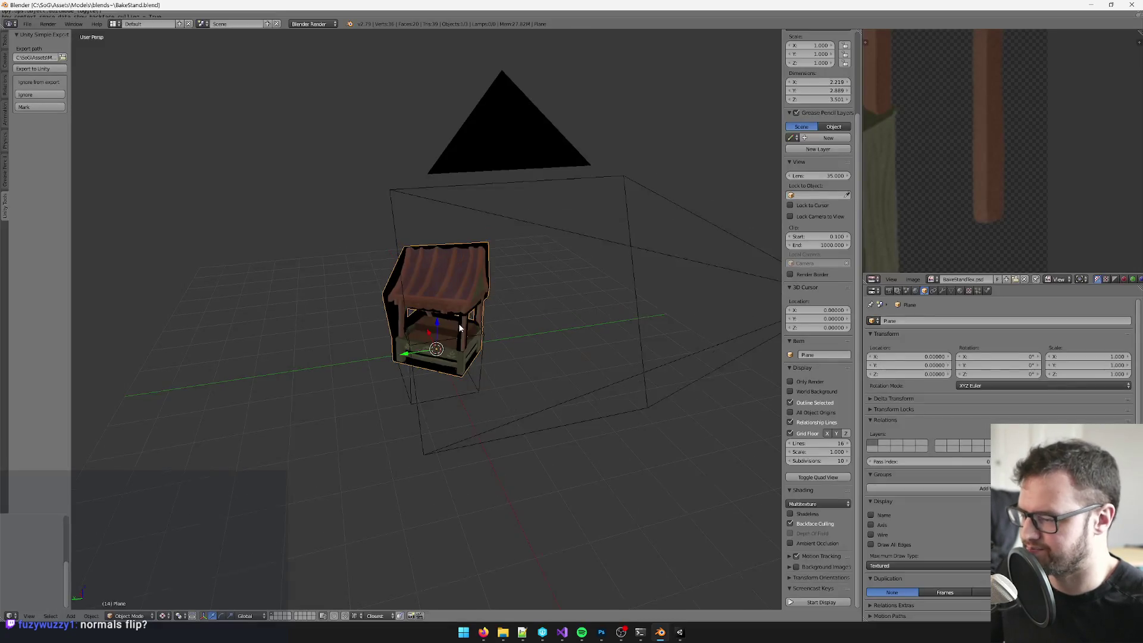
pyautogui.hotkey('alt', 'Tab')
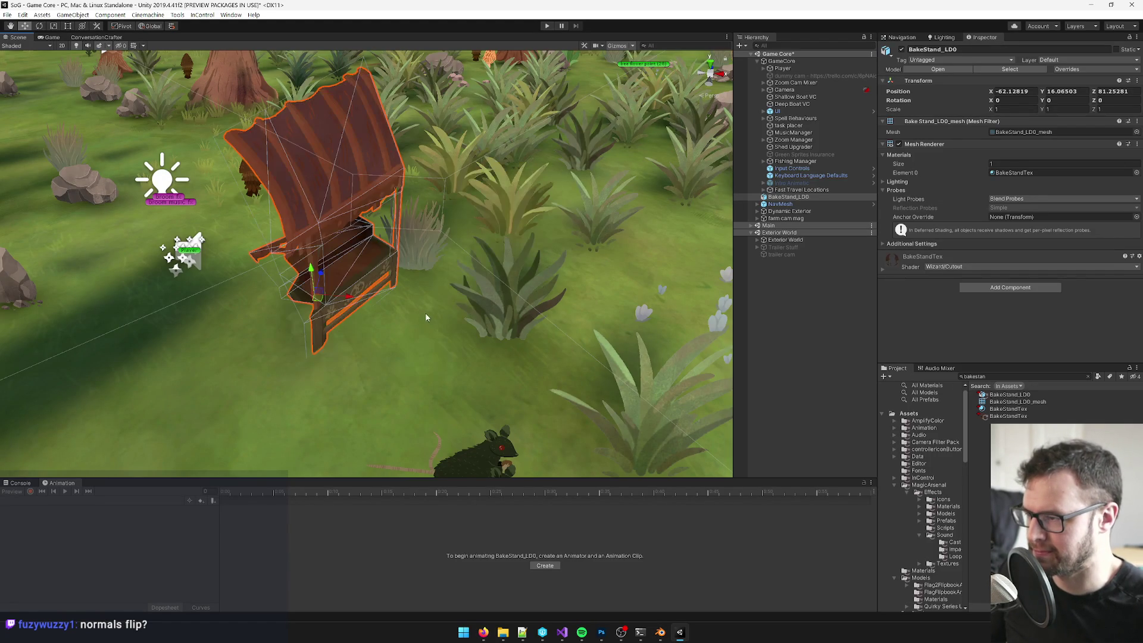
pyautogui.press('e')
pyautogui.scroll(-10, 391, 298)
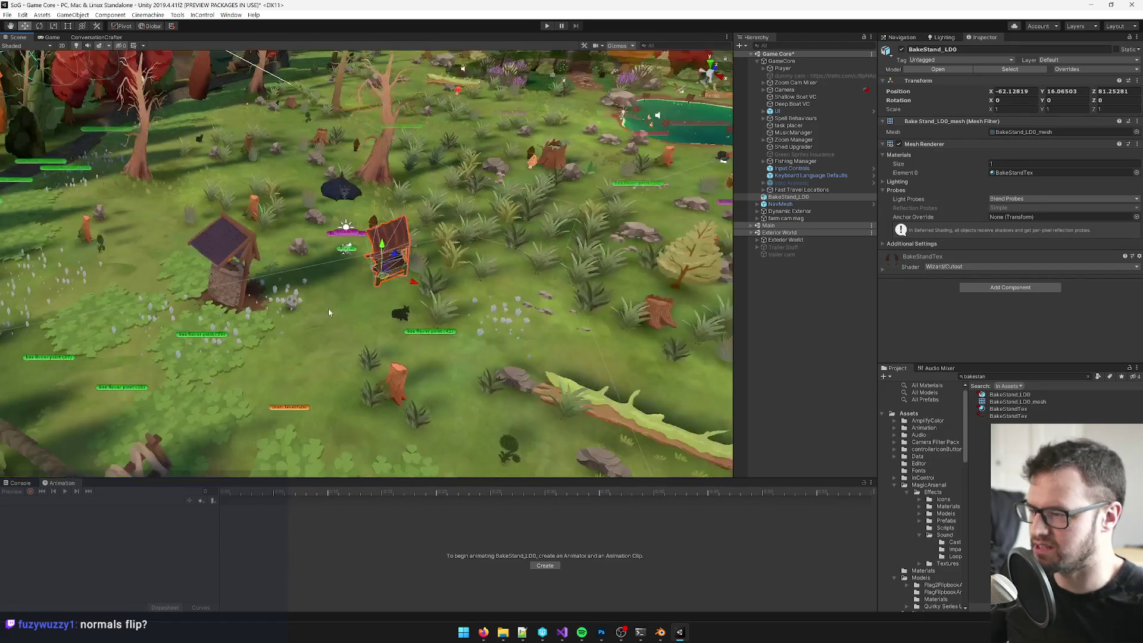
pyautogui.moveTo(391, 297); pyautogui.dragTo(416, 293)
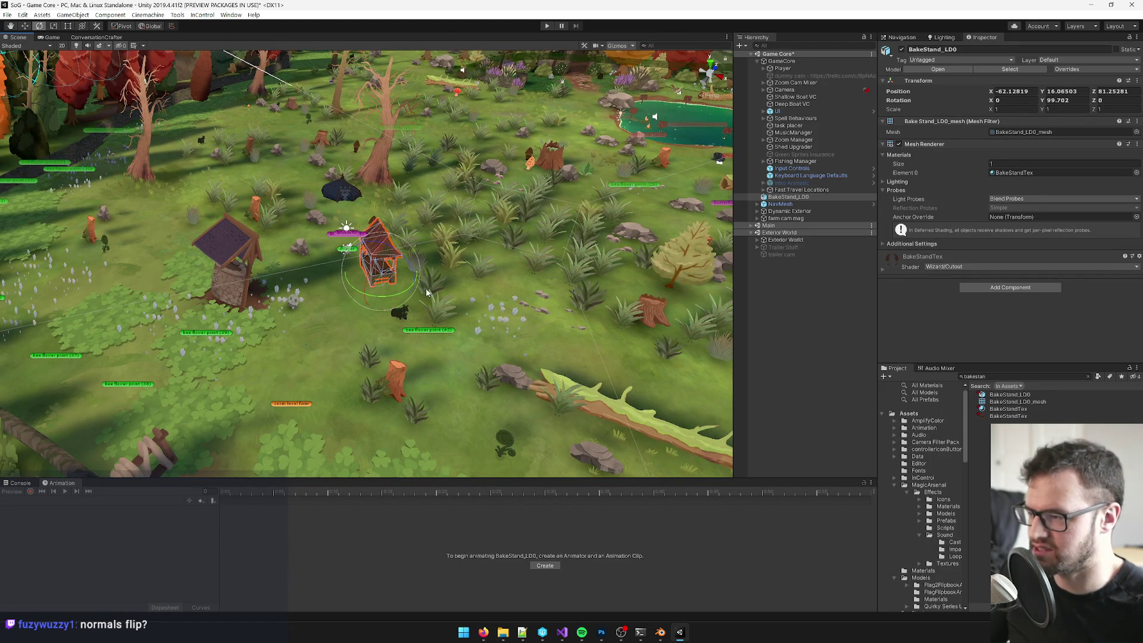
pyautogui.hotkey('alt', 'Tab')
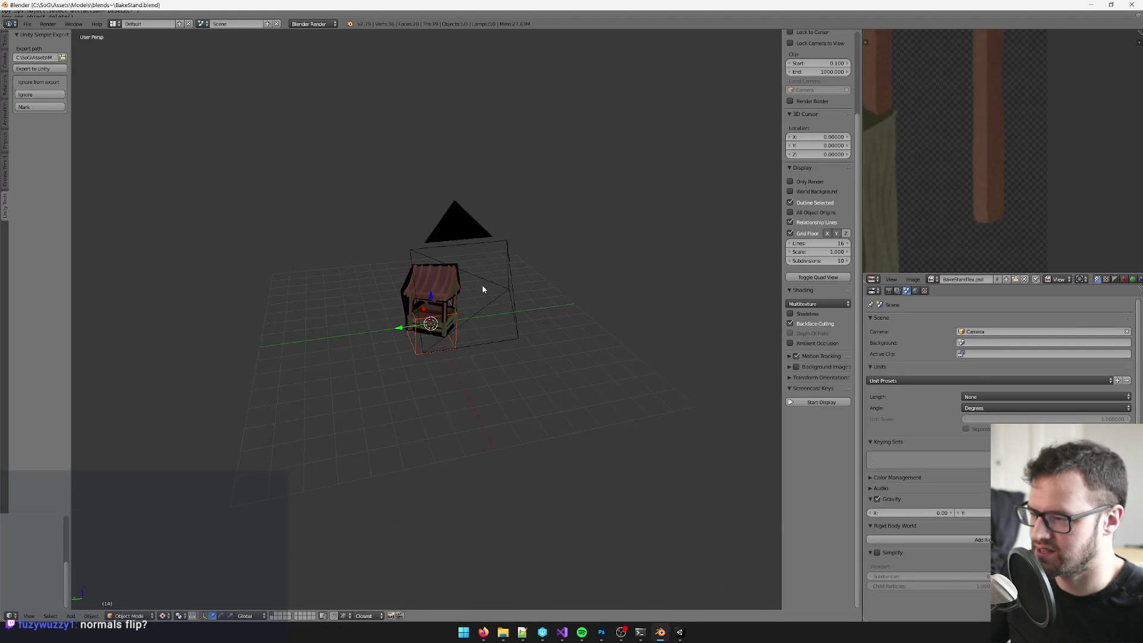
# Step: Set the pivot point to the 3D Cursor with the stand and camera selected
pyautogui.rightClick(439, 298)
pyautogui.scroll(4, 467, 356)
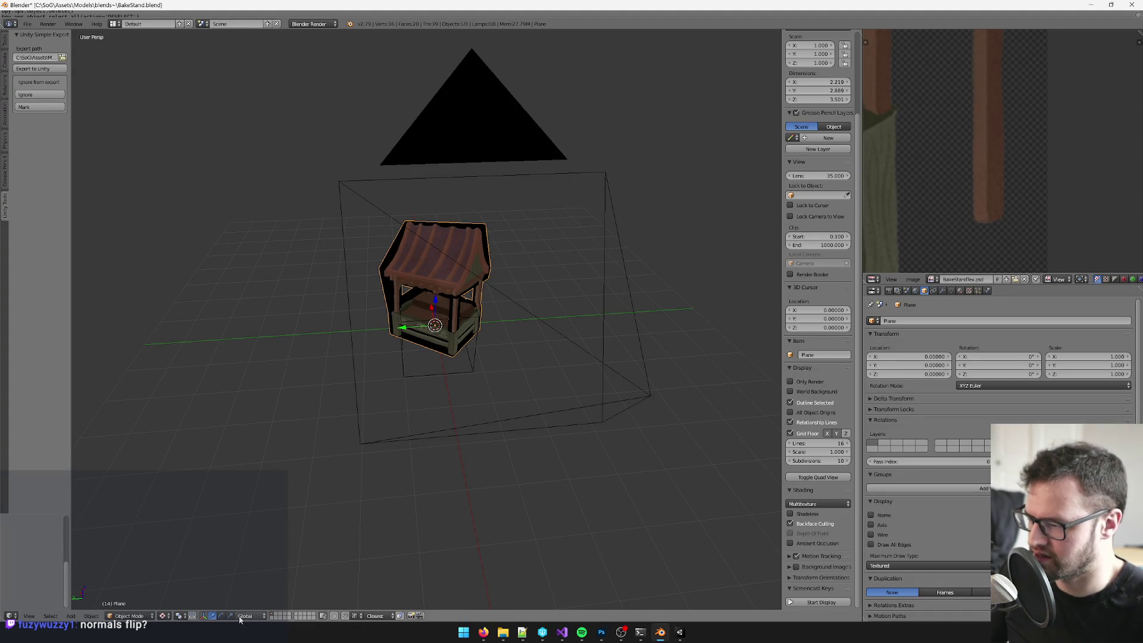
pyautogui.click(186, 617)
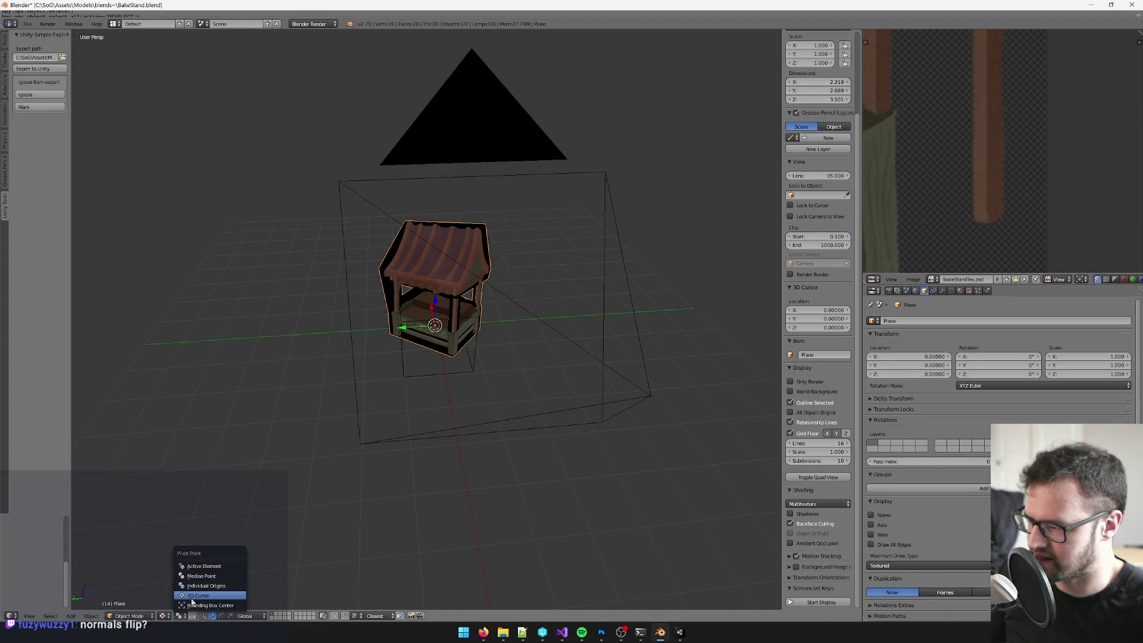
pyautogui.click(194, 599)
pyautogui.keyDown('shift'); pyautogui.rightClick(477, 148); pyautogui.keyUp('shift')
pyautogui.scroll(-5, 476, 148)
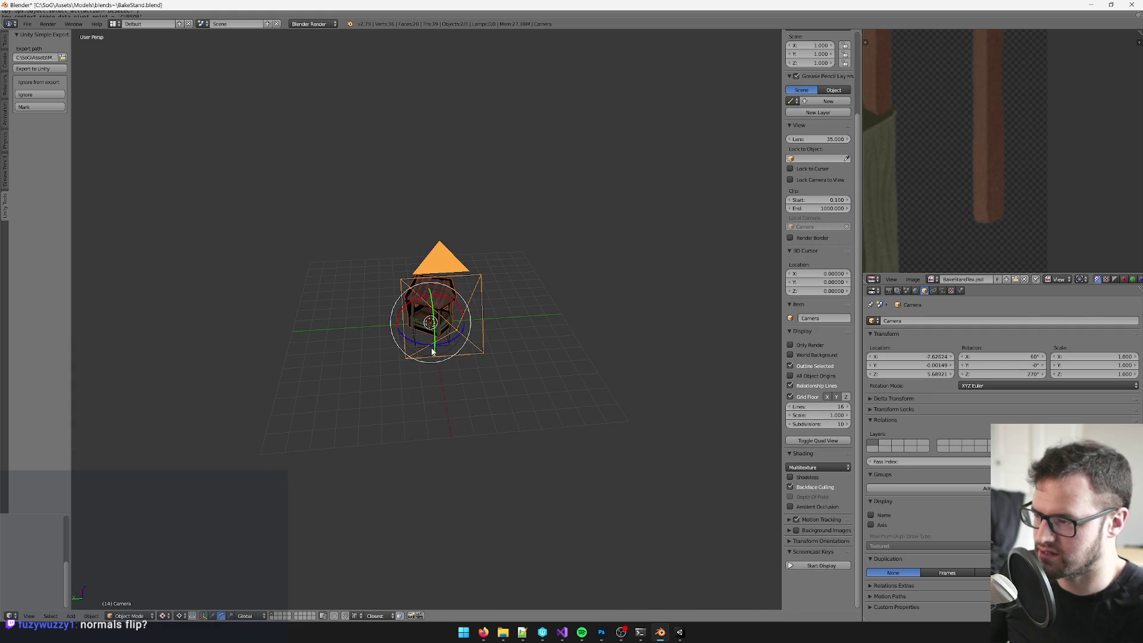
# Step: Rotate the stand and camera -90° about Z and save the blend file
pyautogui.press('r')
pyautogui.press('z')
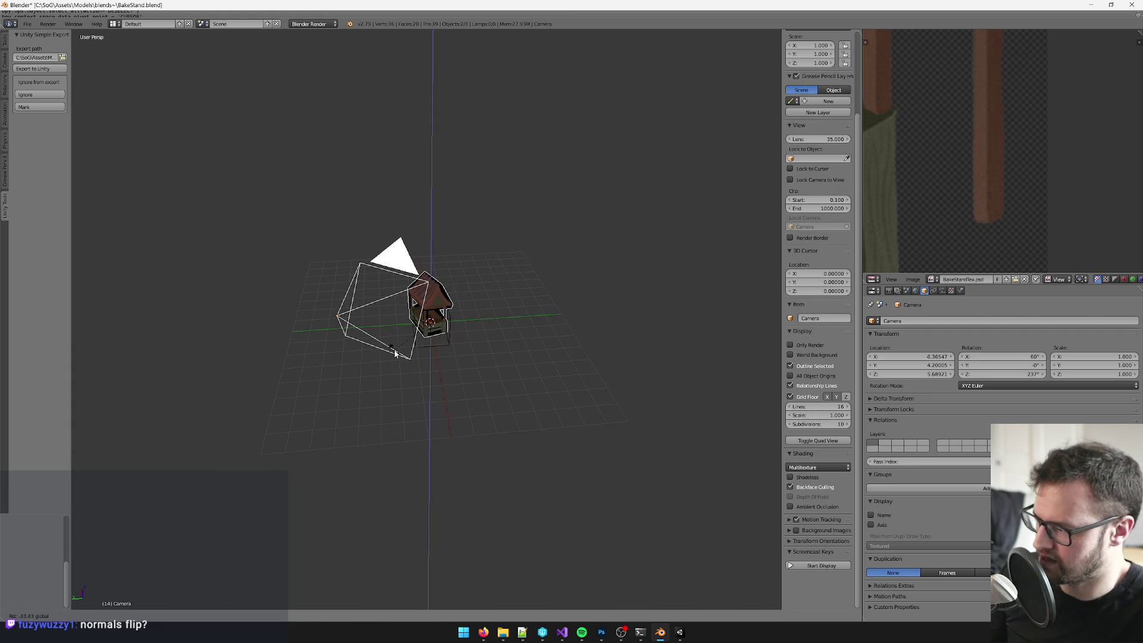
pyautogui.write('-90')
pyautogui.press('Return')
pyautogui.scroll(3, 440, 296)
pyautogui.hotkey('ctrl', 's')
pyautogui.hotkey('alt', 'Tab')
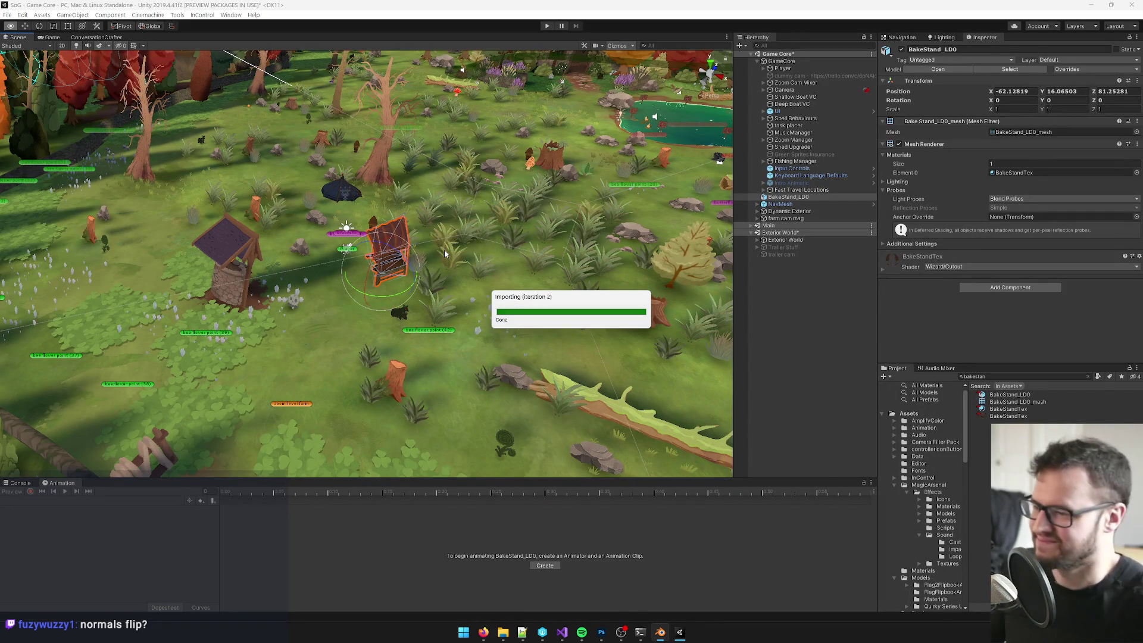
# Step: Bring the bake stand into view and select it in the Unity scene
pyautogui.moveTo(404, 334); pyautogui.dragTo(495, 356)
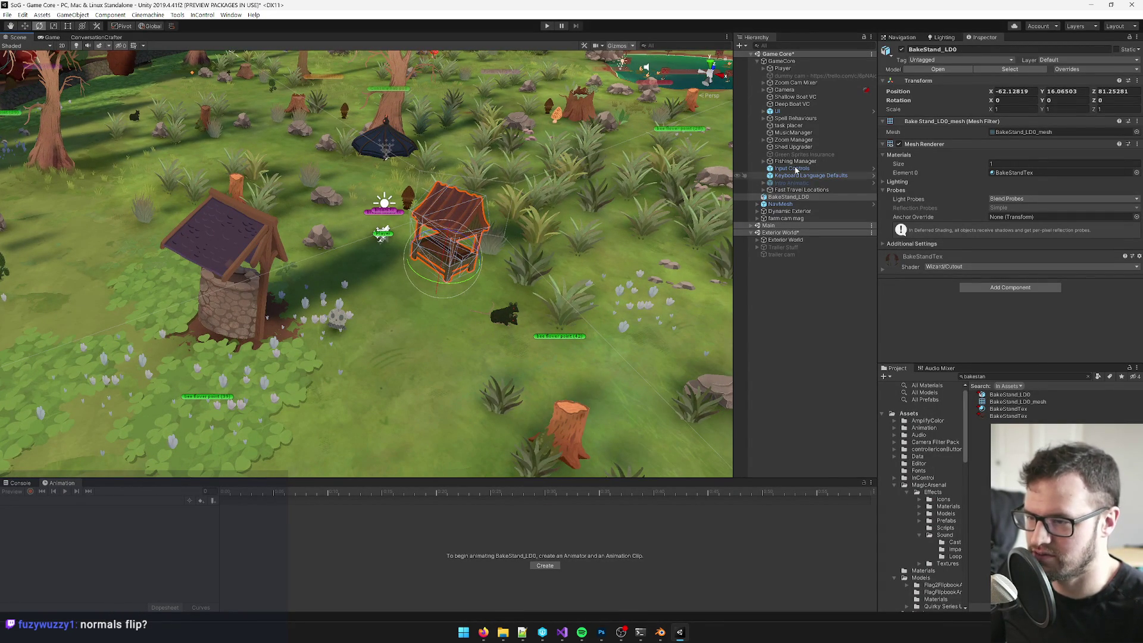
pyautogui.click(792, 168)
pyautogui.click(470, 217)
pyautogui.click(472, 217)
pyautogui.scroll(5, 503, 214)
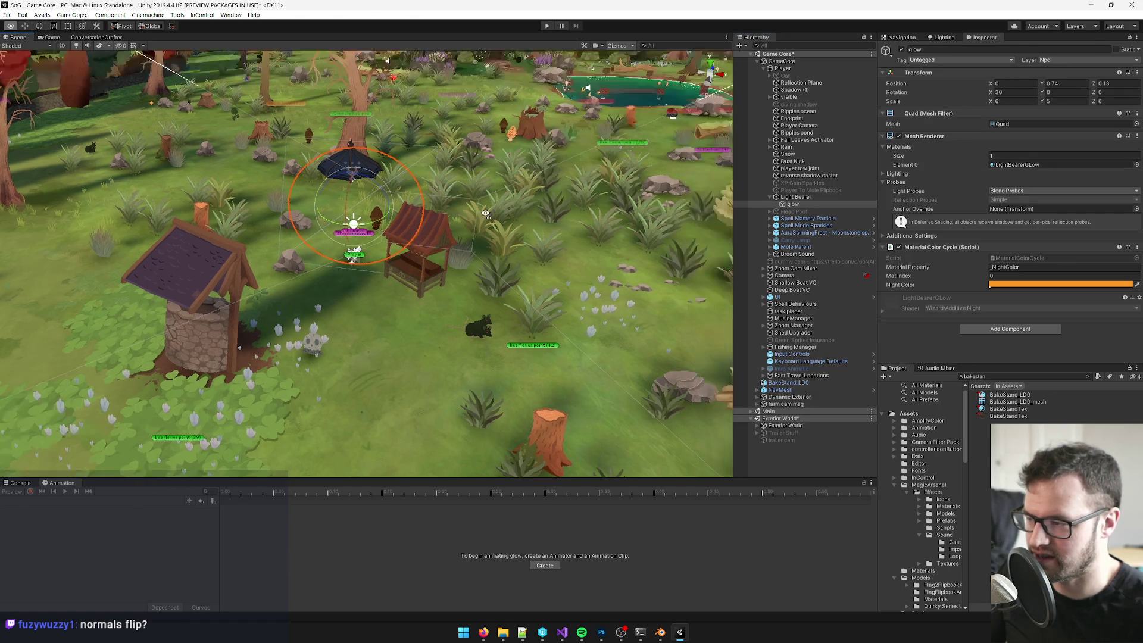
pyautogui.click(508, 180)
pyautogui.scroll(-6, 508, 180)
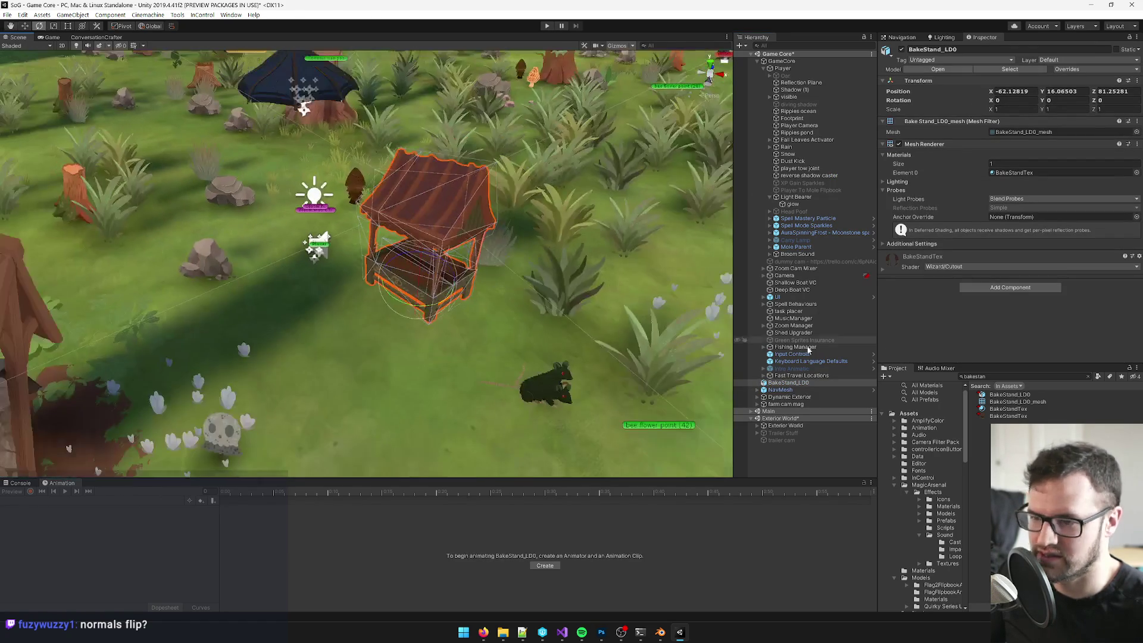
# Step: Create an empty GameObject under the stand, move it to the root below NavMesh, and start renaming it
pyautogui.rightClick(796, 391)
pyautogui.click(833, 220)
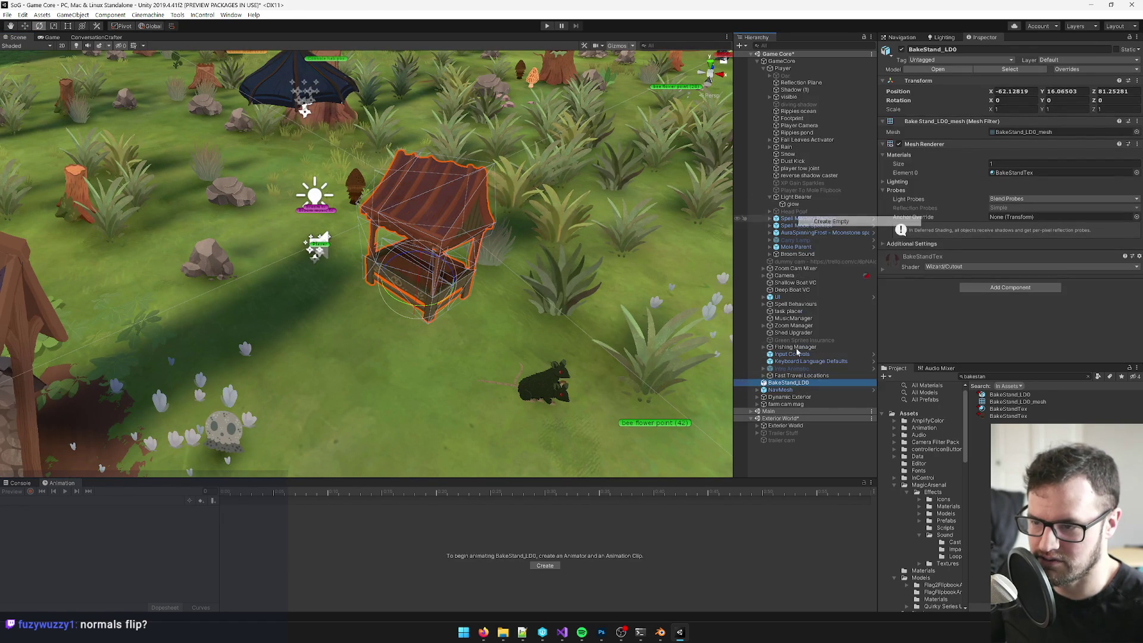
pyautogui.moveTo(781, 391); pyautogui.dragTo(789, 400)
pyautogui.click(966, 50)
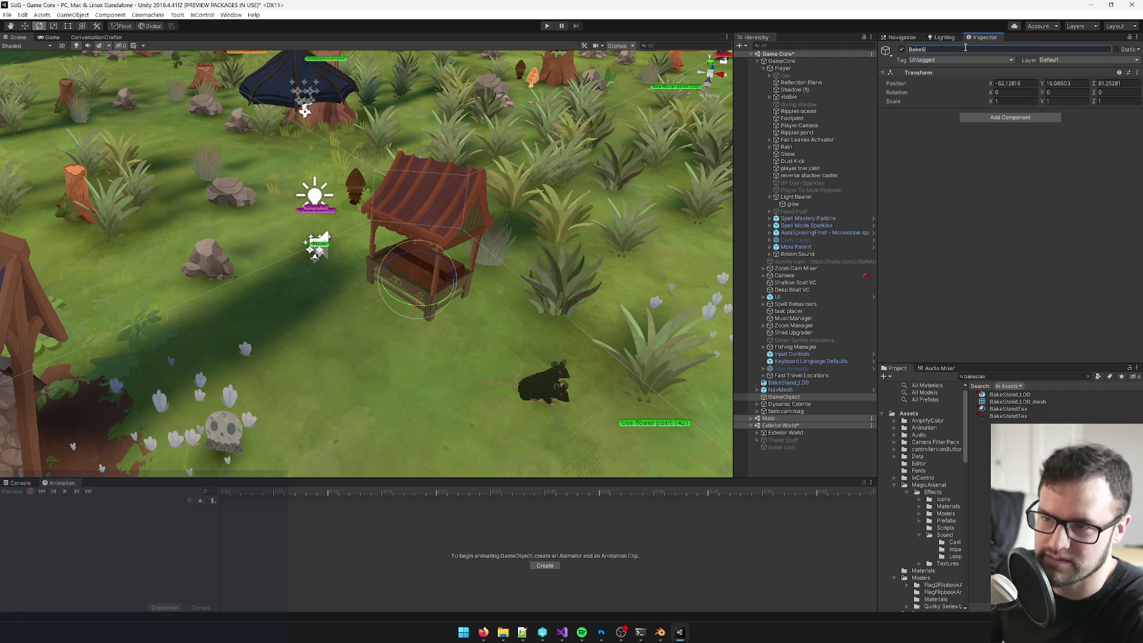
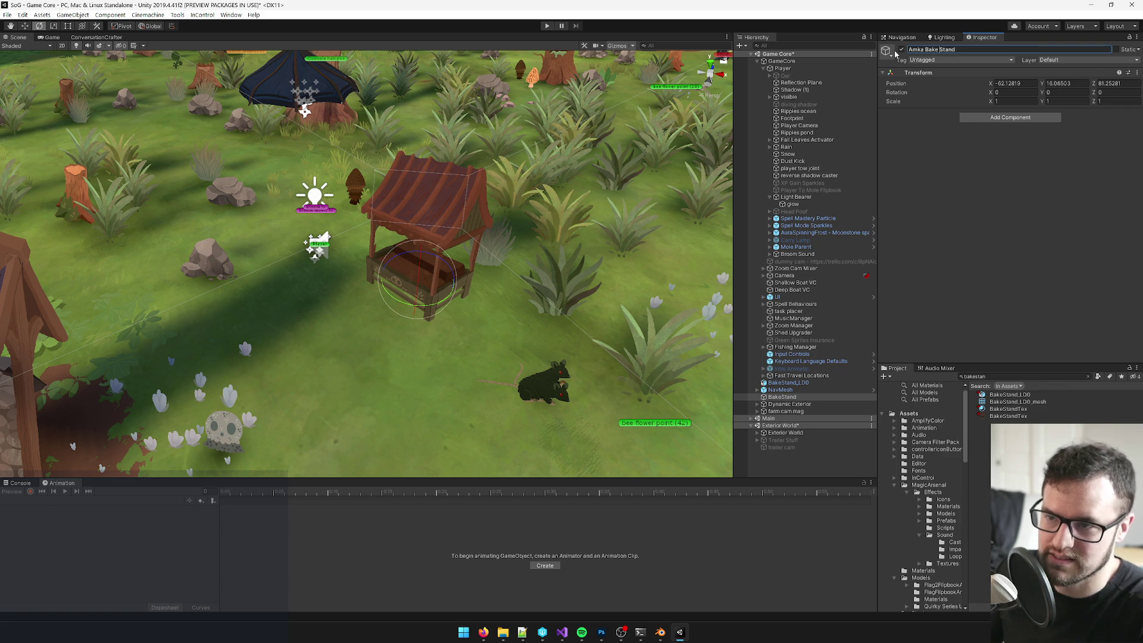
# Step: Nest BakeStand_LOD under Amka Bake Stand in the Hierarchy
pyautogui.click(787, 382)
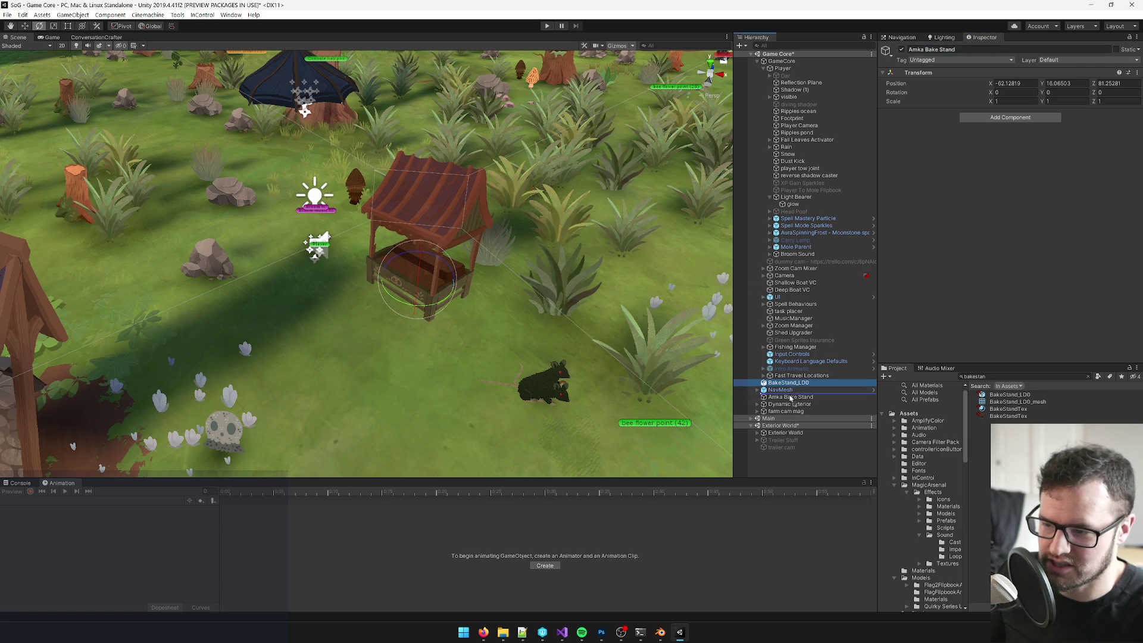
pyautogui.moveTo(790, 401); pyautogui.dragTo(789, 400)
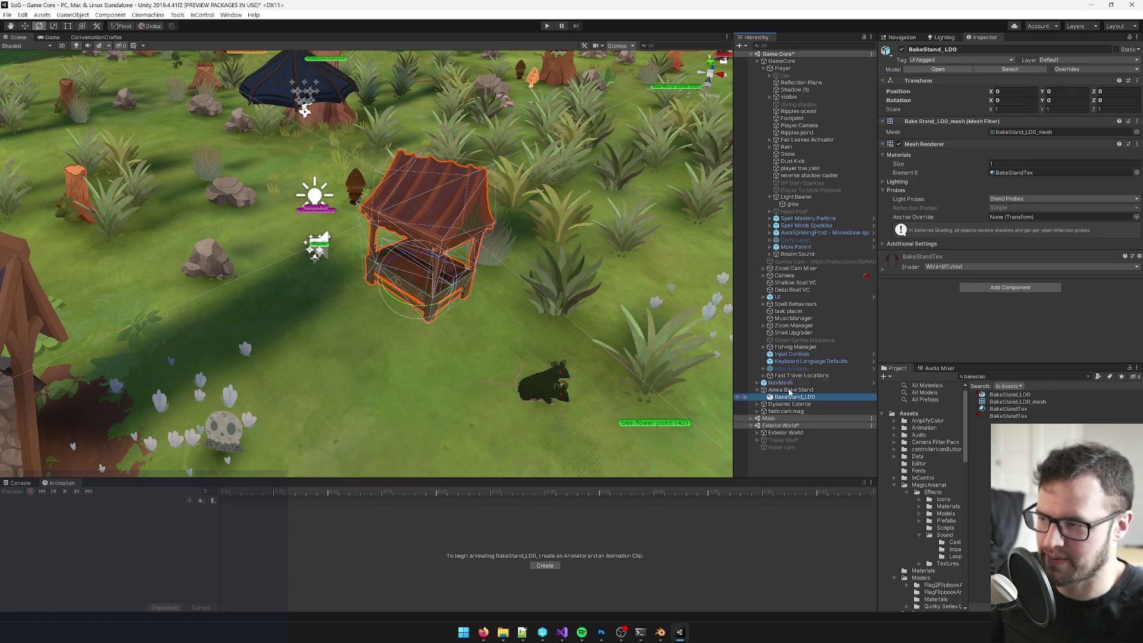
pyautogui.press('r')
pyautogui.moveTo(459, 354)
pyautogui.mouseDown()
pyautogui.moveTo(429, 339)
pyautogui.moveTo(405, 358)
pyautogui.moveTo(417, 351)
pyautogui.mouseUp()
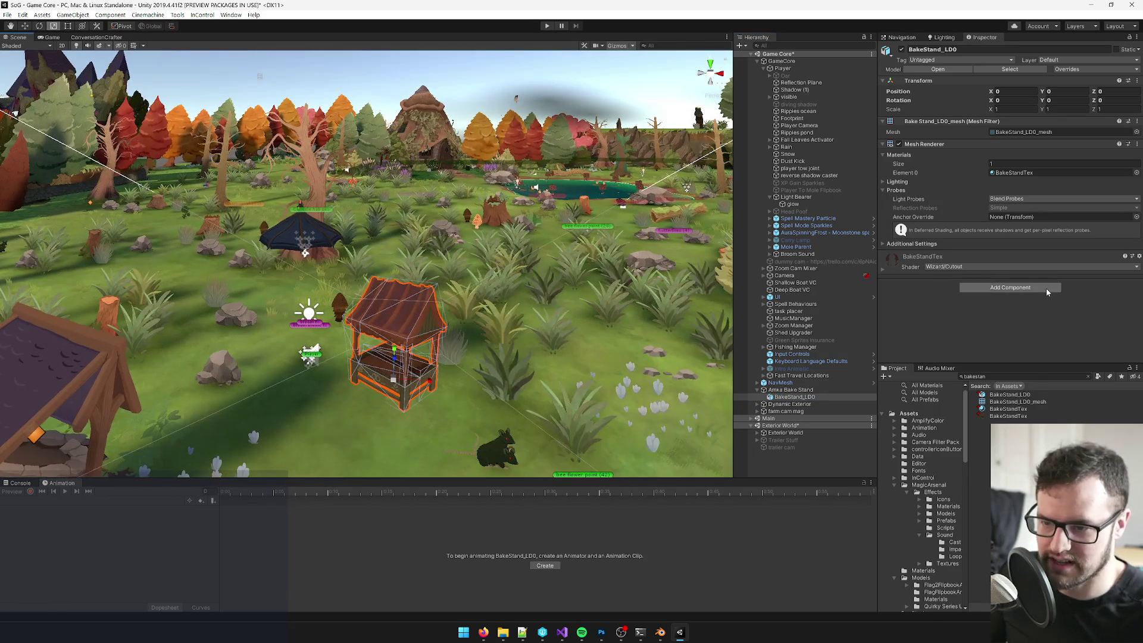
# Step: Give BakeStand_LOD a Mesh Collider with Convex enabled
pyautogui.click(1046, 290)
pyautogui.press('Escape')
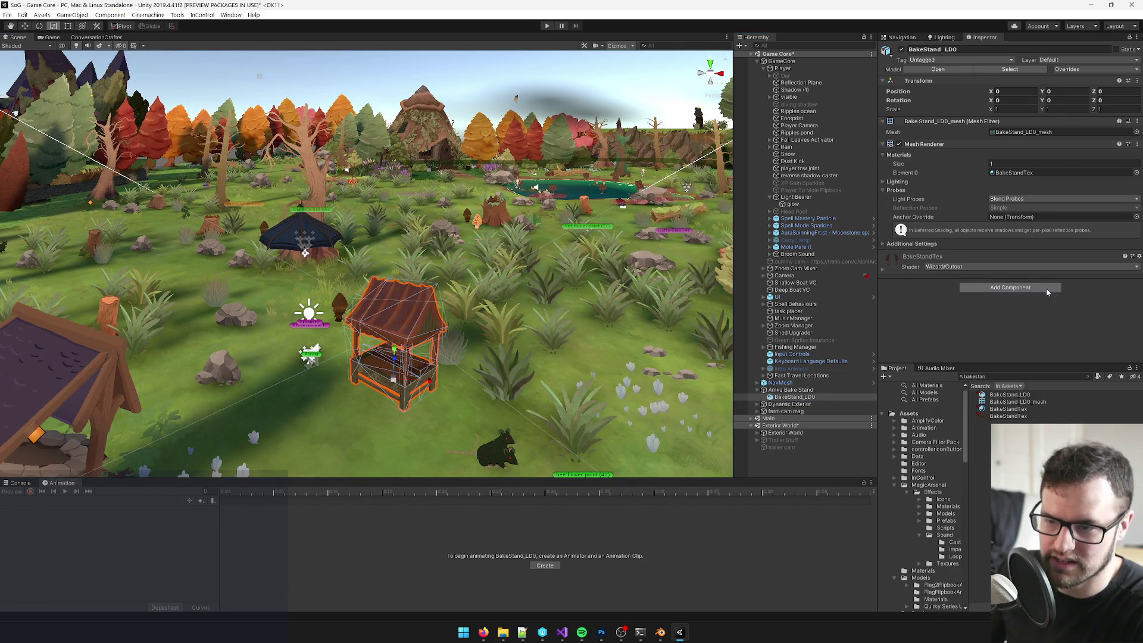
pyautogui.click(991, 265)
pyautogui.moveTo(440, 316); pyautogui.dragTo(483, 313)
# Step: Show the Amka Farmstand painting in Photoshop, then return to Unity
pyautogui.click(601, 632)
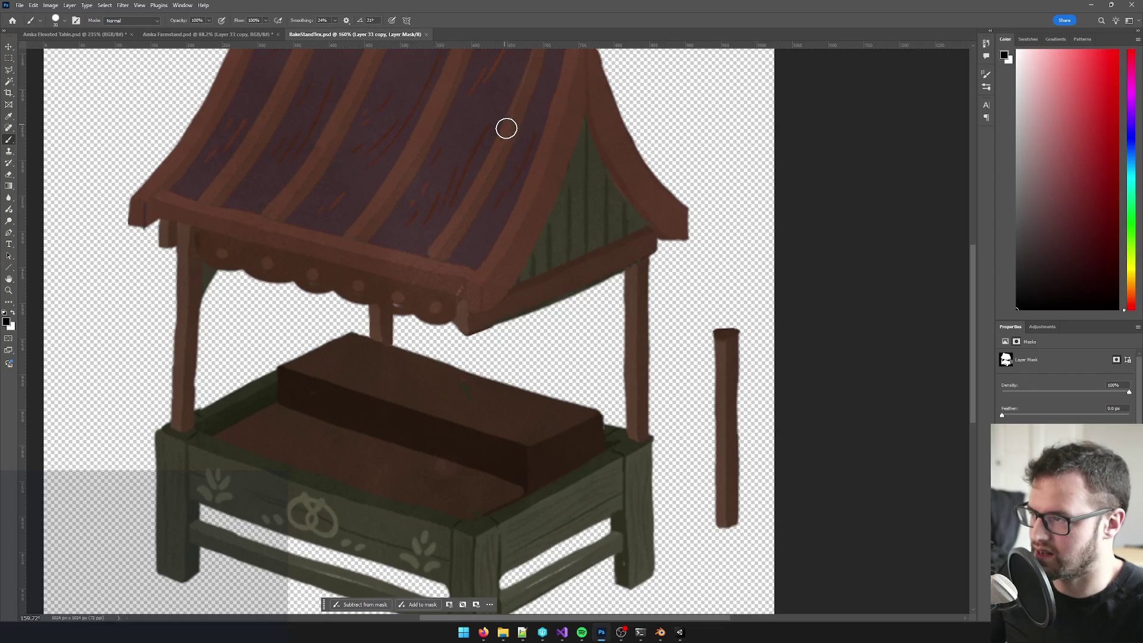
pyautogui.click(216, 35)
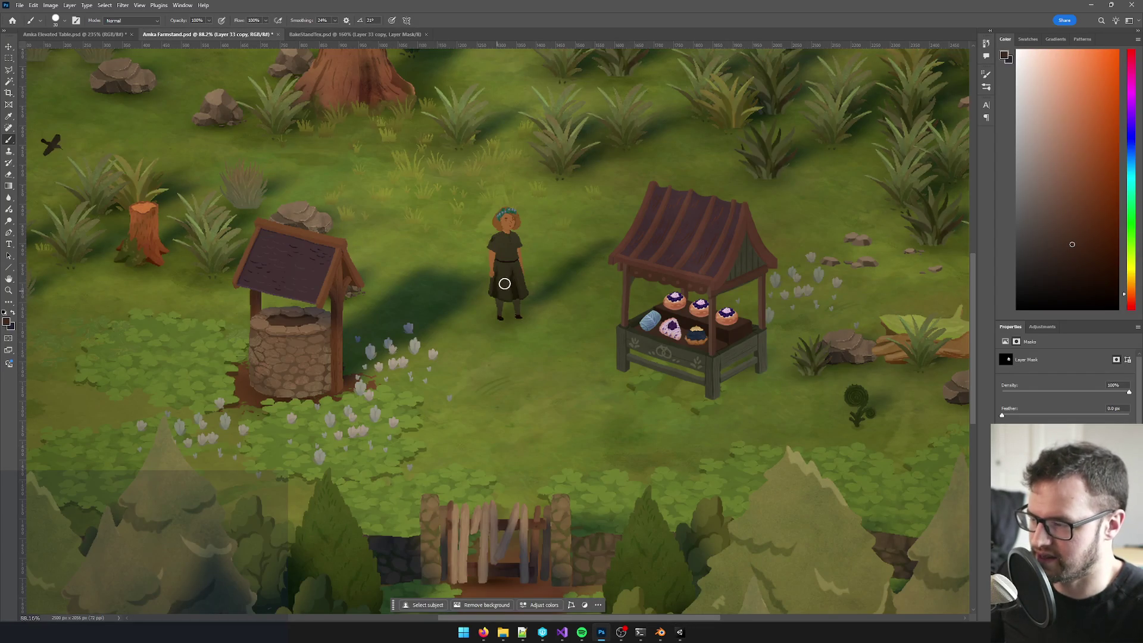
pyautogui.hotkey('alt', 'Tab')
# Step: Move Amka Bake Stand next to the well
pyautogui.click(786, 390)
pyautogui.press('w')
pyautogui.moveTo(479, 322)
pyautogui.mouseDown()
pyautogui.moveTo(387, 399)
pyautogui.moveTo(398, 413)
pyautogui.mouseUp()
# Step: Set BakeStand_LOD's scale to 1.5 on X, Y and Z
pyautogui.click(795, 397)
pyautogui.click(1014, 110)
pyautogui.write('.5')
pyautogui.press('Tab')
pyautogui.write('1.5')
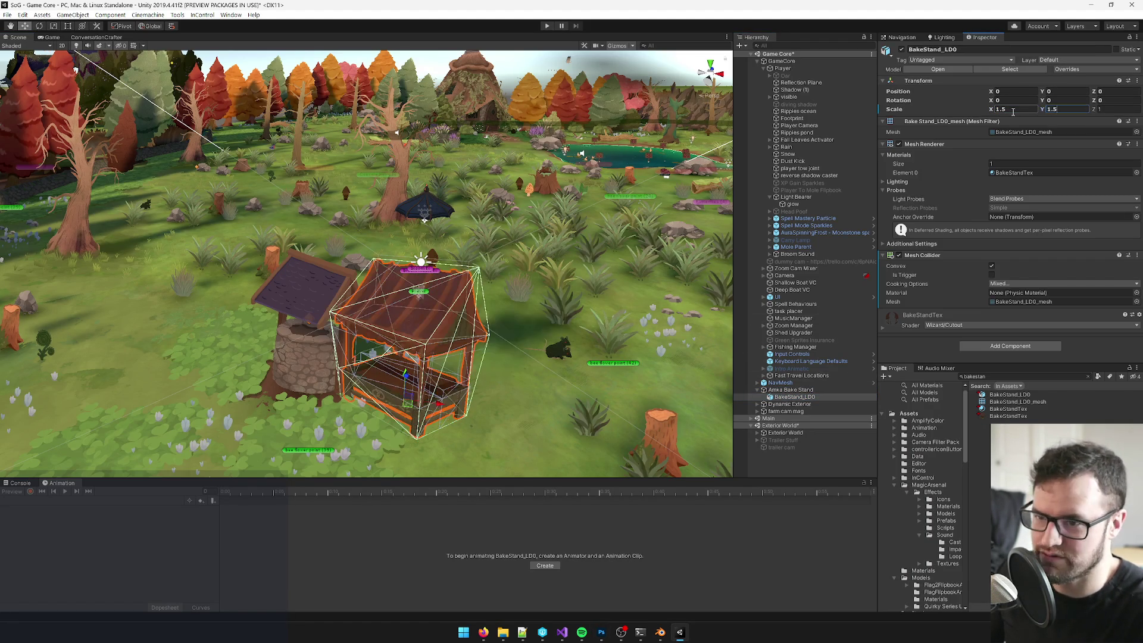
pyautogui.press('Tab')
pyautogui.write('1.5')
pyautogui.press('alt')
# Step: Nudge Amka Bake Stand up and to the right beside the well
pyautogui.moveTo(426, 227); pyautogui.dragTo(405, 259)
pyautogui.click(791, 390)
pyautogui.moveTo(460, 351); pyautogui.dragTo(397, 271)
# Step: Preview the bake stand in the Game view, then go to the Photoshop painting
pyautogui.click(50, 37)
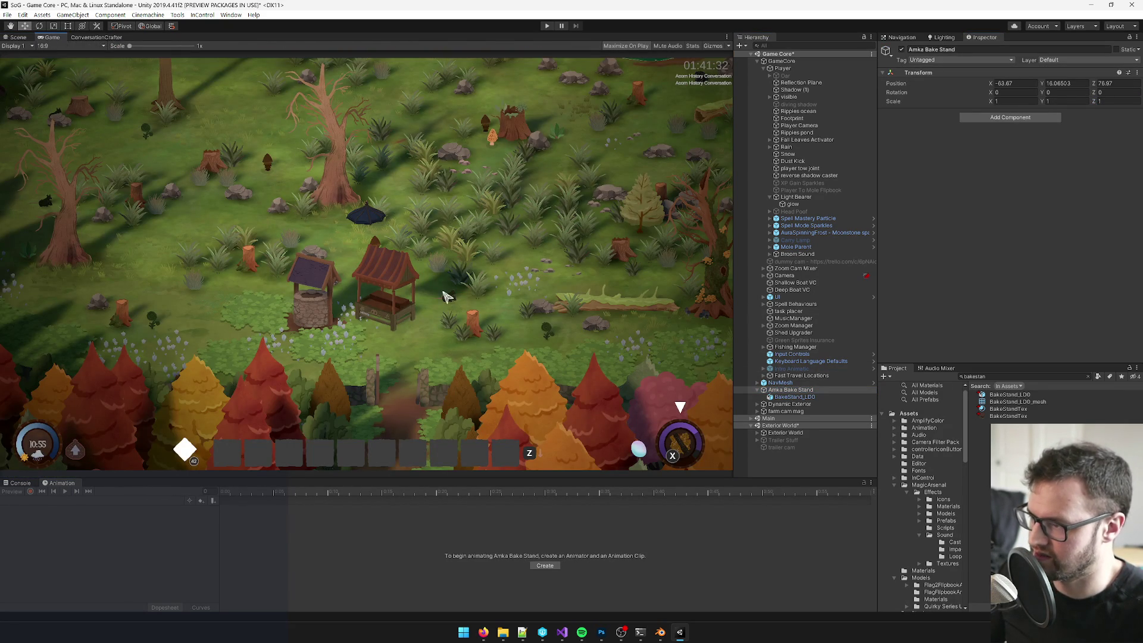
pyautogui.scroll(6, 417, 310)
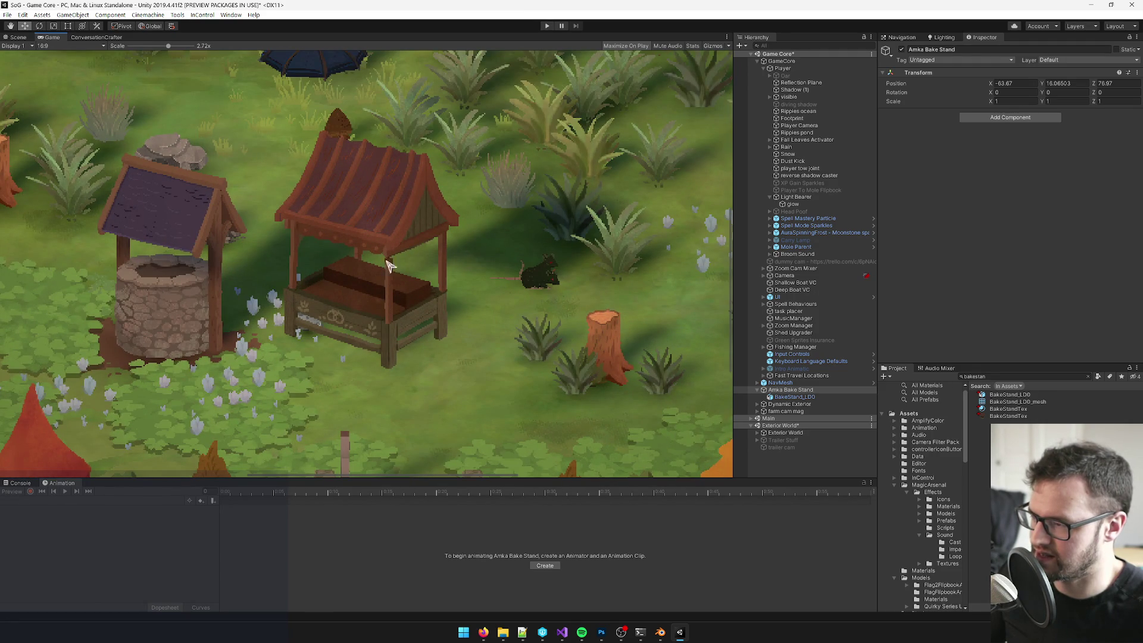
pyautogui.scroll(-6, 400, 276)
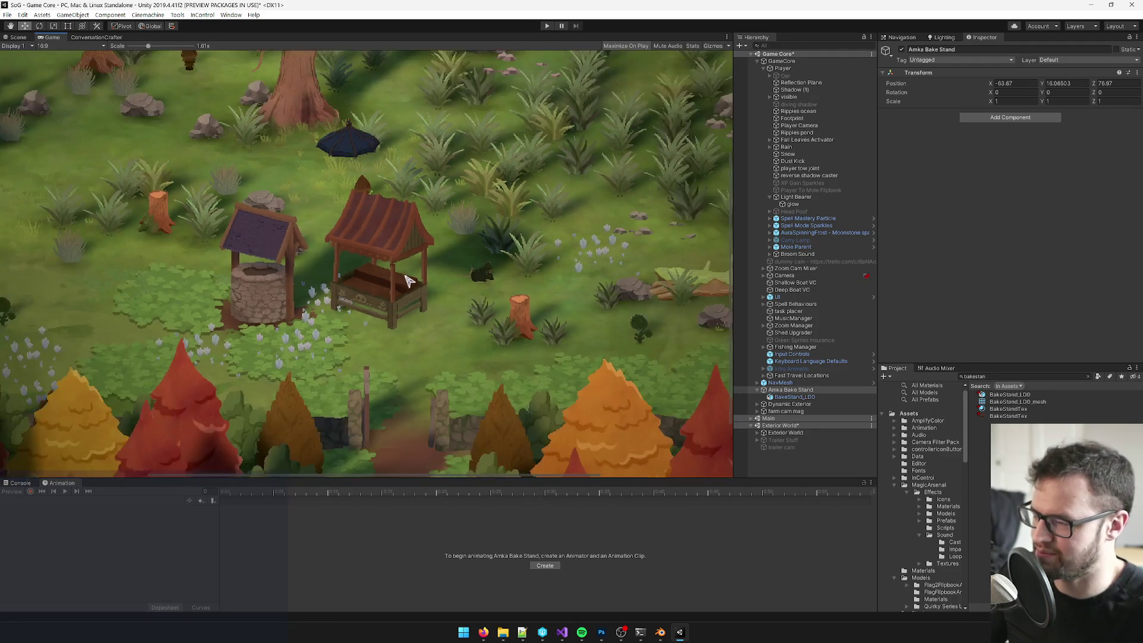
pyautogui.hotkey('alt', 'Tab')
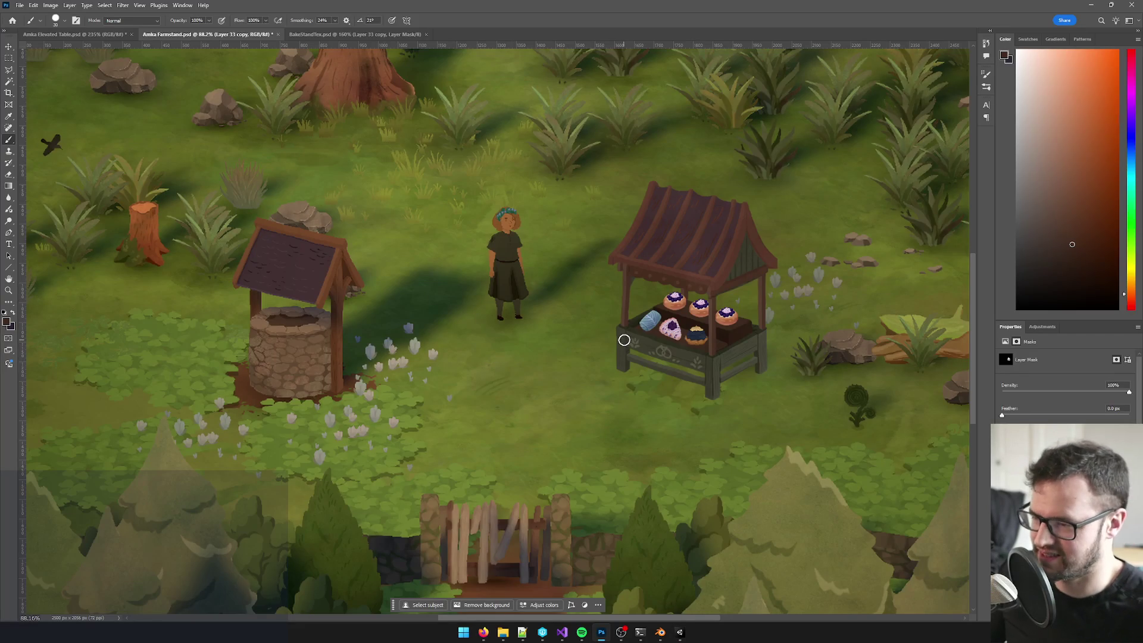
# Step: Select the bake stand mesh in Blender and inspect its mesh data and material properties
pyautogui.click(660, 633)
pyautogui.scroll(5, 417, 321)
pyautogui.rightClick(389, 212)
pyautogui.press('Tab')
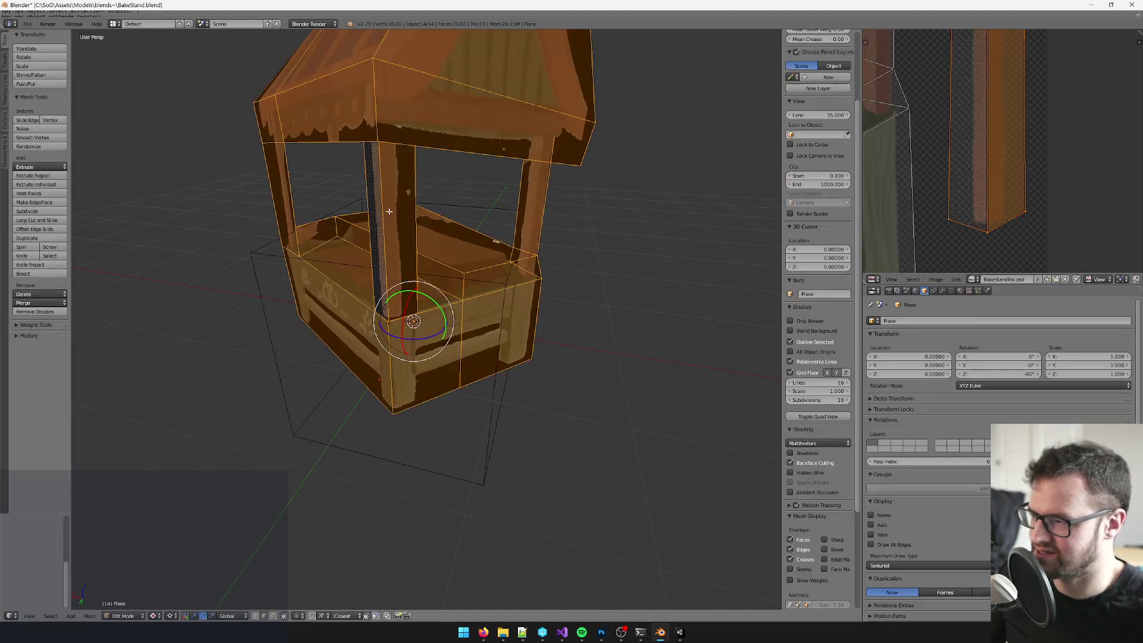
pyautogui.press('a')
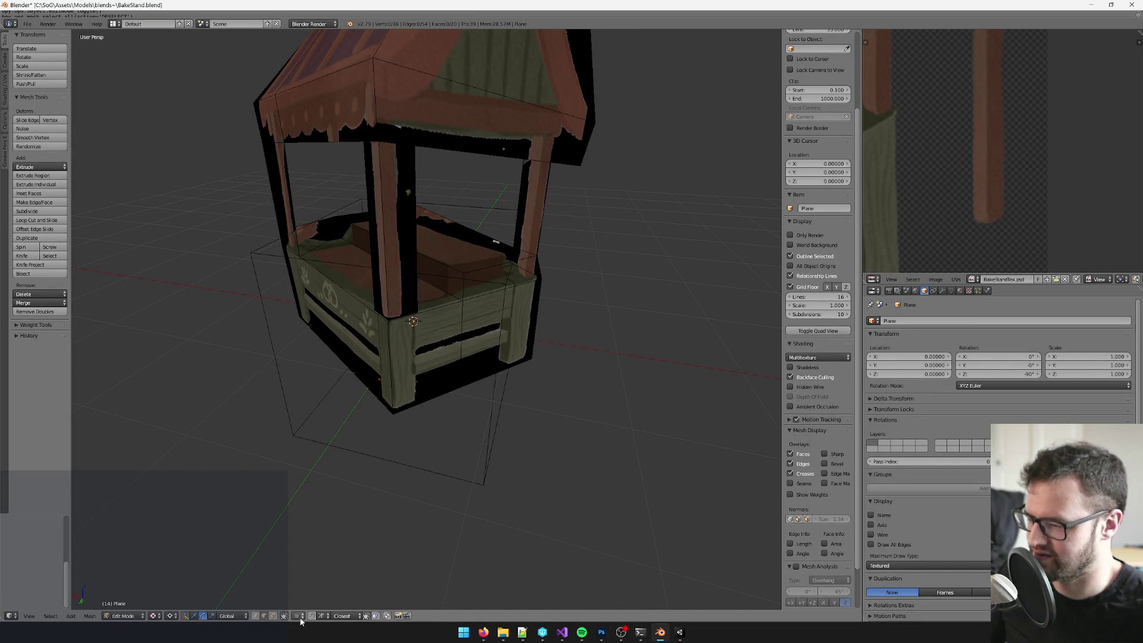
pyautogui.press('Tab')
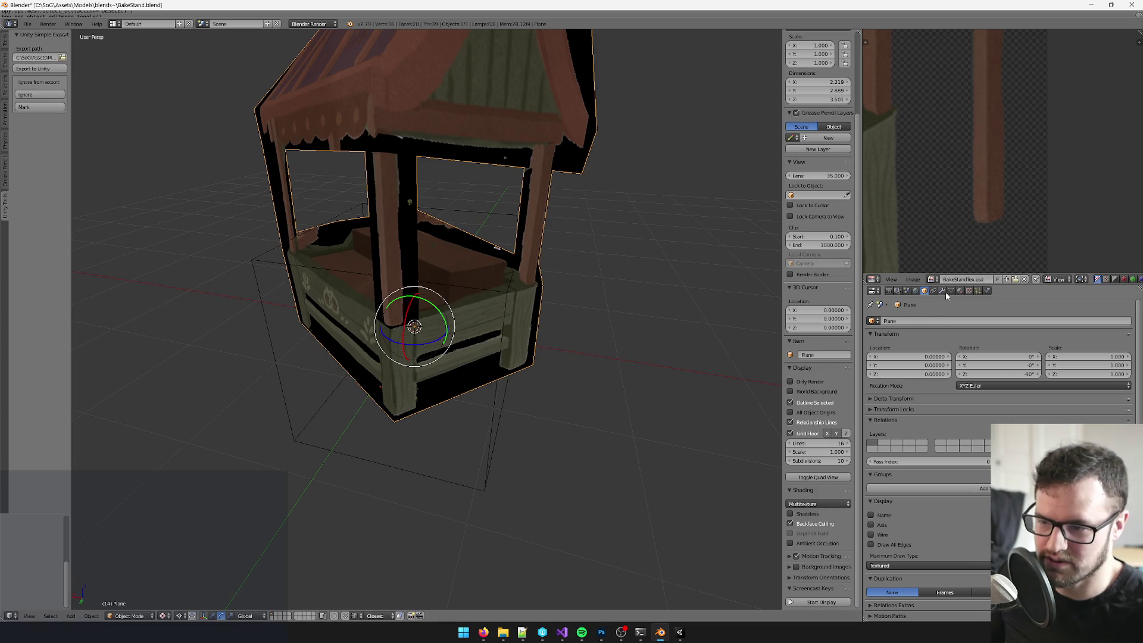
pyautogui.click(951, 290)
pyautogui.click(960, 291)
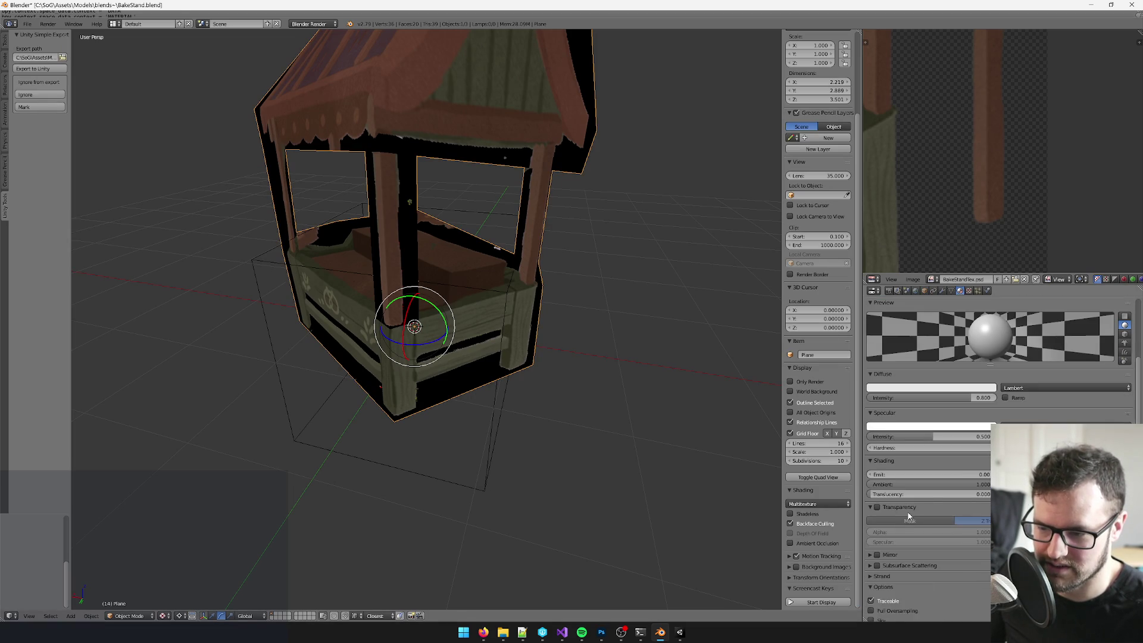
# Step: Shift the front pillar plank's UVs vertically in the UV editor
pyautogui.press('Tab')
pyautogui.moveTo(414, 326)
pyautogui.mouseDown()
pyautogui.moveTo(523, 274)
pyautogui.moveTo(498, 249)
pyautogui.mouseUp()
pyautogui.rightClick(470, 247)
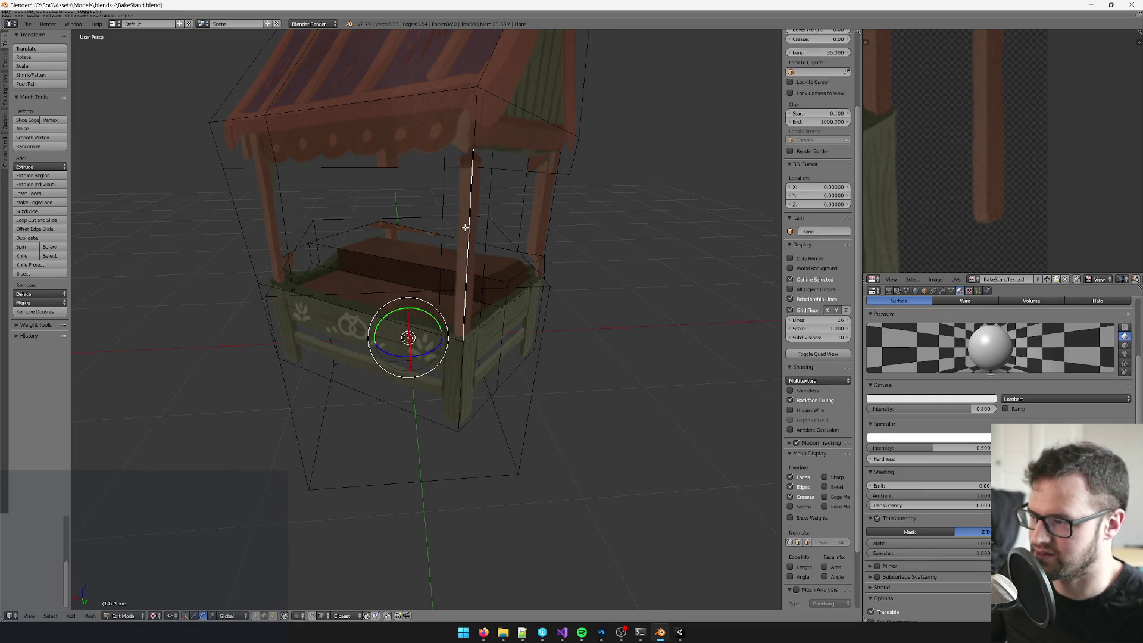
pyautogui.hotkey('ctrl', 'l')
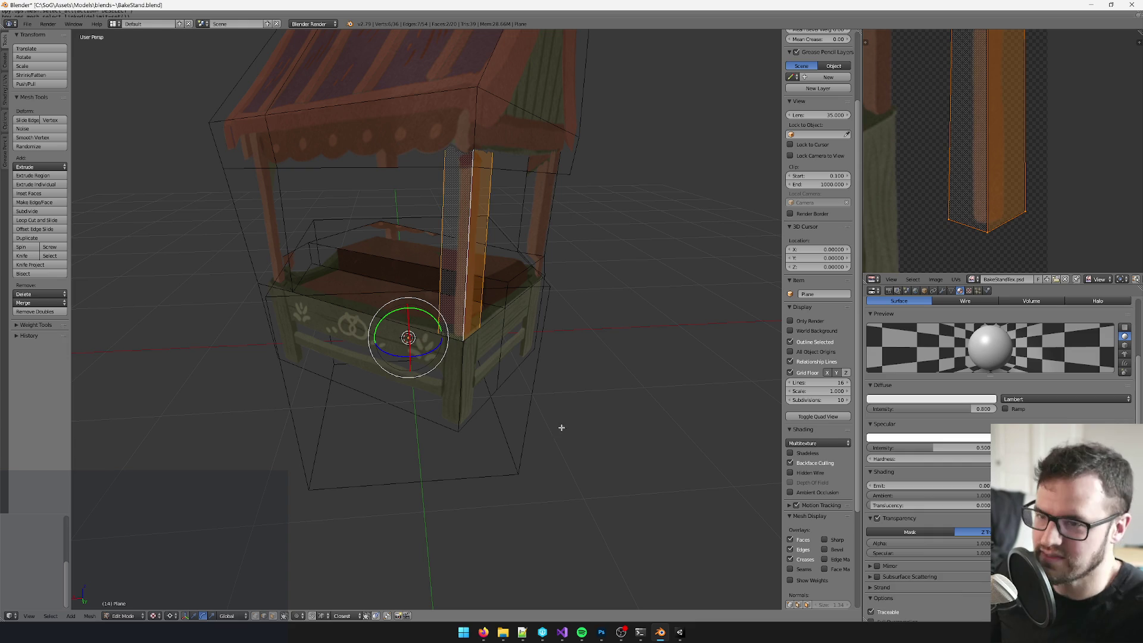
pyautogui.press('g')
pyautogui.press('y')
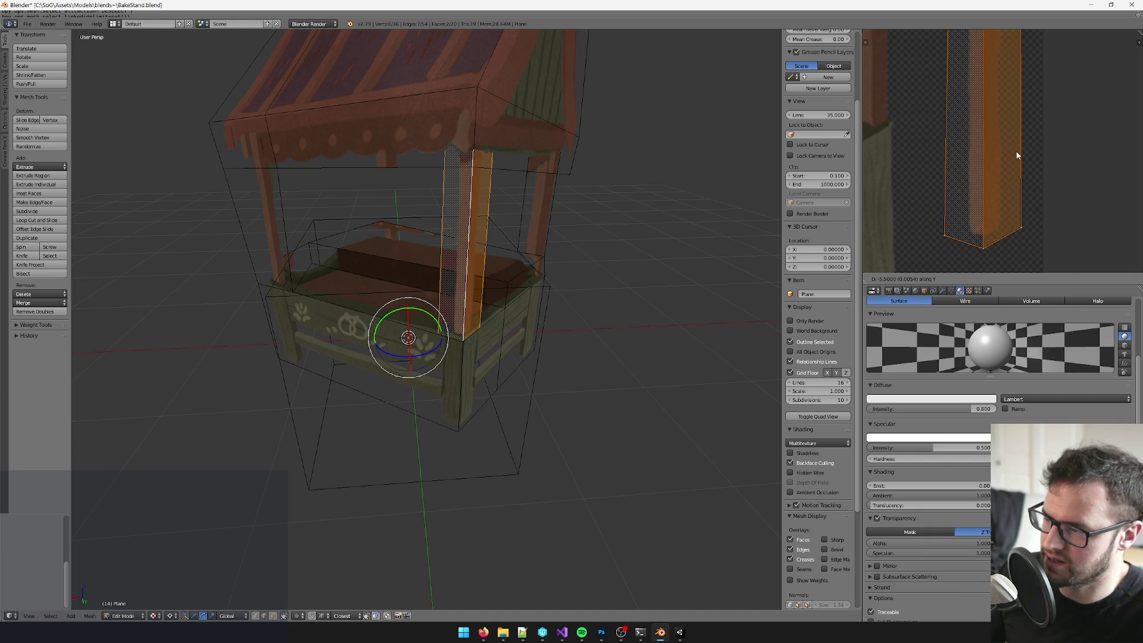
pyautogui.click(1017, 156)
pyautogui.scroll(6, 500, 226)
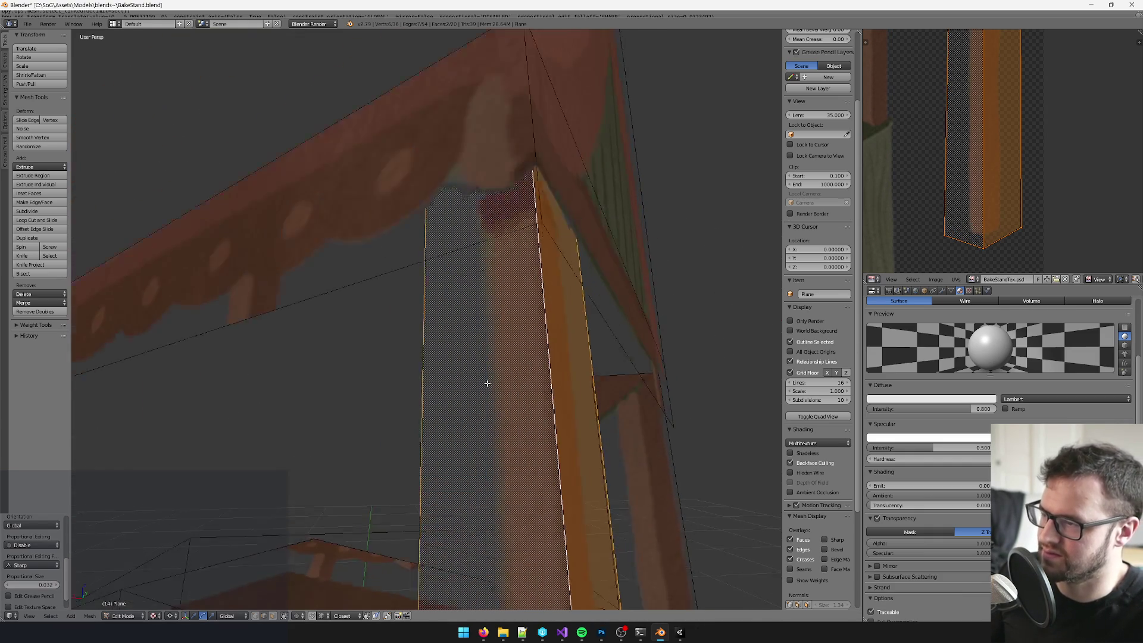
pyautogui.scroll(-2, 477, 365)
pyautogui.press('a')
# Step: Raise a roof beam edge slightly about the Median Point pivot, then leave Edit Mode
pyautogui.scroll(4, 429, 131)
pyautogui.scroll(5, 502, 165)
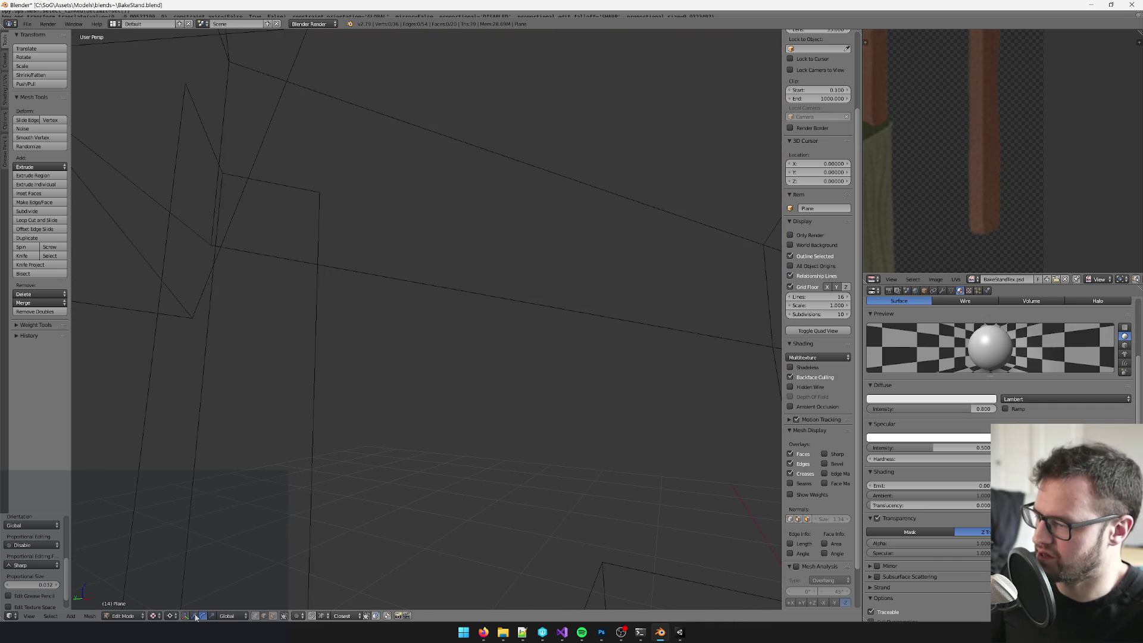
pyautogui.rightClick(203, 168)
pyautogui.scroll(-10, 240, 173)
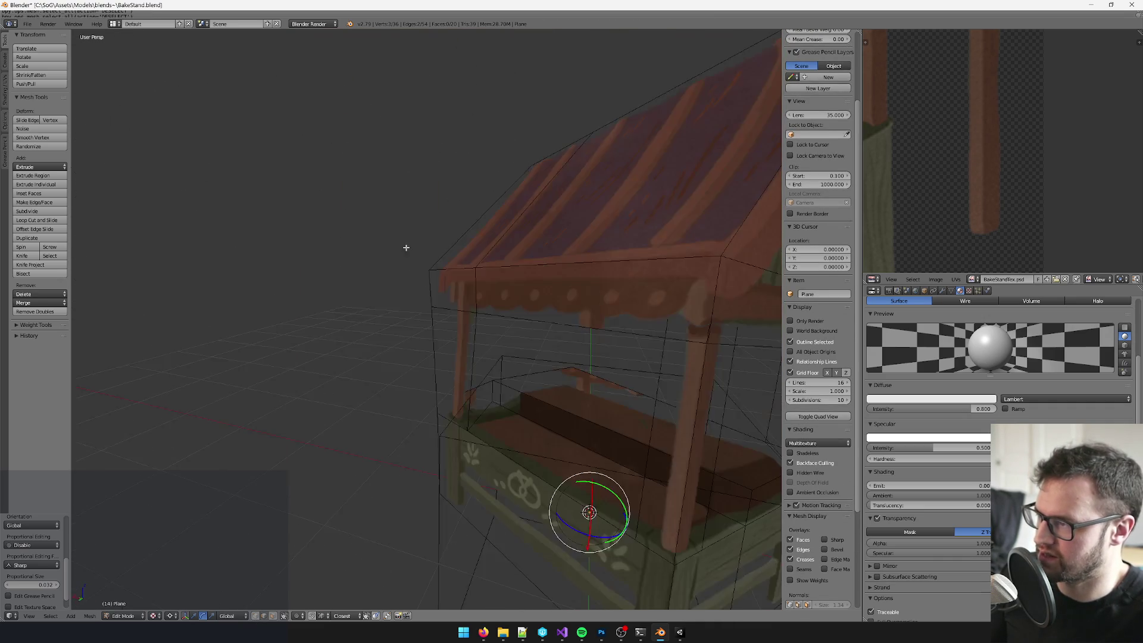
pyautogui.click(171, 616)
pyautogui.click(196, 575)
pyautogui.scroll(3, 492, 345)
pyautogui.moveTo(567, 241); pyautogui.dragTo(564, 241)
pyautogui.scroll(2, 543, 281)
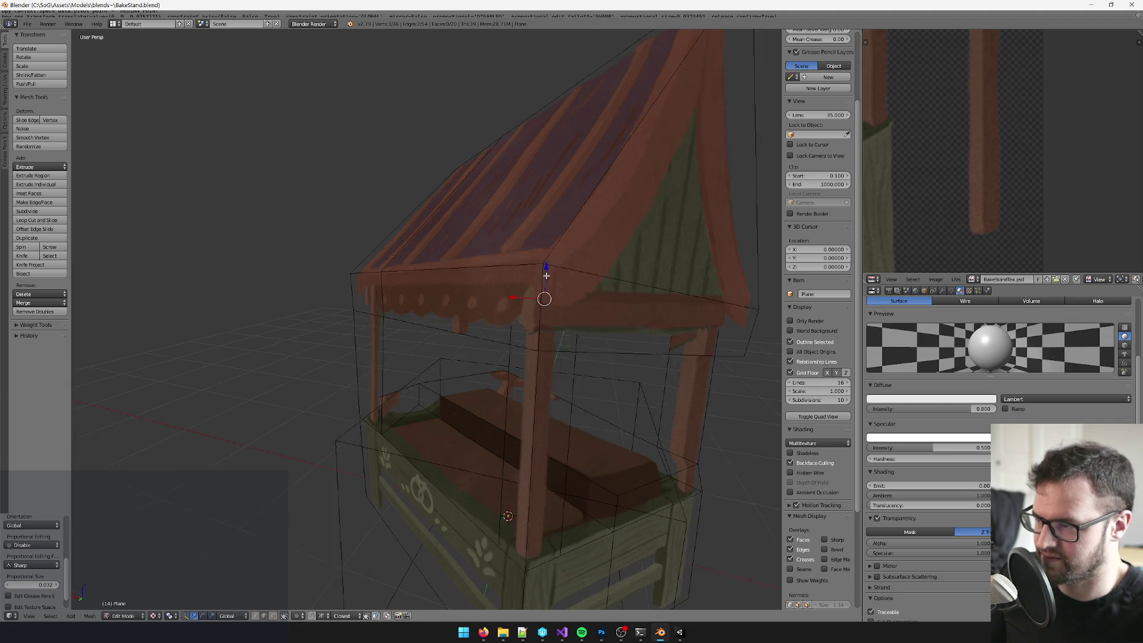
pyautogui.press('Tab')
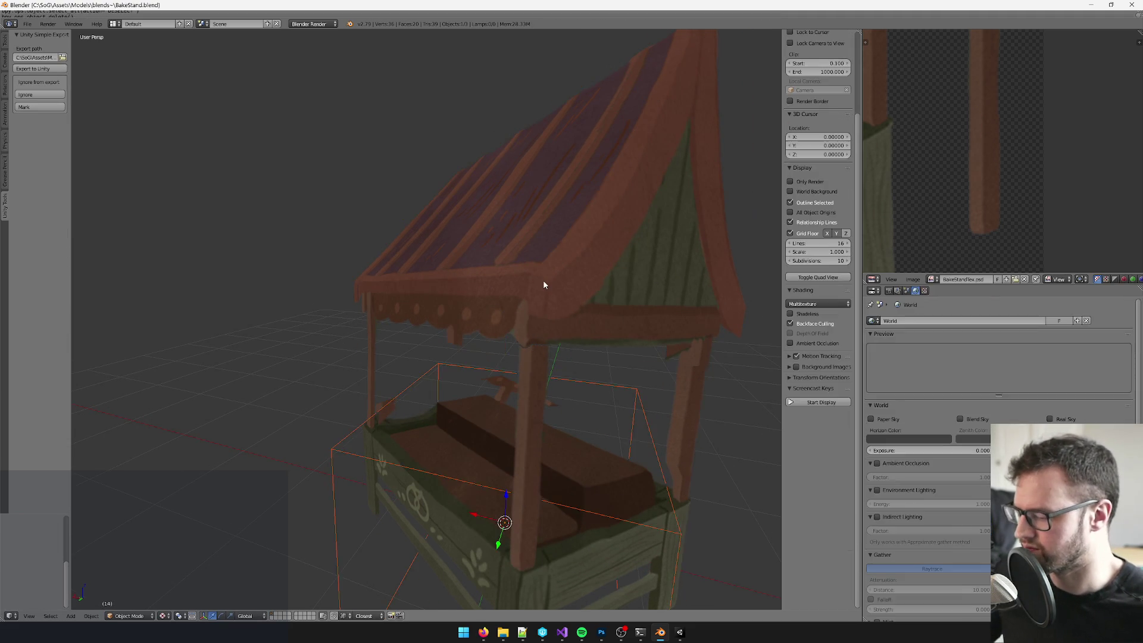
pyautogui.hotkey('alt', 'Tab')
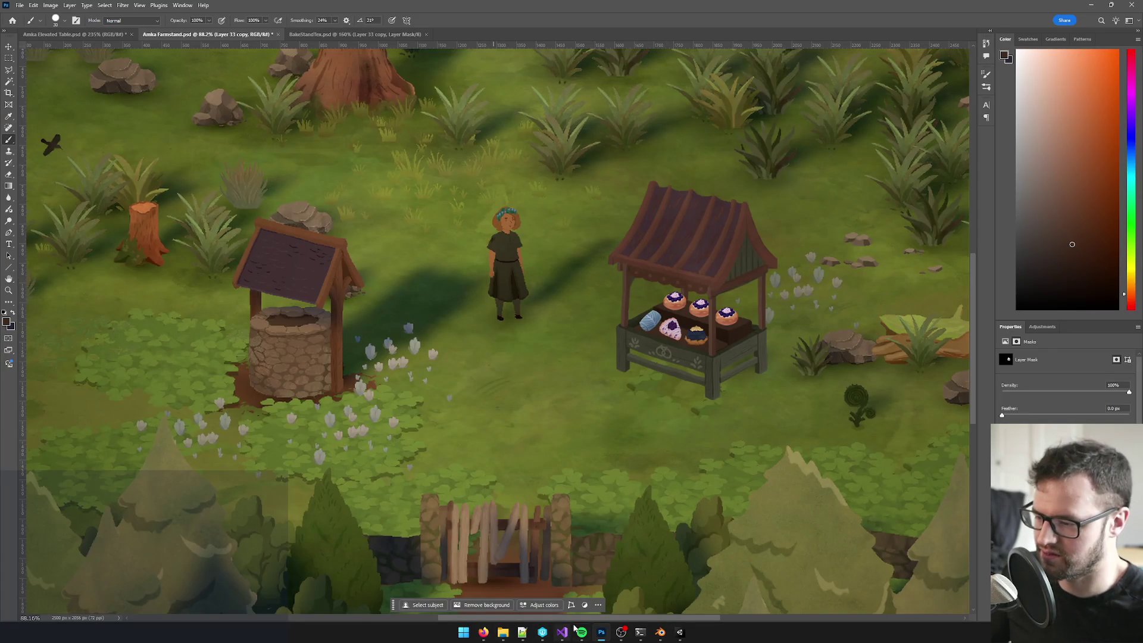
# Step: Switch from Photoshop back to the Unity editor's game view of the bake stand
pyautogui.click(680, 634)
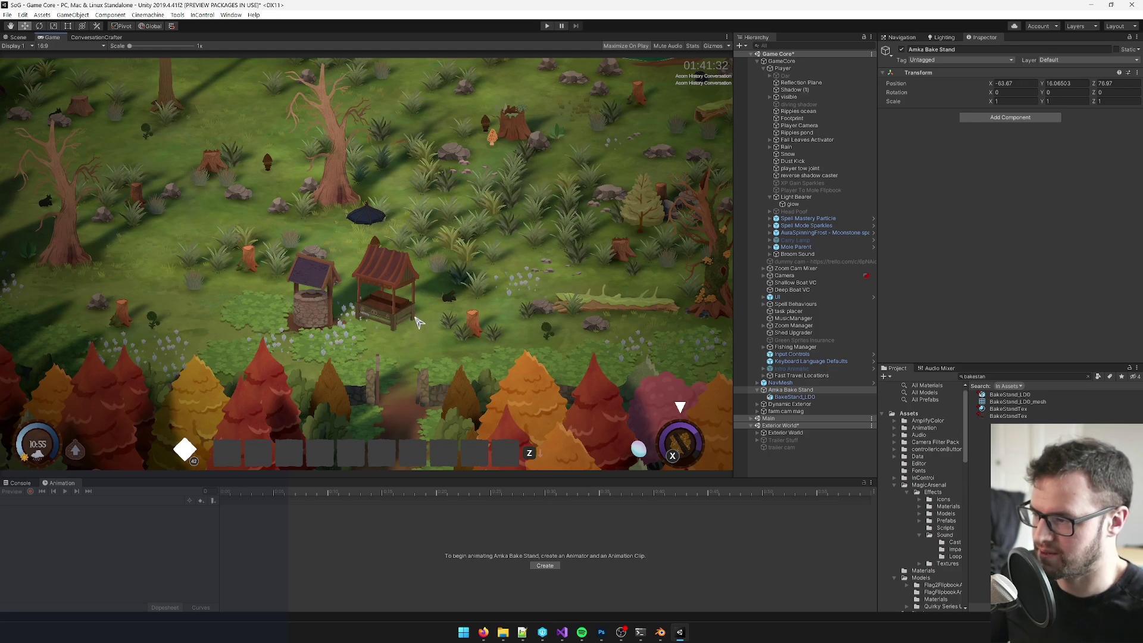
# Step: Add a Plane under Amka Bake Stand using the PlaneReplacement_LOD_mesh mesh
pyautogui.rightClick(795, 390)
pyautogui.moveTo(837, 237)
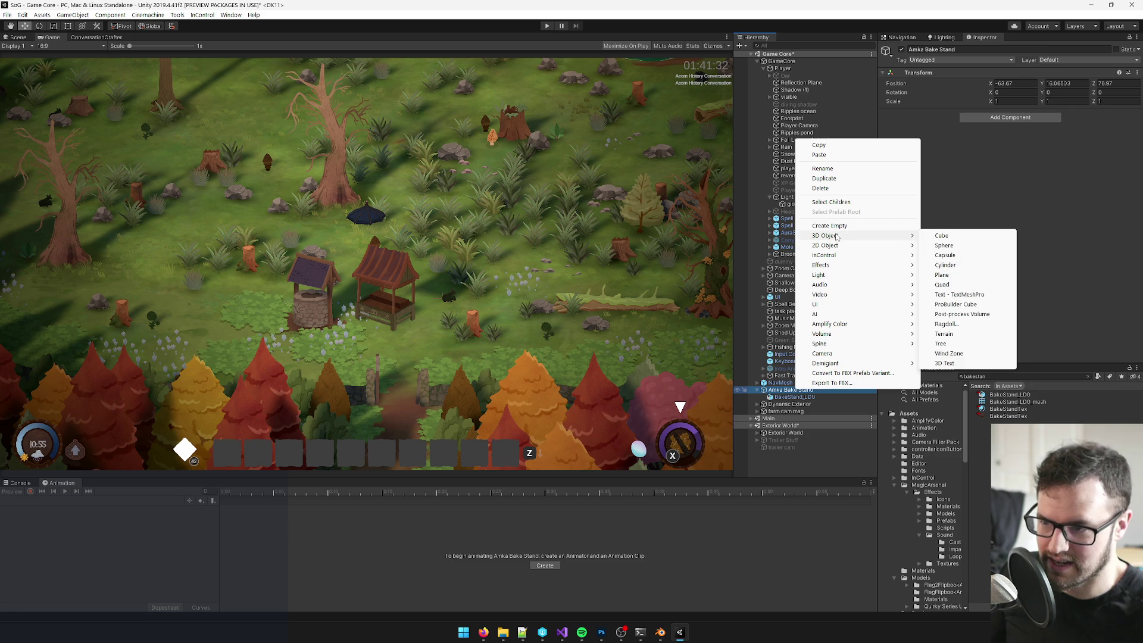
pyautogui.click(952, 277)
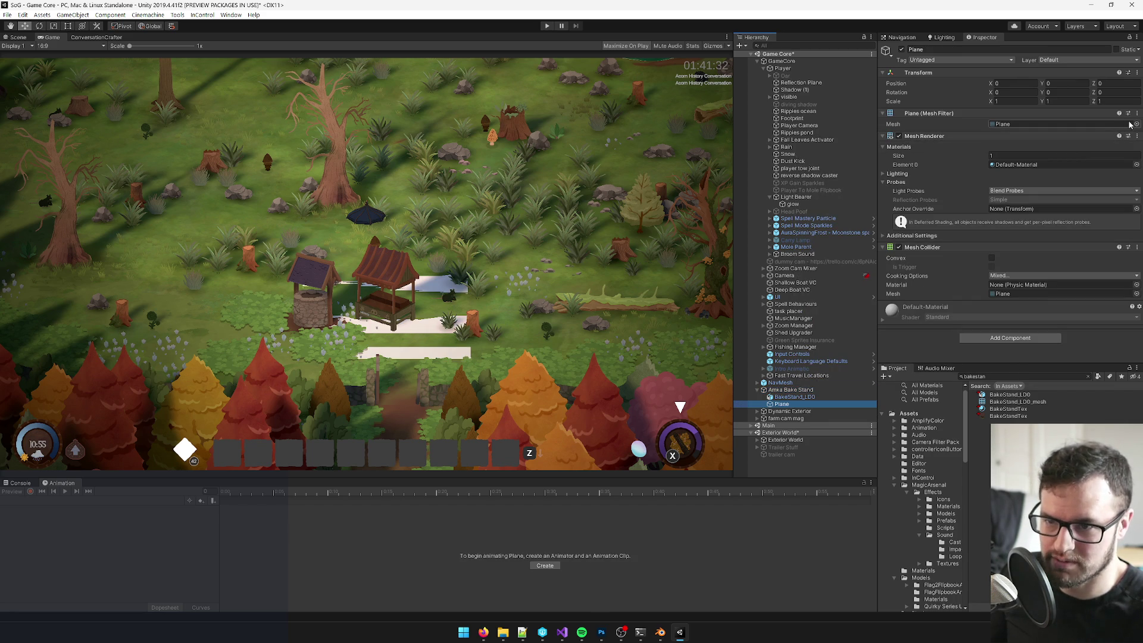
pyautogui.click(1136, 124)
pyautogui.write('plane')
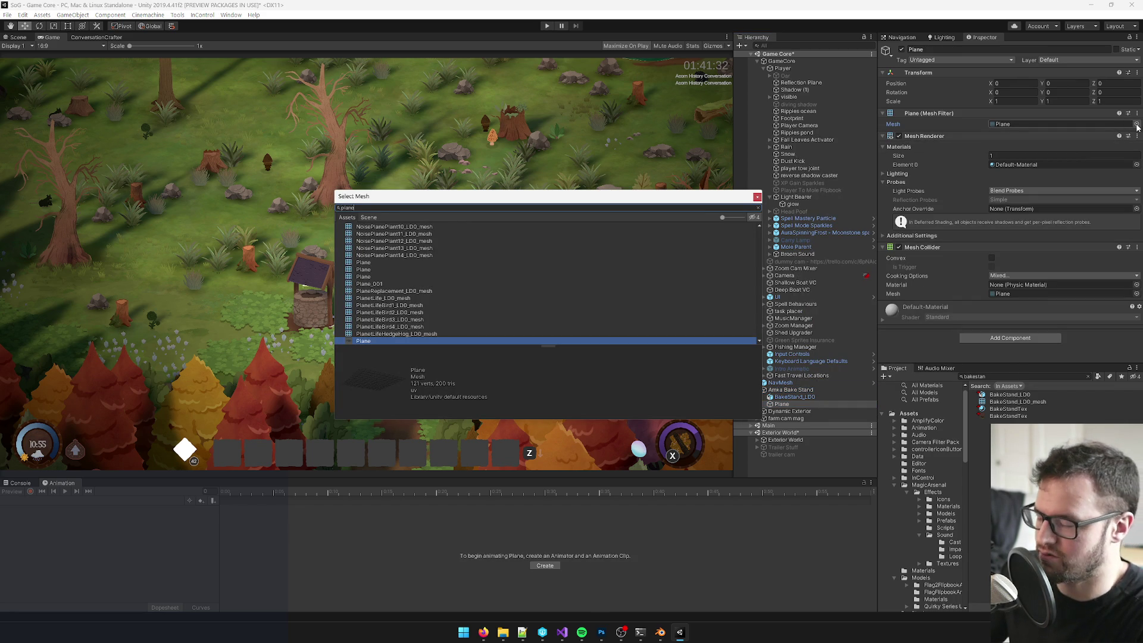
pyautogui.write('rep')
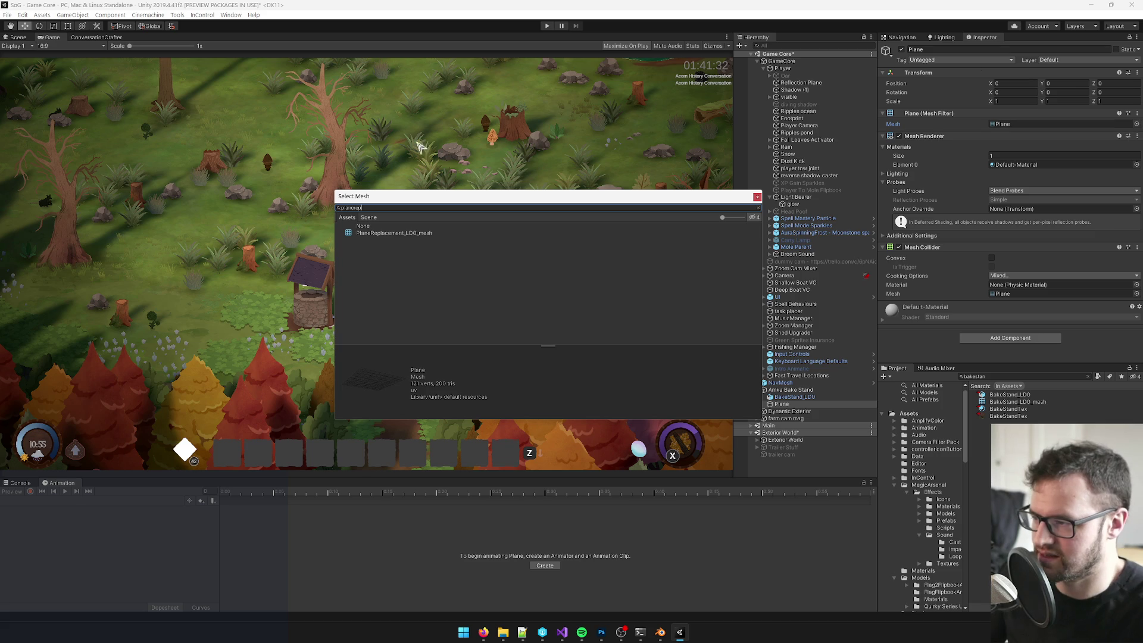
pyautogui.doubleClick(396, 233)
# Step: Remove the Plane's Mesh Collider and assign it the shadow_square_dark material
pyautogui.rightClick(944, 247)
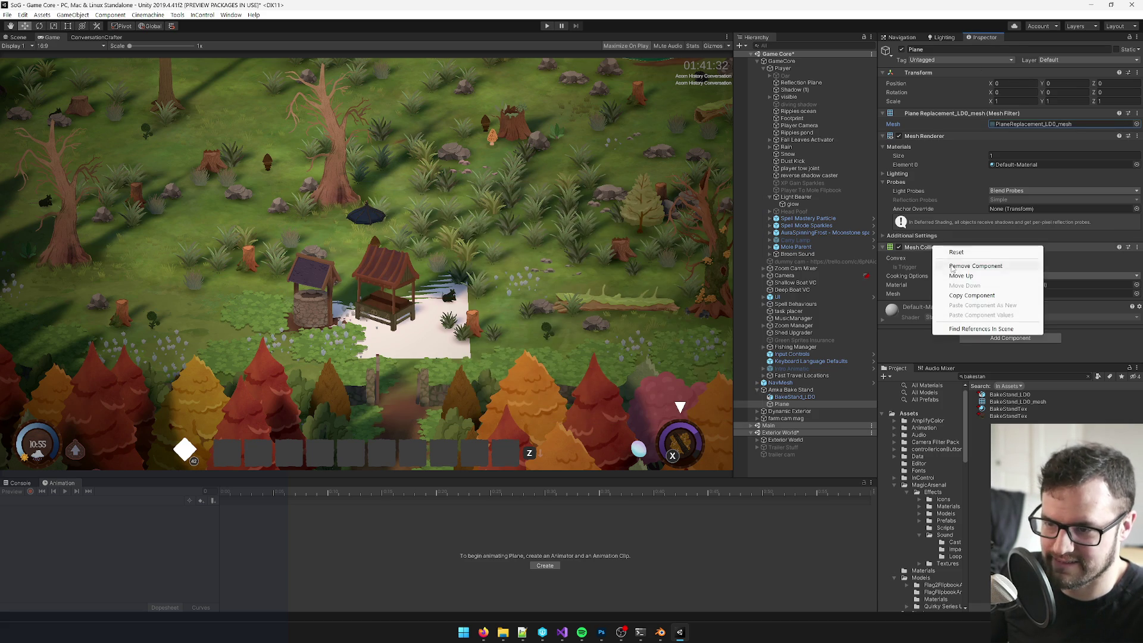
pyautogui.click(988, 266)
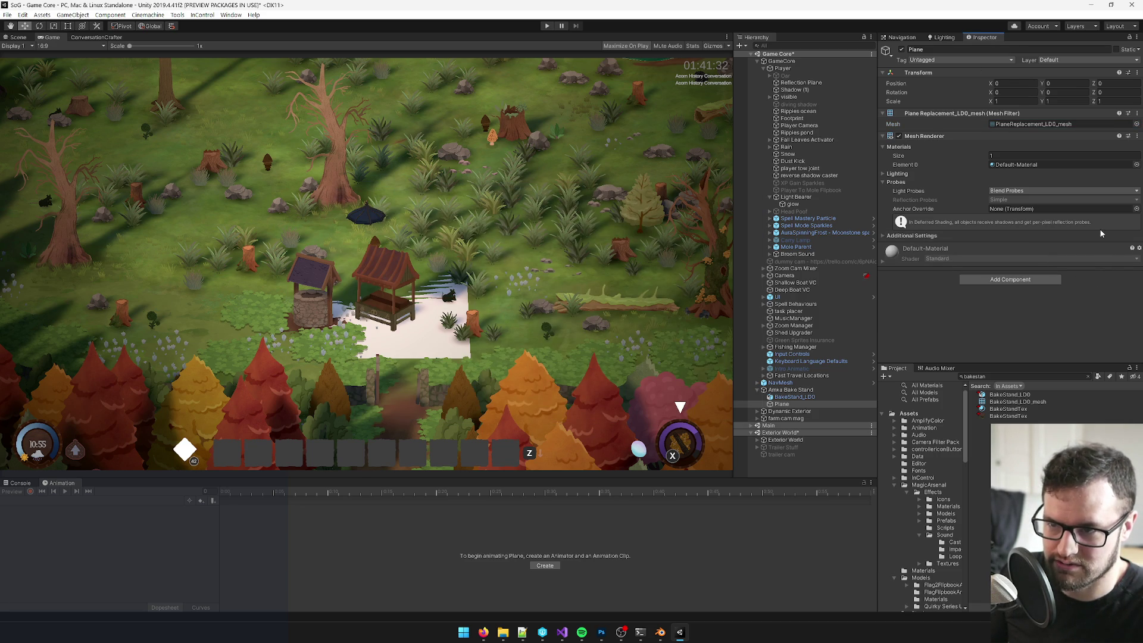
pyautogui.click(1137, 165)
pyautogui.write('square')
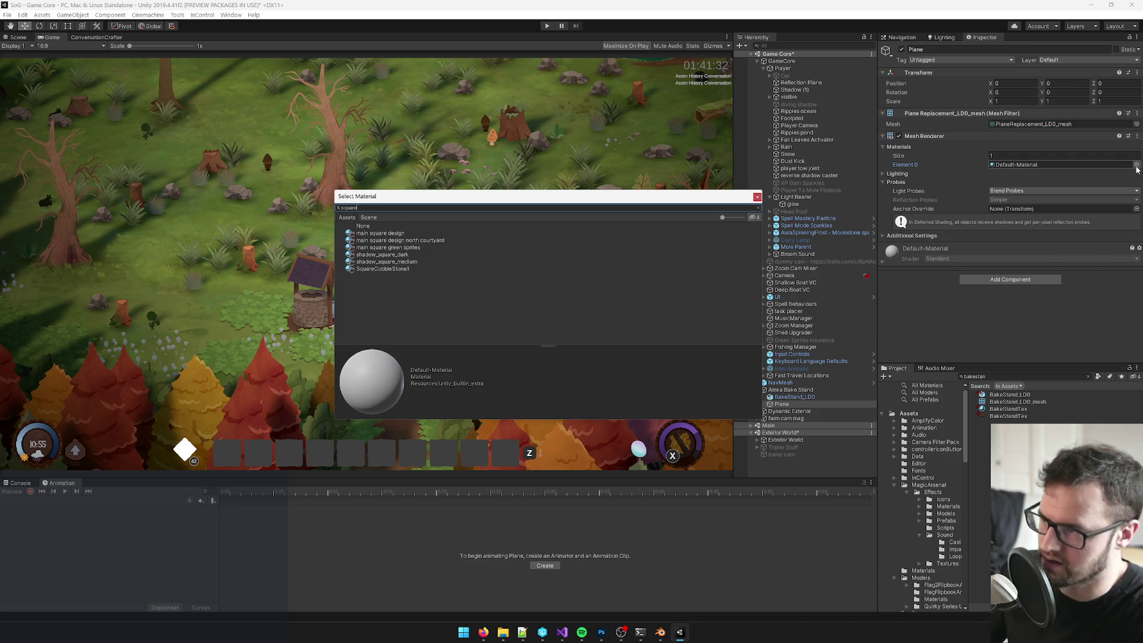
pyautogui.doubleClick(408, 258)
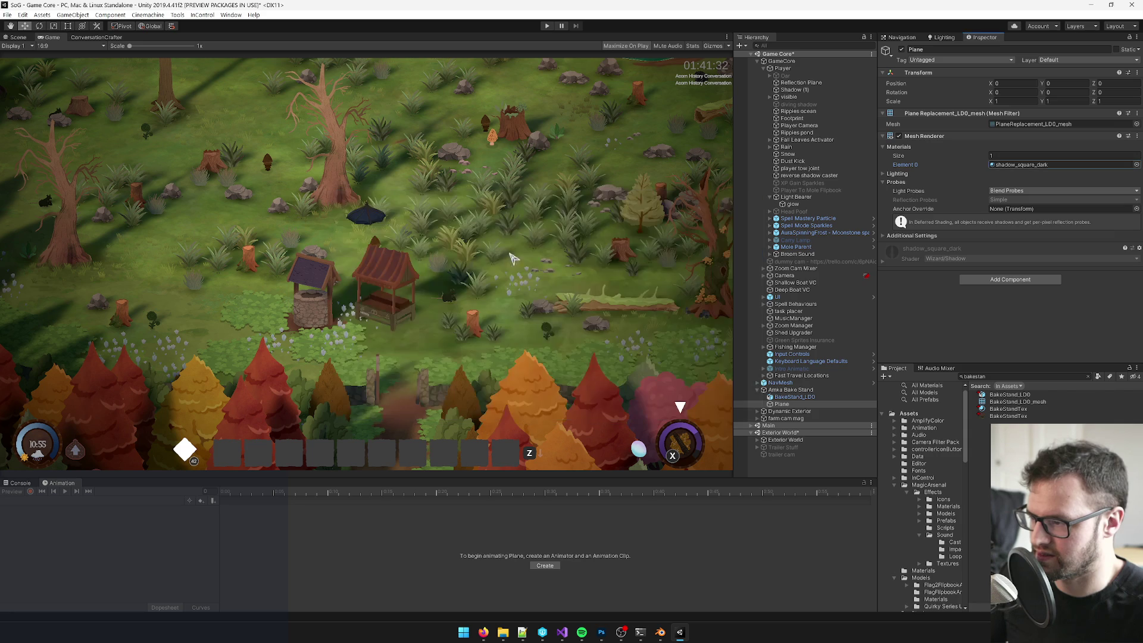
pyautogui.click(18, 37)
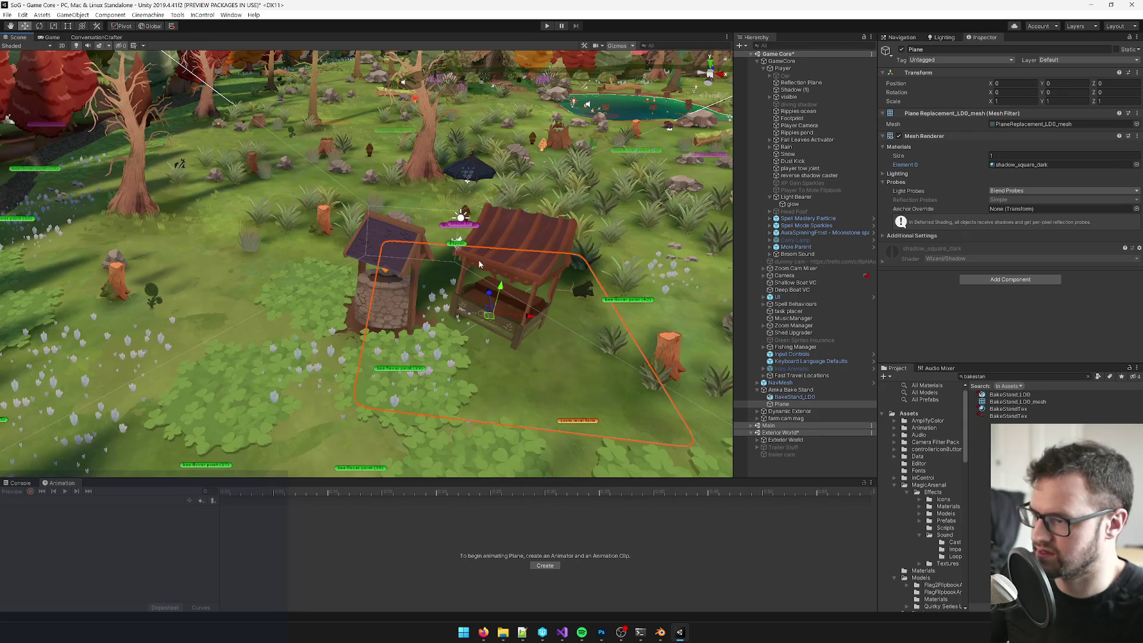
# Step: Rotate the shadow plane and raise it slightly above the ground
pyautogui.scroll(8, 480, 263)
pyautogui.press('e')
pyautogui.moveTo(415, 259)
pyautogui.mouseDown()
pyautogui.moveTo(444, 255)
pyautogui.moveTo(418, 258)
pyautogui.mouseUp()
pyautogui.press('r')
pyautogui.press('e')
pyautogui.press('w')
pyautogui.moveTo(430, 205)
pyautogui.mouseDown()
pyautogui.moveTo(457, 227)
pyautogui.moveTo(405, 215)
pyautogui.moveTo(393, 225)
pyautogui.moveTo(397, 215)
pyautogui.moveTo(366, 199)
pyautogui.moveTo(447, 195)
pyautogui.mouseUp()
pyautogui.press('e')
pyautogui.press('r')
pyautogui.press('w')
pyautogui.press('r')
# Step: Nudge the shadow plane and bake stand model upward together
pyautogui.keyDown('ctrl'); pyautogui.click(793, 398); pyautogui.keyUp('ctrl')
pyautogui.press('w')
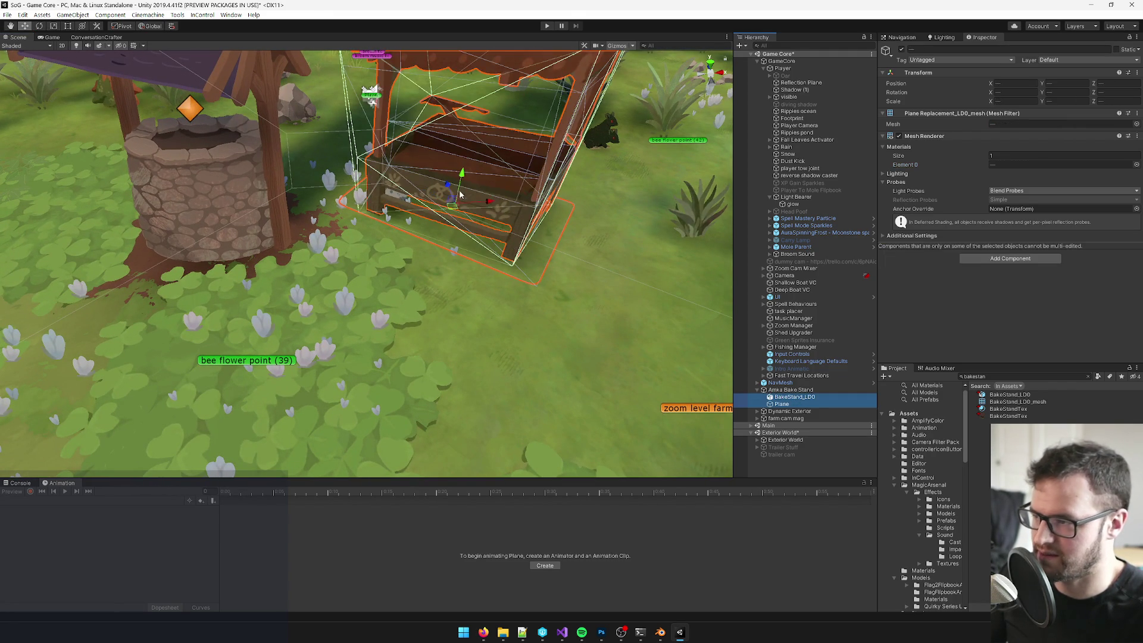
pyautogui.moveTo(461, 173); pyautogui.dragTo(463, 169)
pyautogui.scroll(4, 459, 198)
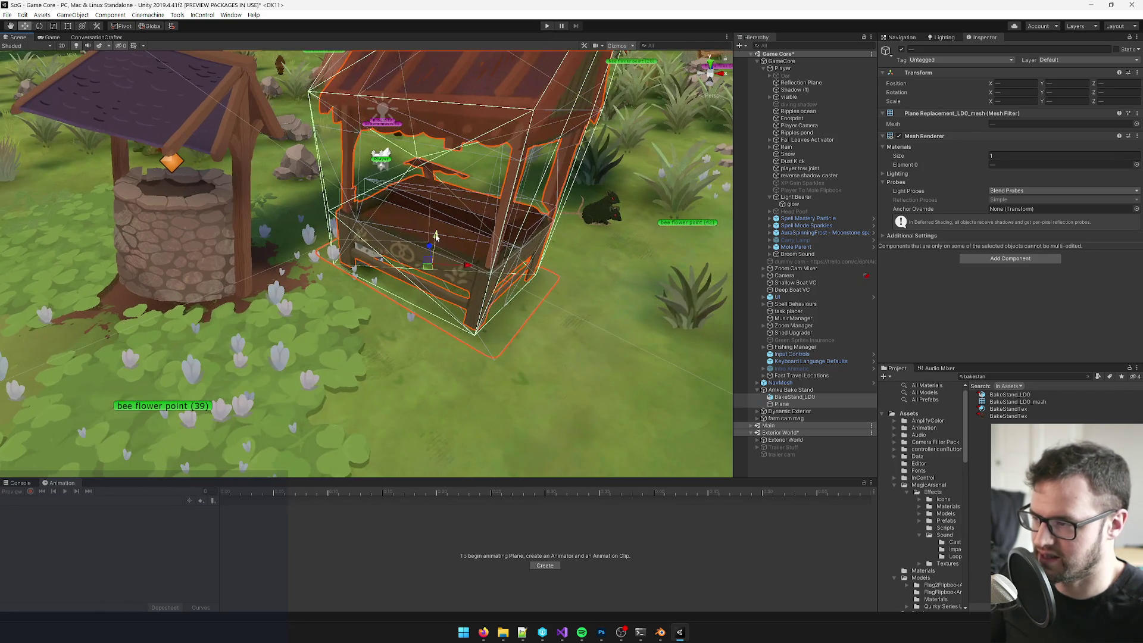
pyautogui.moveTo(435, 236)
pyautogui.mouseDown()
pyautogui.moveTo(471, 348)
pyautogui.moveTo(536, 348)
pyautogui.mouseUp()
pyautogui.scroll(3, 470, 348)
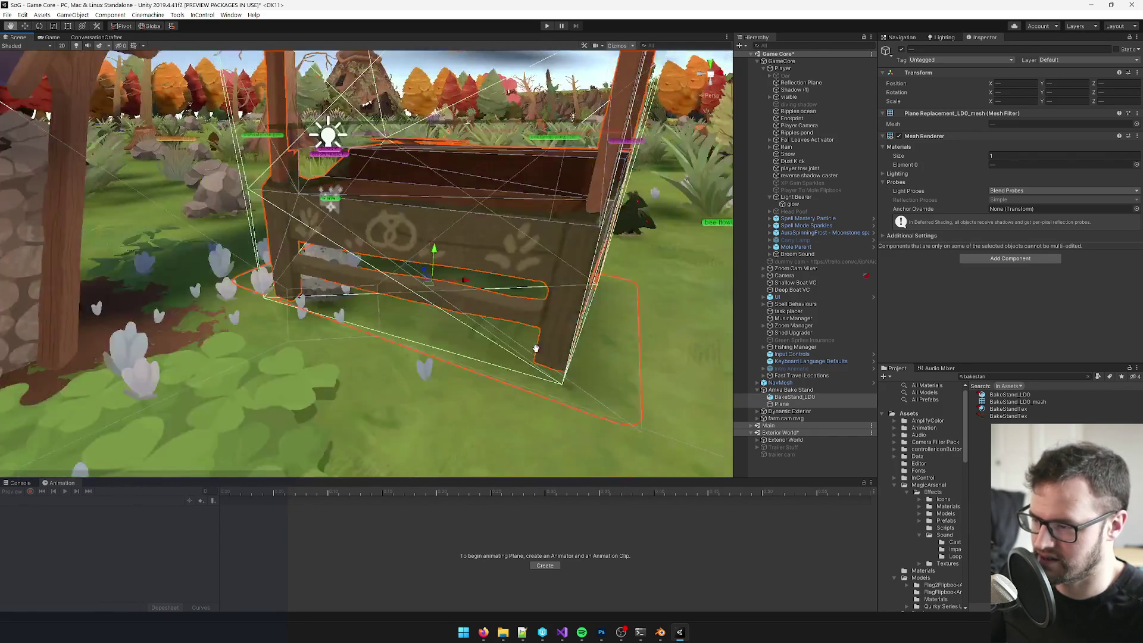
pyautogui.scroll(3, 535, 349)
pyautogui.scroll(-5, 535, 349)
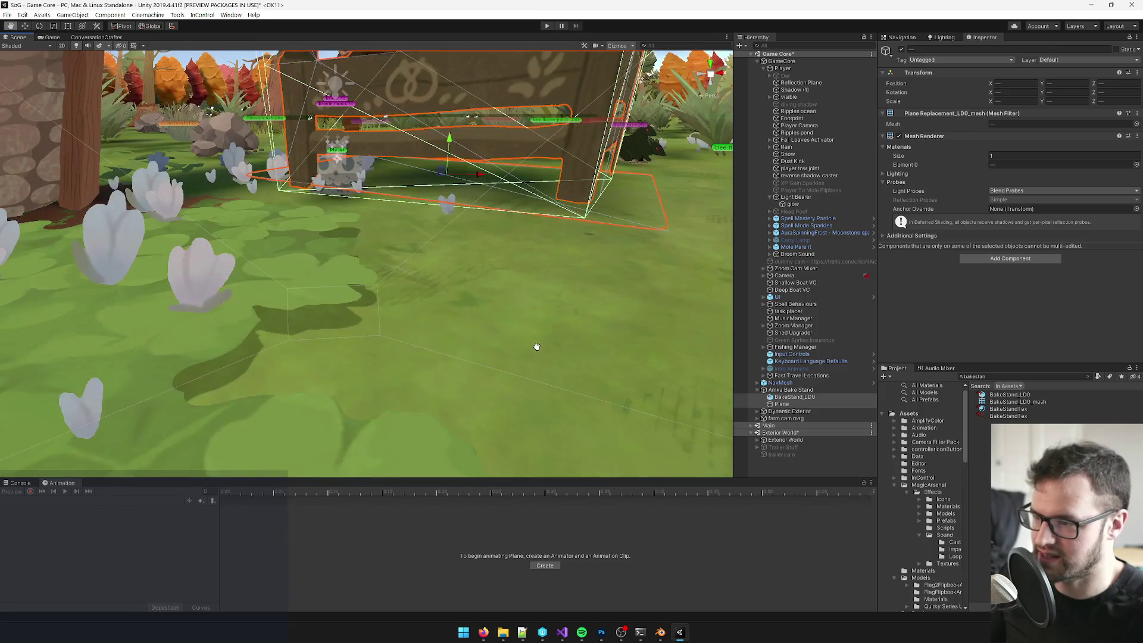
# Step: Raise the BakeStand_LOD model slightly, to Y 0.256
pyautogui.click(781, 405)
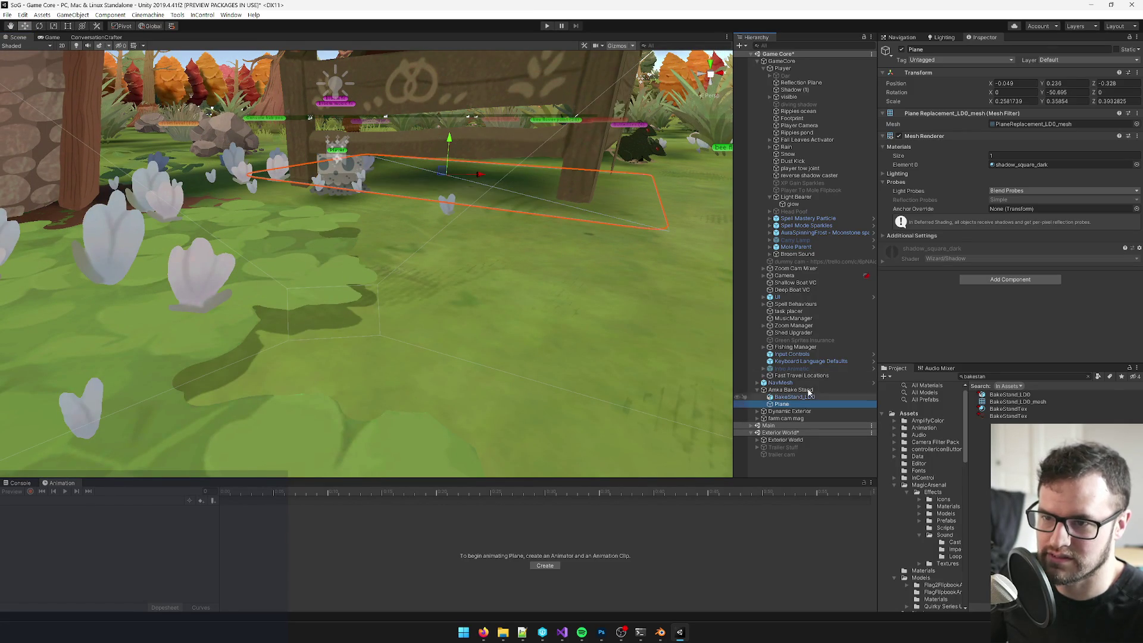
pyautogui.click(795, 398)
pyautogui.moveTo(448, 144)
pyautogui.mouseDown()
pyautogui.moveTo(303, 172)
pyautogui.moveTo(546, 231)
pyautogui.moveTo(513, 220)
pyautogui.mouseUp()
# Step: Slide Amka Bake Stand sideways to position -64.568, 10.065, 74.553
pyautogui.click(791, 390)
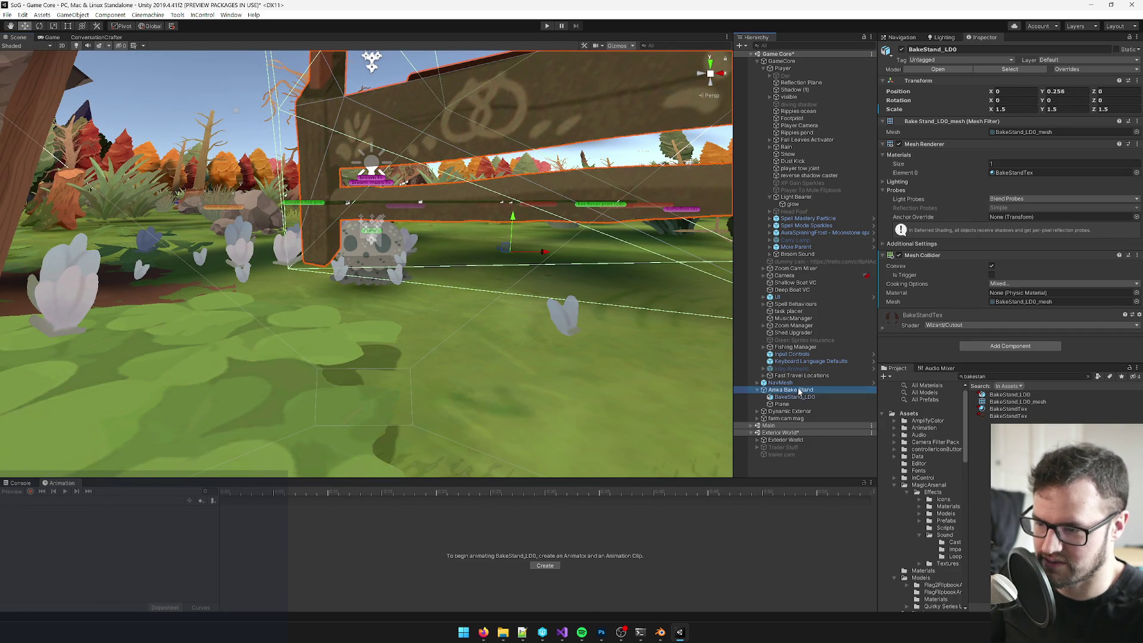
pyautogui.moveTo(512, 333)
pyautogui.mouseDown()
pyautogui.moveTo(430, 360)
pyautogui.moveTo(515, 266)
pyautogui.mouseUp()
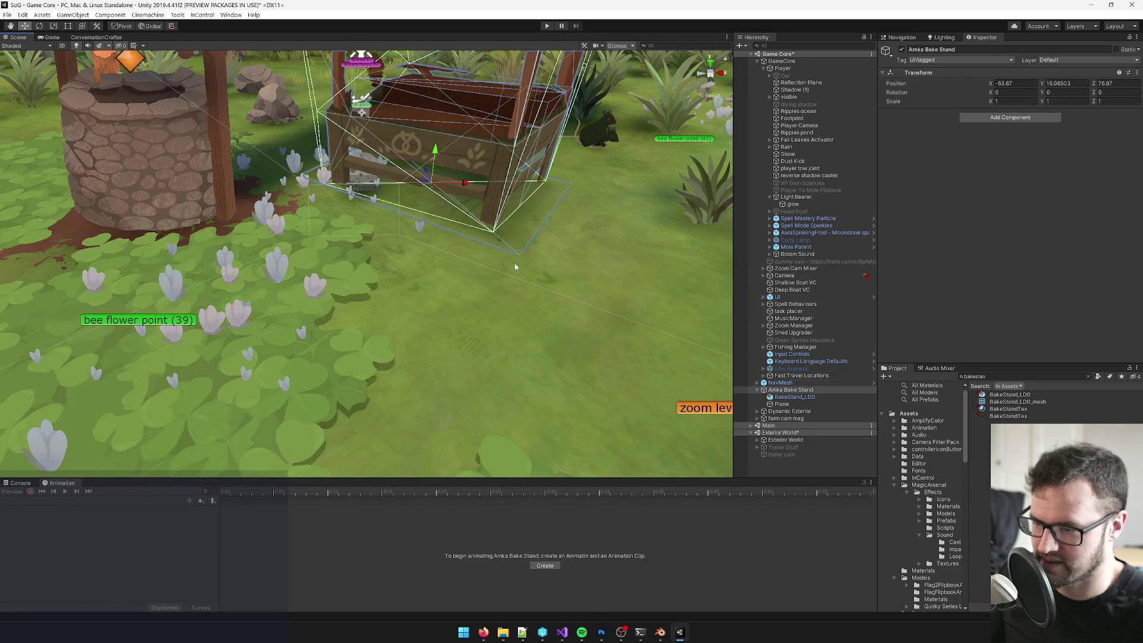
pyautogui.moveTo(427, 184)
pyautogui.mouseDown()
pyautogui.moveTo(509, 198)
pyautogui.moveTo(396, 264)
pyautogui.moveTo(434, 242)
pyautogui.moveTo(446, 308)
pyautogui.mouseUp()
pyautogui.scroll(10, 446, 308)
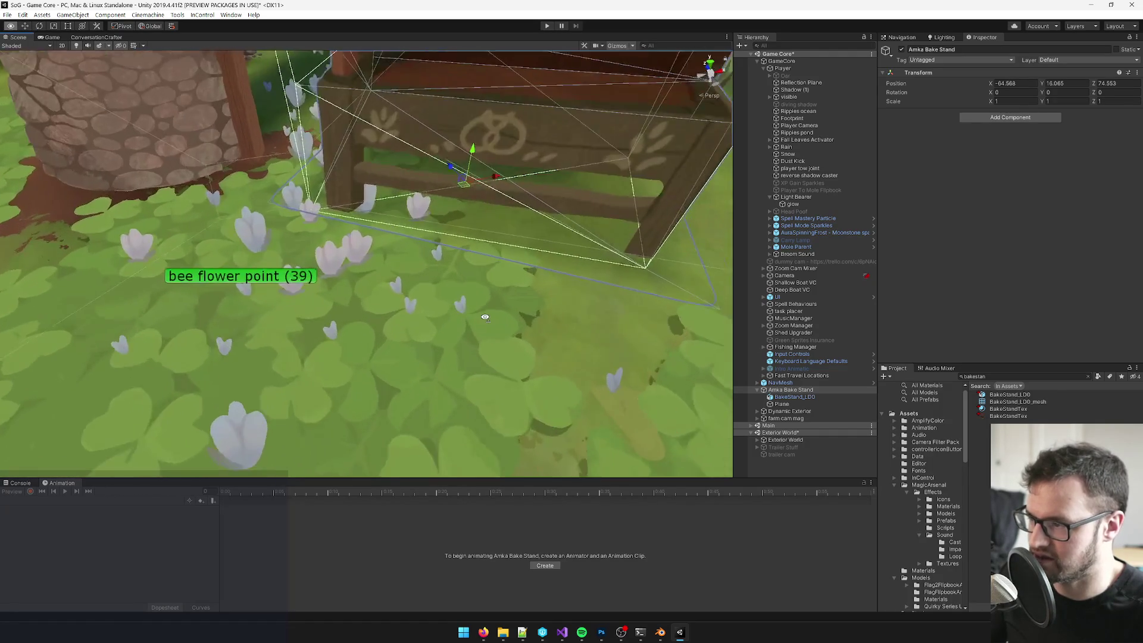
pyautogui.scroll(-10, 481, 268)
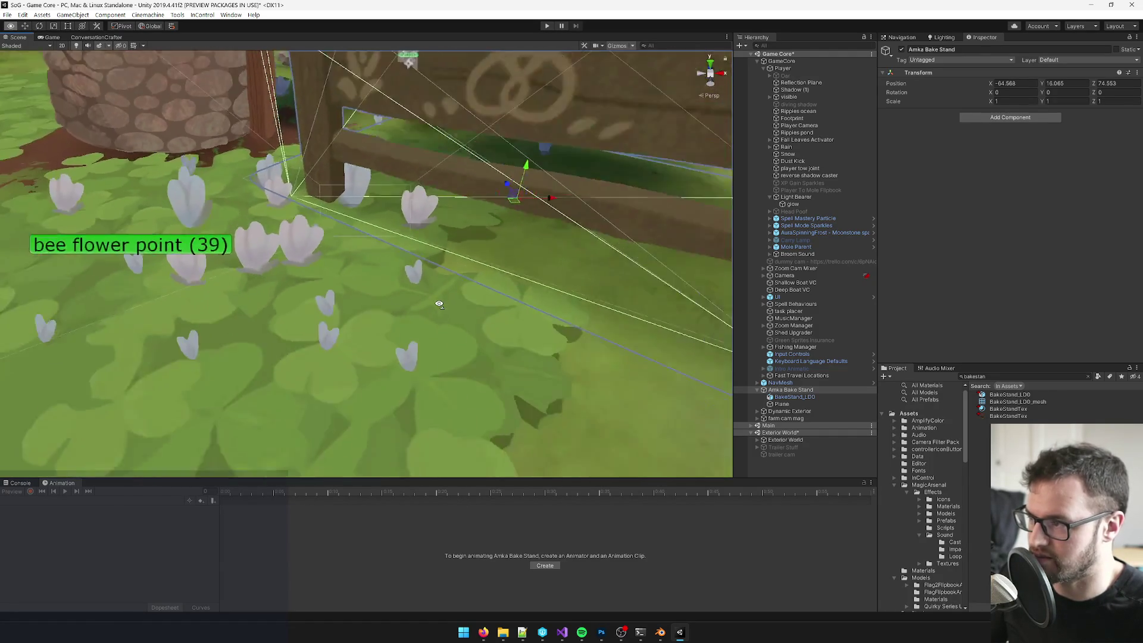
# Step: Move Amka Bake Stand back and right to -61.28, 10.07, 80.32, checking the Game view
pyautogui.click(52, 37)
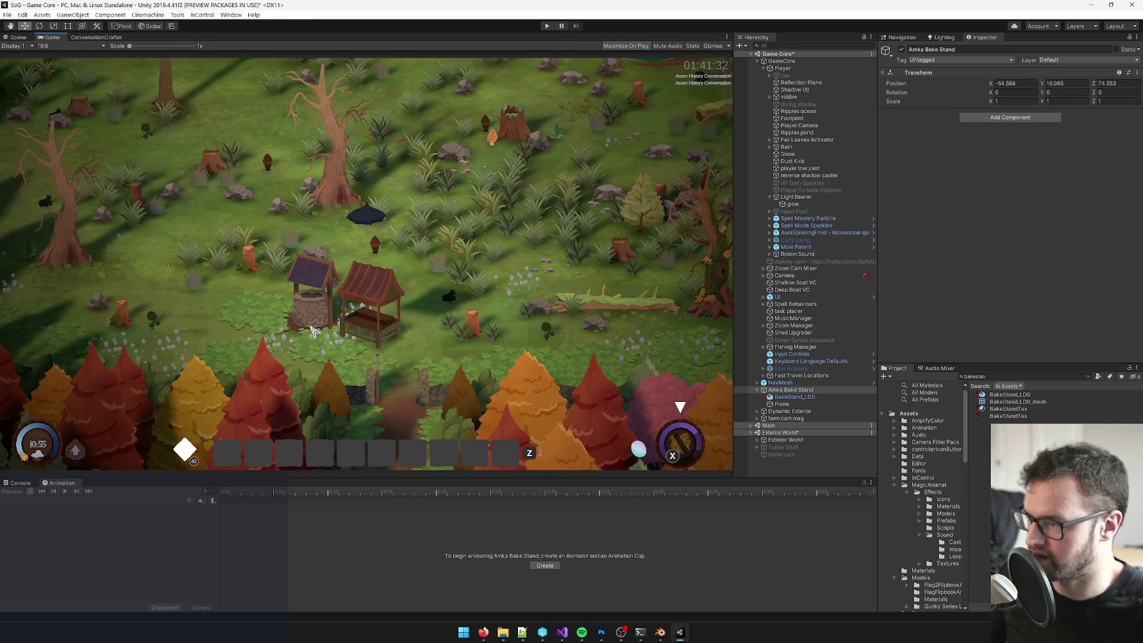
pyautogui.click(28, 38)
pyautogui.moveTo(386, 243)
pyautogui.mouseDown()
pyautogui.moveTo(476, 143)
pyautogui.moveTo(470, 155)
pyautogui.mouseUp()
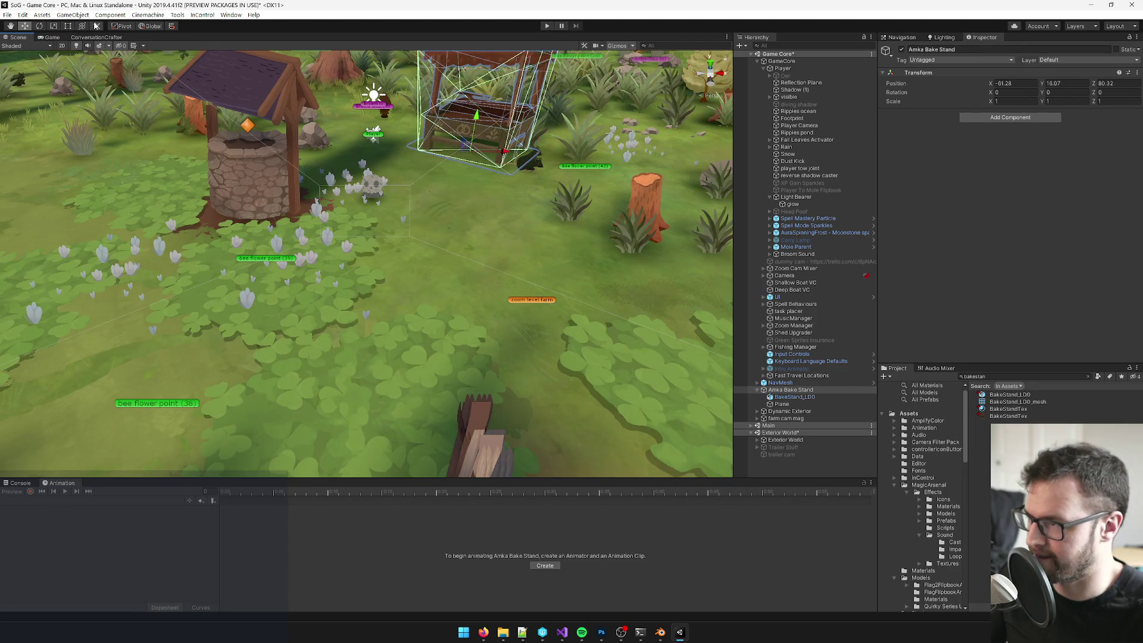
pyautogui.click(52, 36)
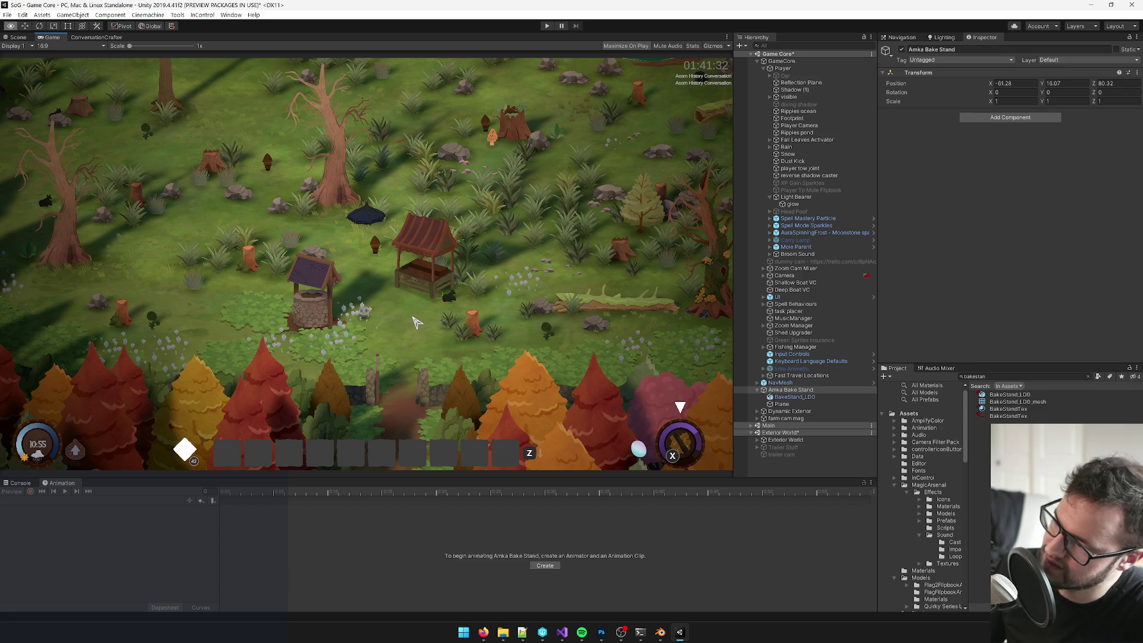
# Step: Compare with the Photoshop farmstand artwork, then reselect the stand model and shadow plane
pyautogui.hotkey('alt', 'Tab')
pyautogui.scroll(-8, 410, 312)
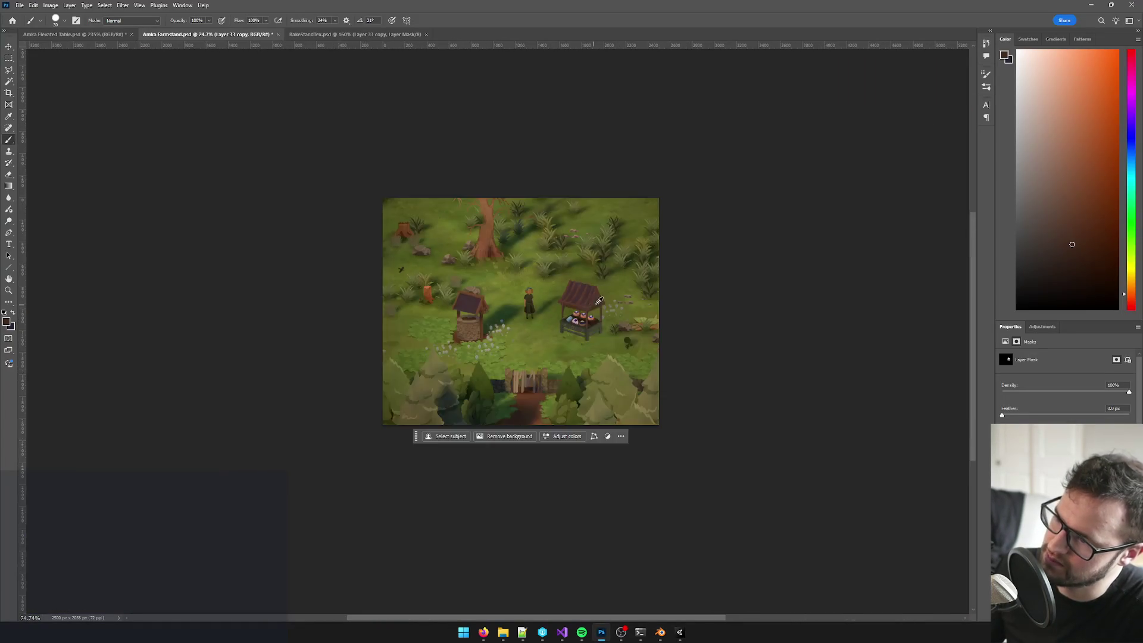
pyautogui.scroll(2, 627, 304)
pyautogui.hotkey('alt', 'Tab')
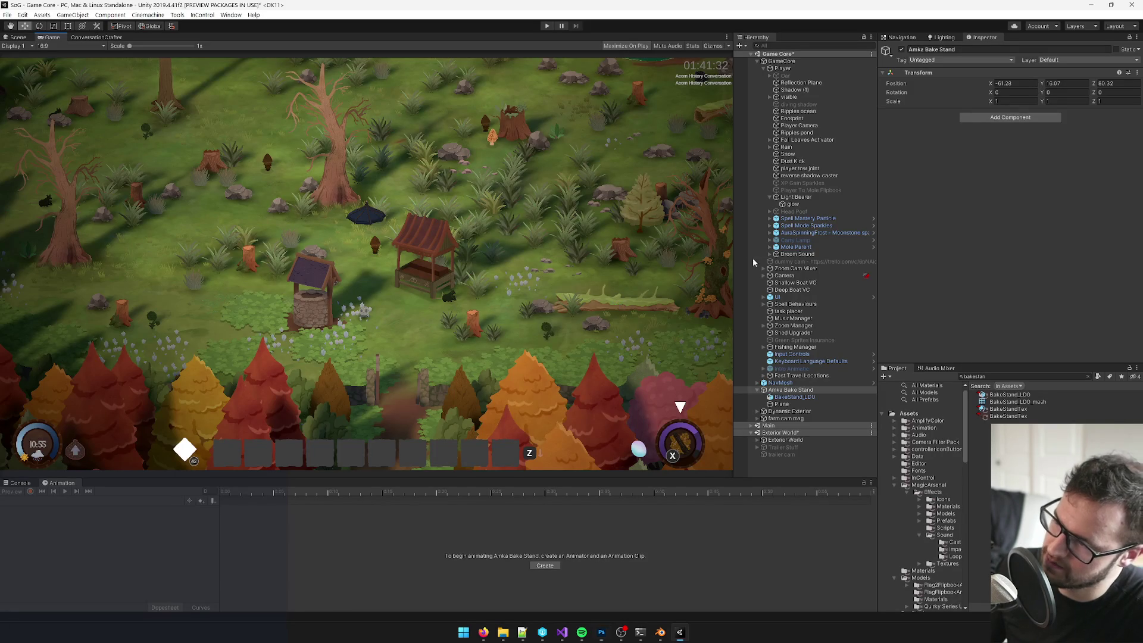
pyautogui.click(799, 398)
pyautogui.click(793, 404)
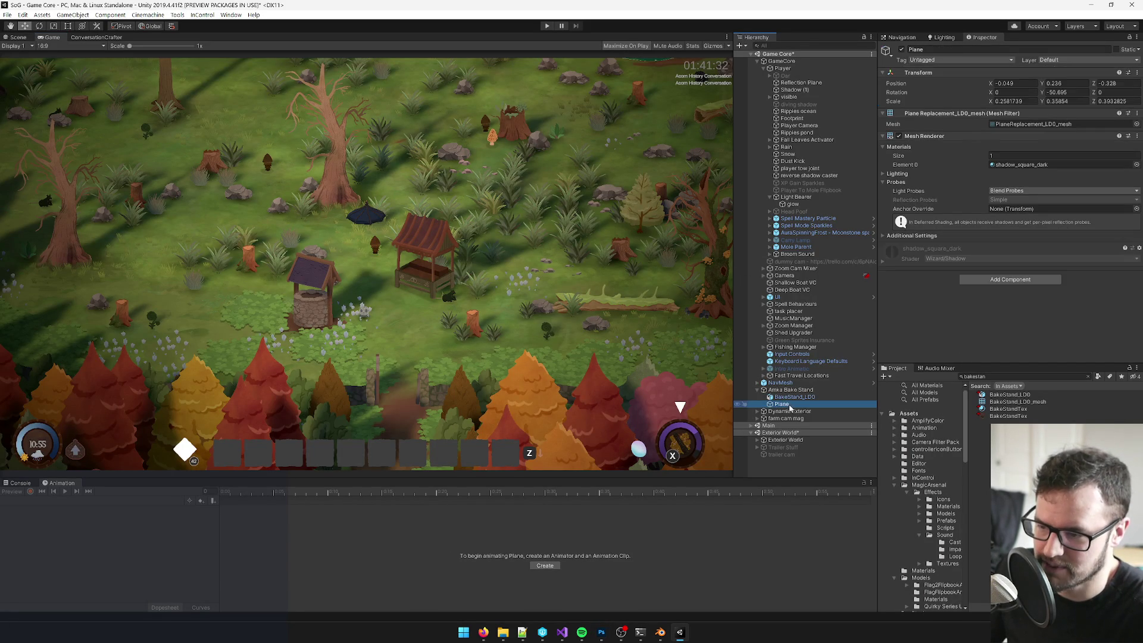
# Step: Set the BakeStand_LOD Transform scale to 1.6 on X, Y and Z
pyautogui.click(794, 397)
pyautogui.click(1002, 109)
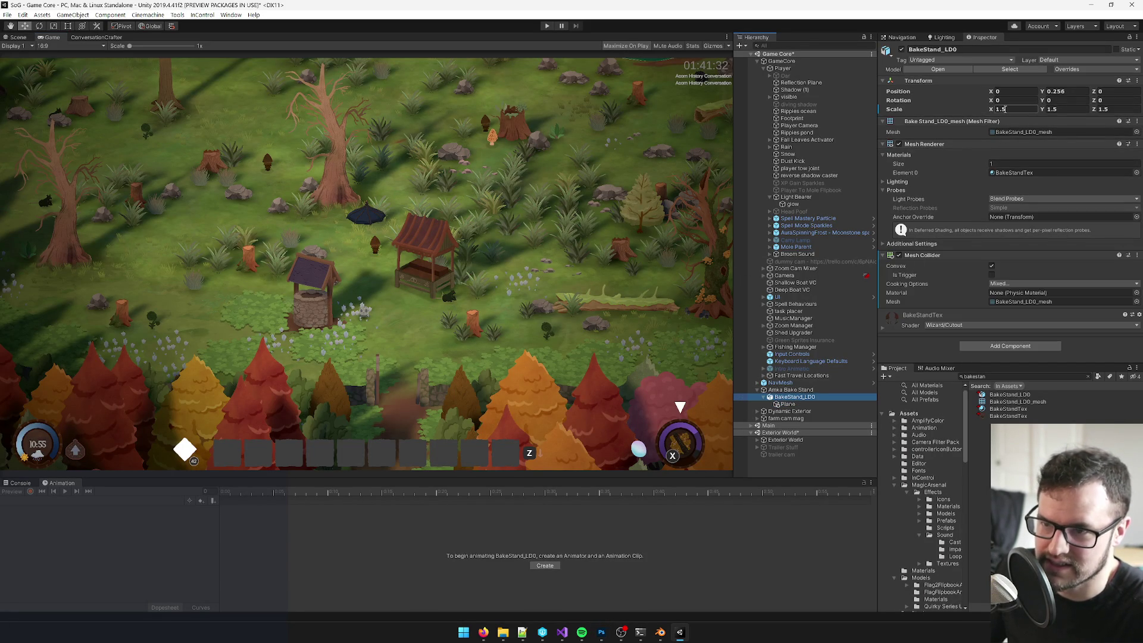
pyautogui.press('Tab')
pyautogui.write('1.55')
pyautogui.press('Tab')
pyautogui.write('1.55')
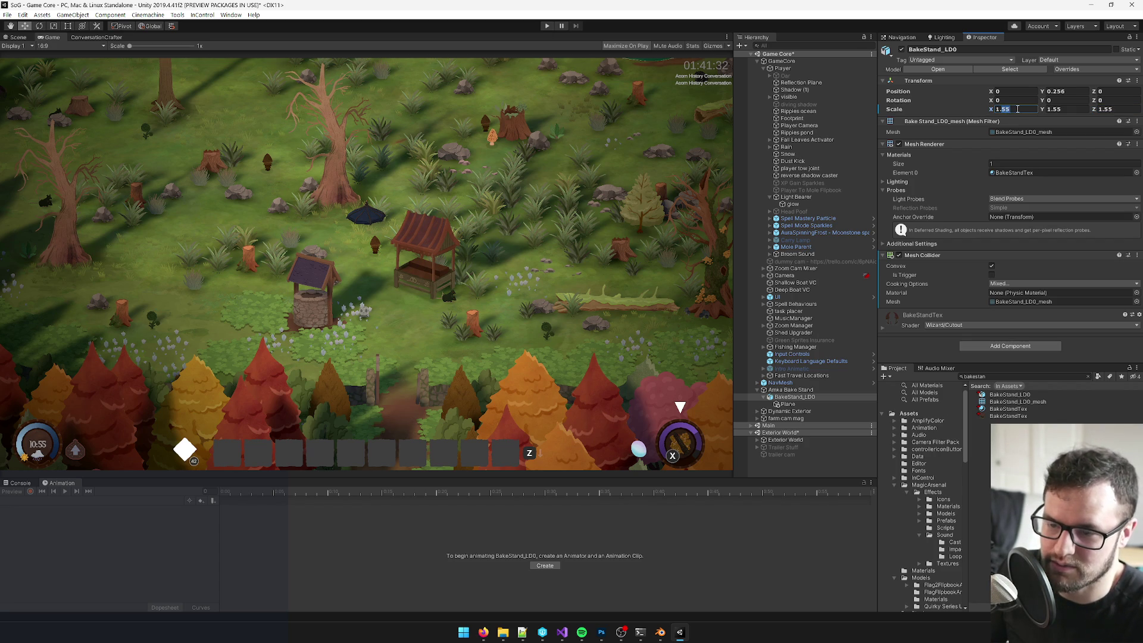
pyautogui.write('1.6')
pyautogui.press('Tab')
pyautogui.write('1.6')
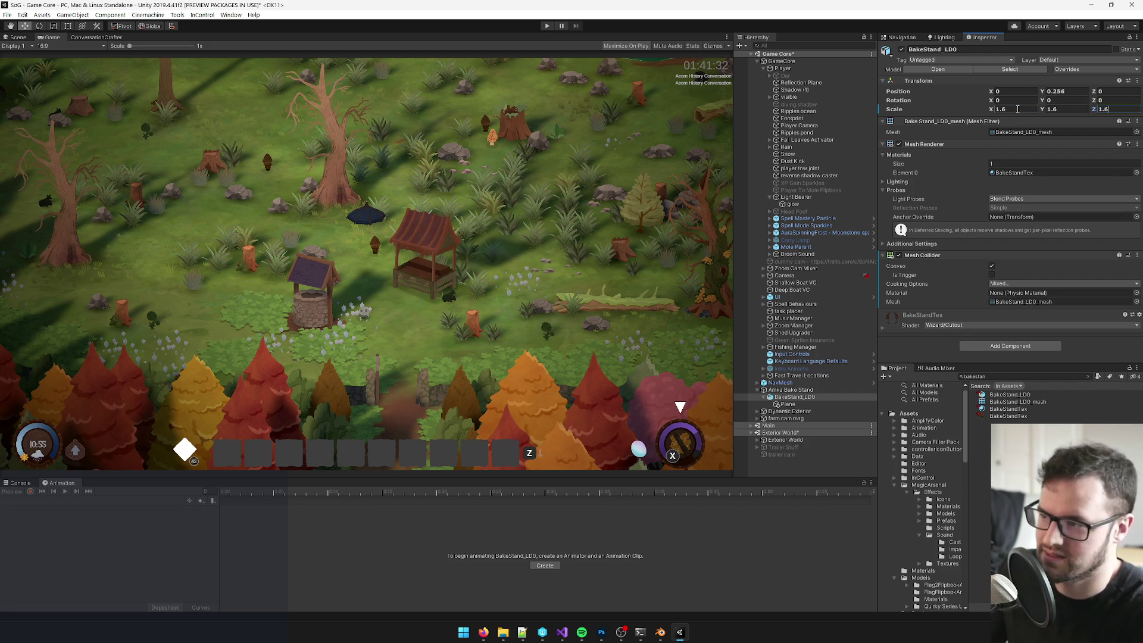
pyautogui.click(1002, 350)
# Step: Add a NavMeshModifier affecting All agents with area override set to Not Walkable
pyautogui.write('n')
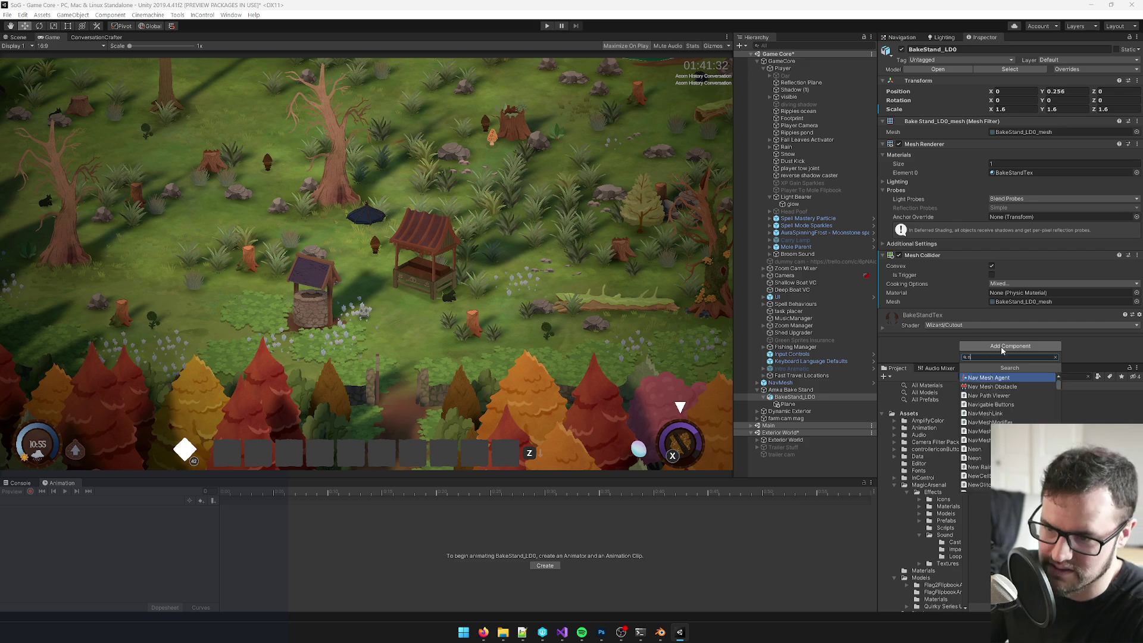
pyautogui.write('avm')
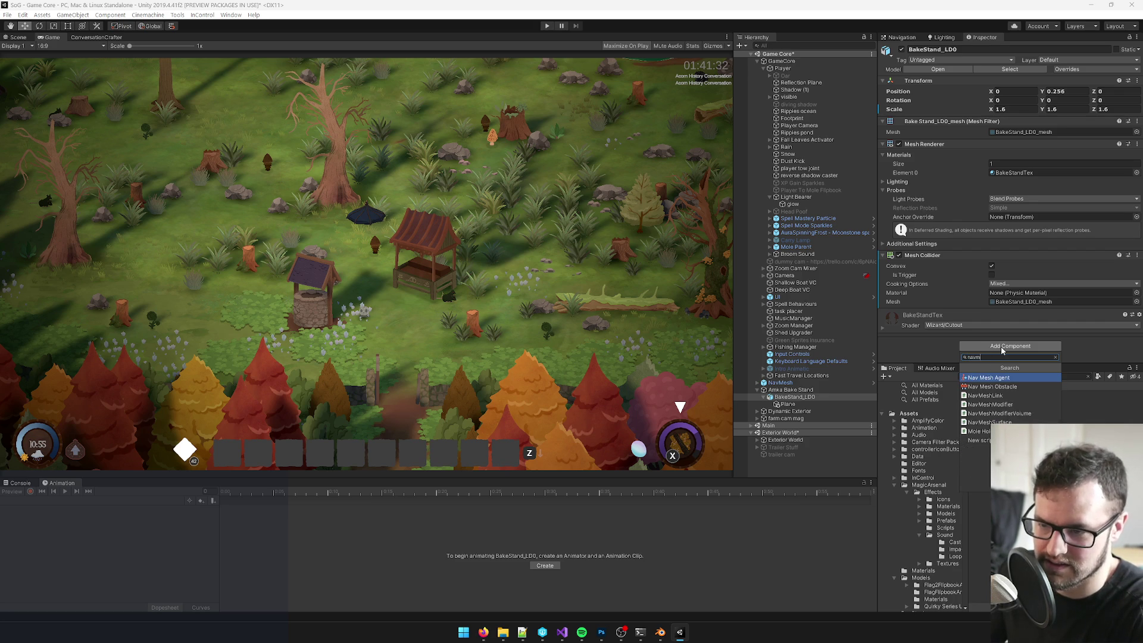
pyautogui.write('mod')
pyautogui.press('Return')
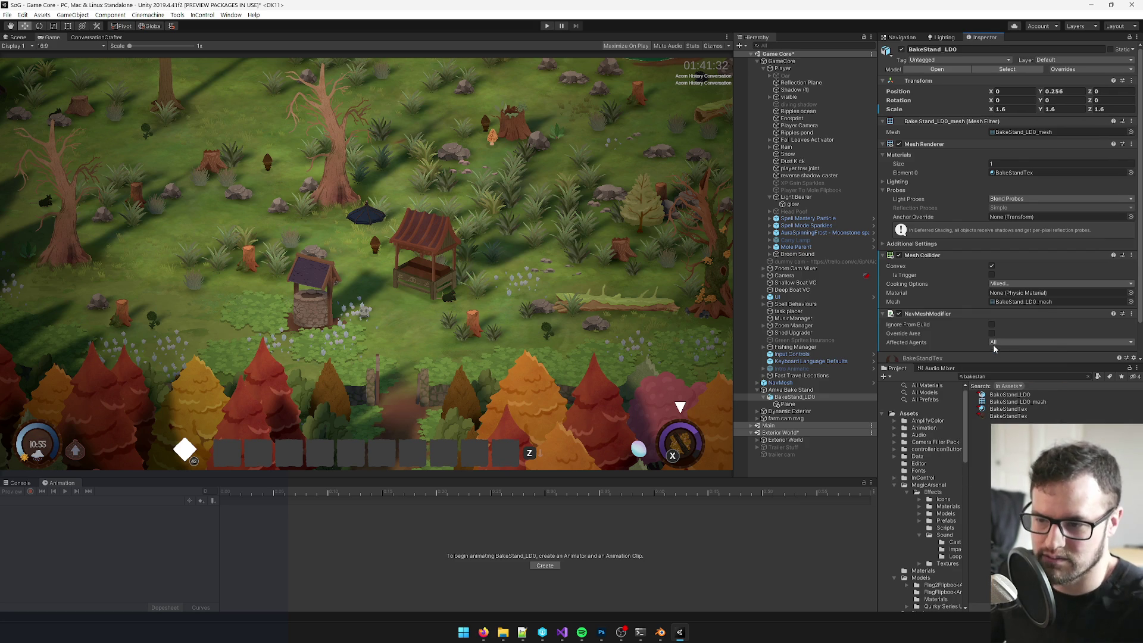
pyautogui.scroll(-2, 994, 348)
pyautogui.click(1005, 308)
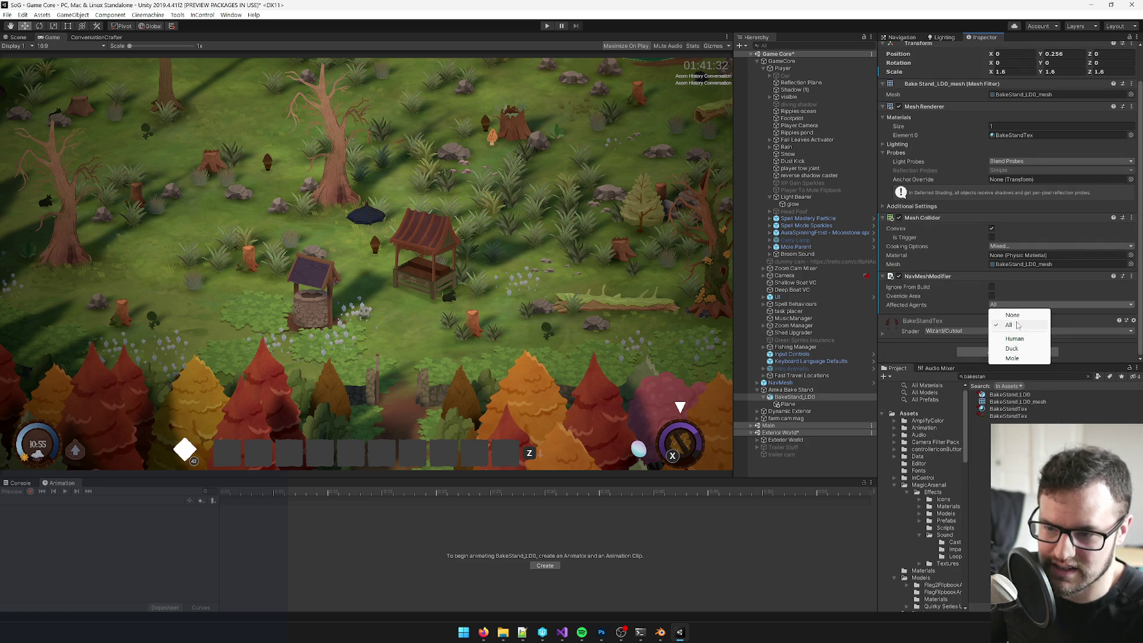
pyautogui.click(918, 300)
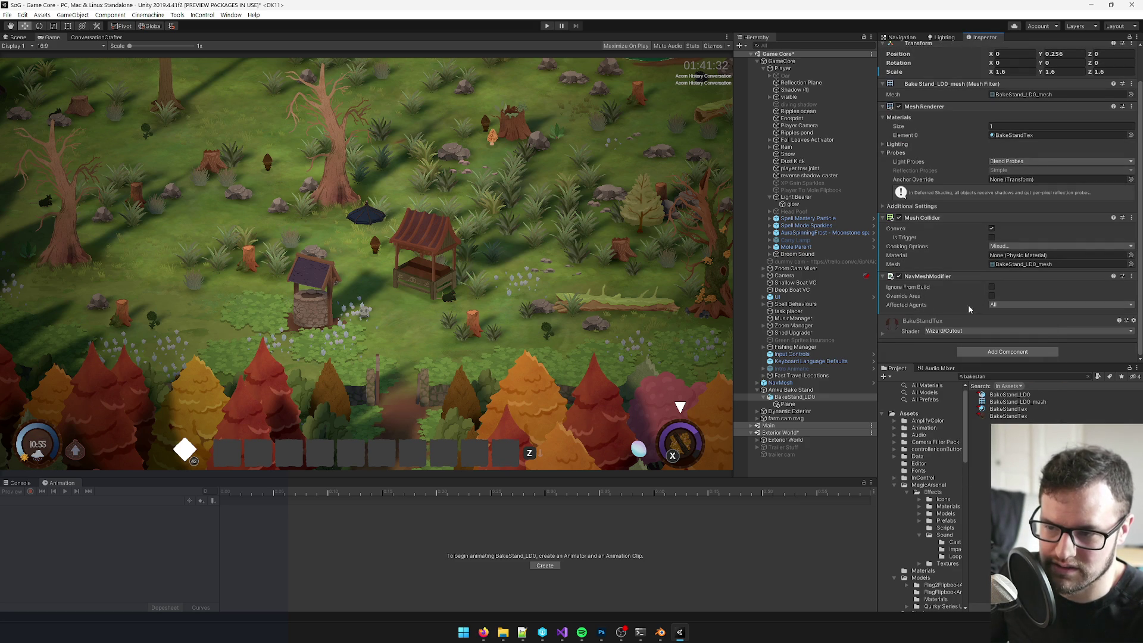
pyautogui.click(1012, 307)
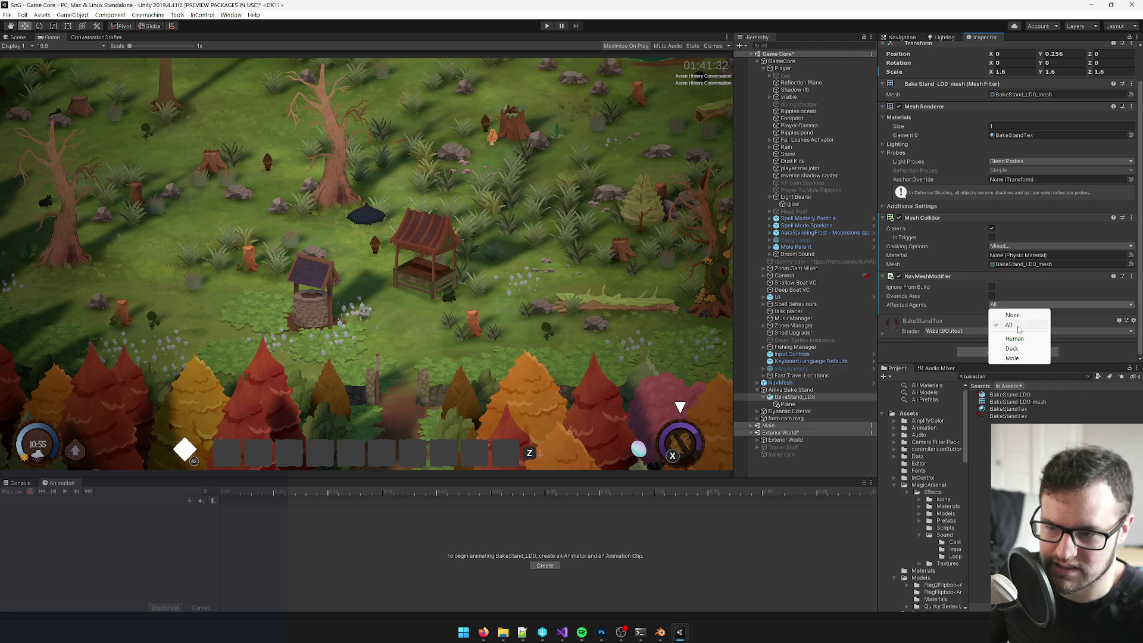
pyautogui.click(956, 314)
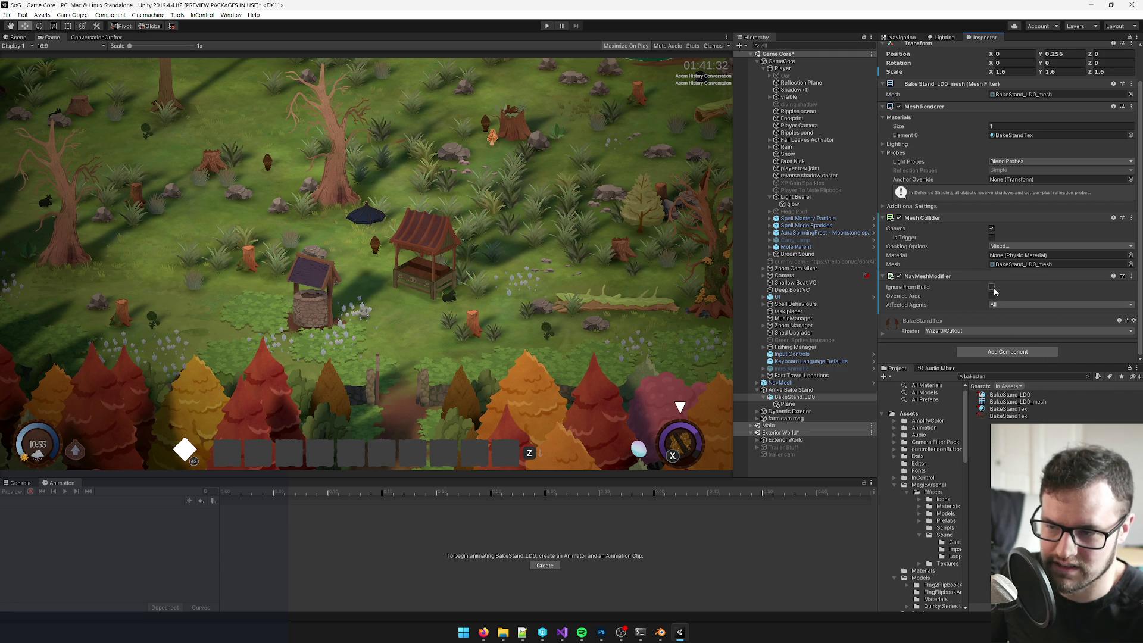
pyautogui.click(992, 296)
pyautogui.click(1006, 305)
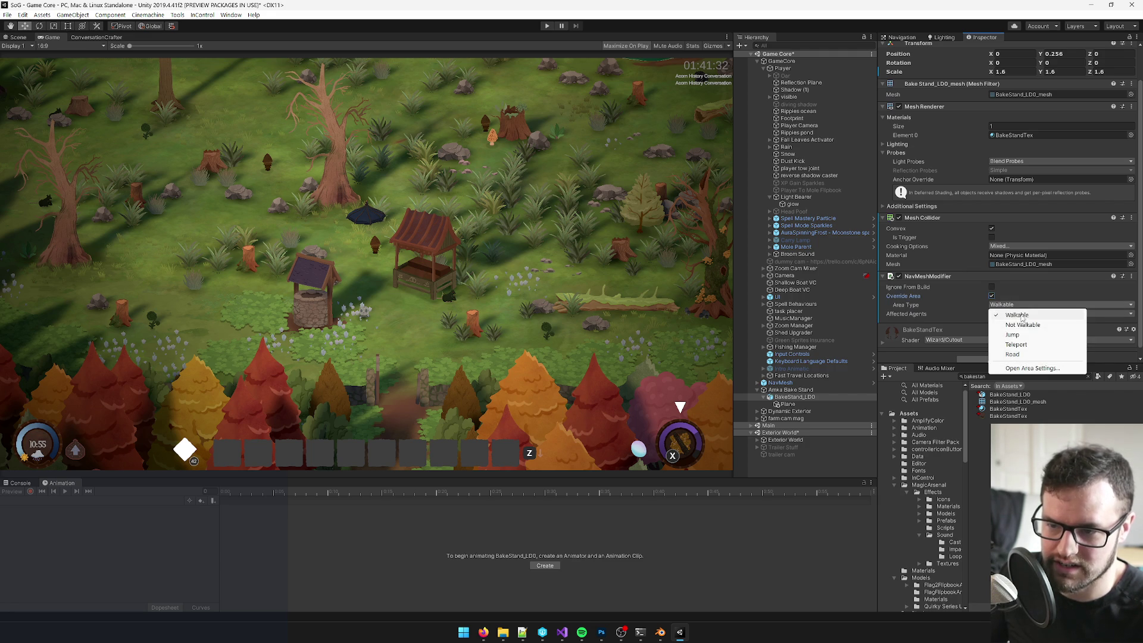
pyautogui.click(1022, 322)
pyautogui.scroll(-1, 1001, 269)
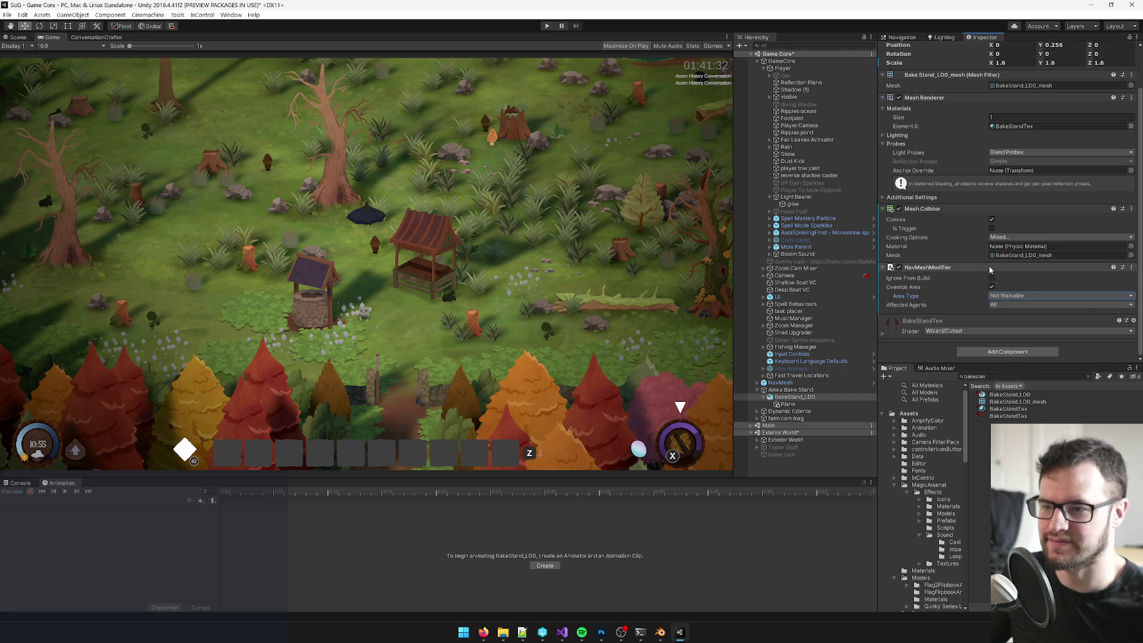
# Step: Remove the NavMesh Modifier component from BakeStand_LOD
pyautogui.click(795, 390)
pyautogui.click(795, 396)
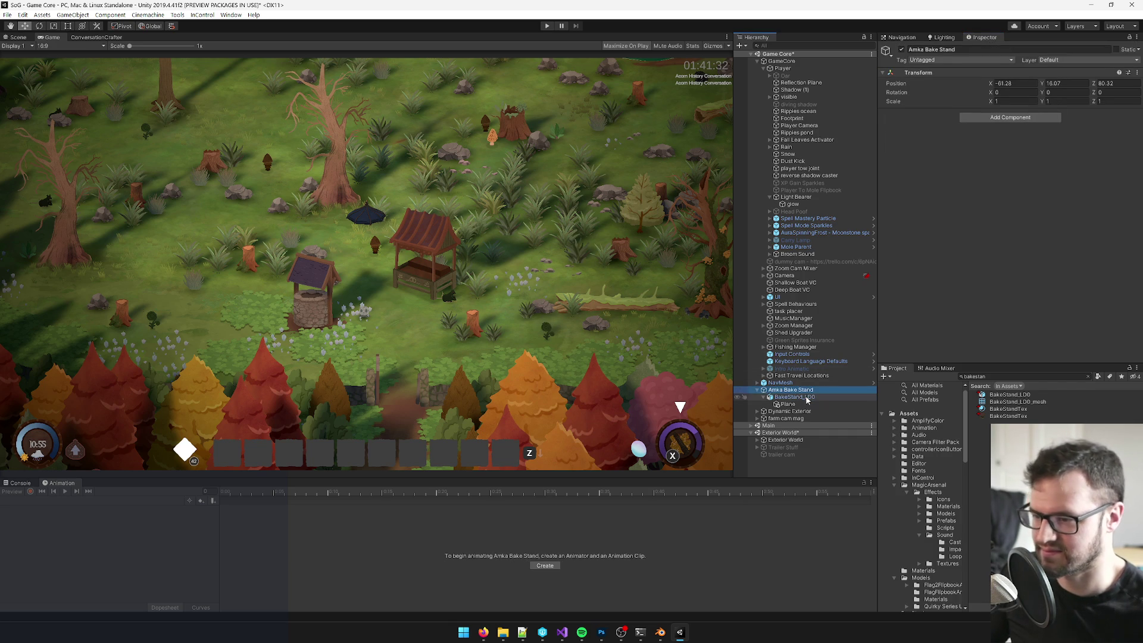
pyautogui.scroll(-3, 936, 304)
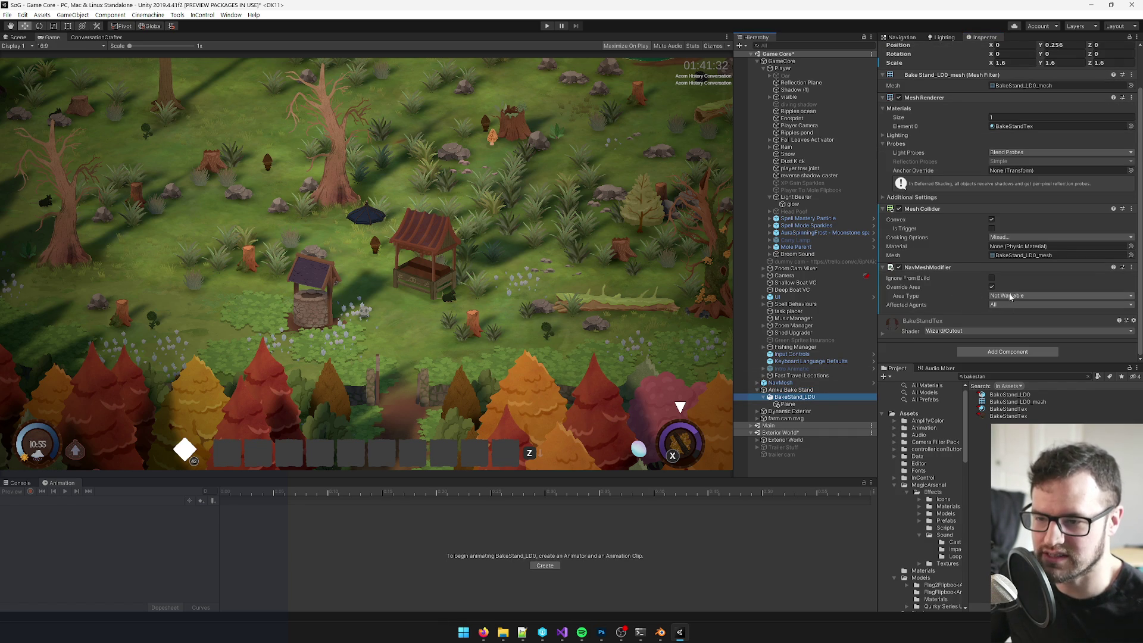
pyautogui.rightClick(932, 267)
pyautogui.click(958, 293)
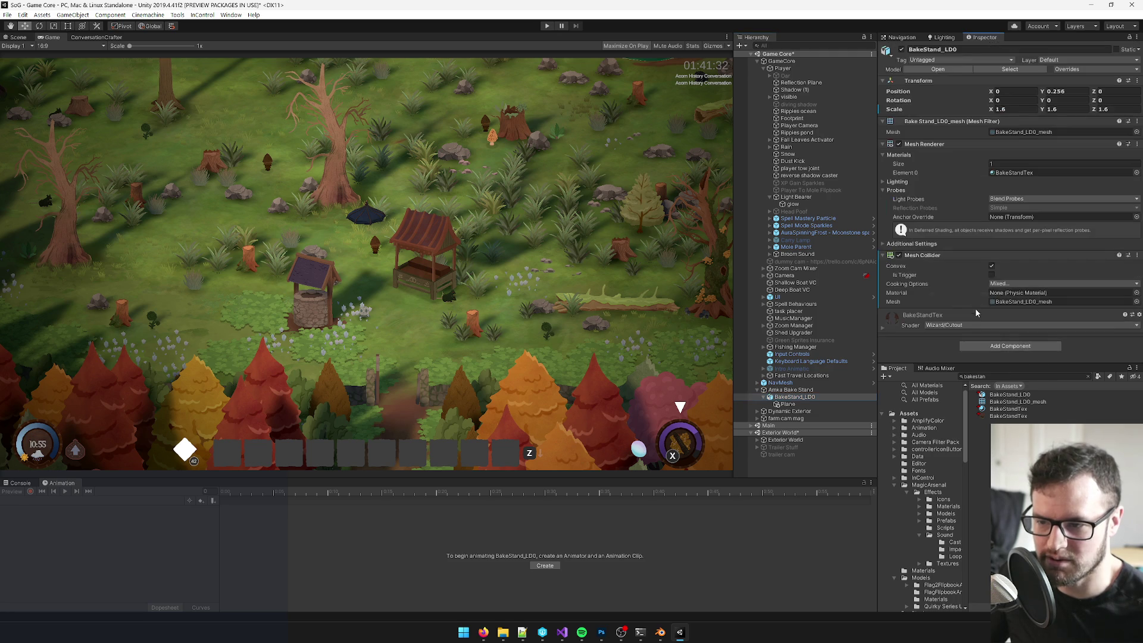
# Step: Add a Nav Mesh Obstacle to BakeStand_LOD and return to the Scene view
pyautogui.click(985, 345)
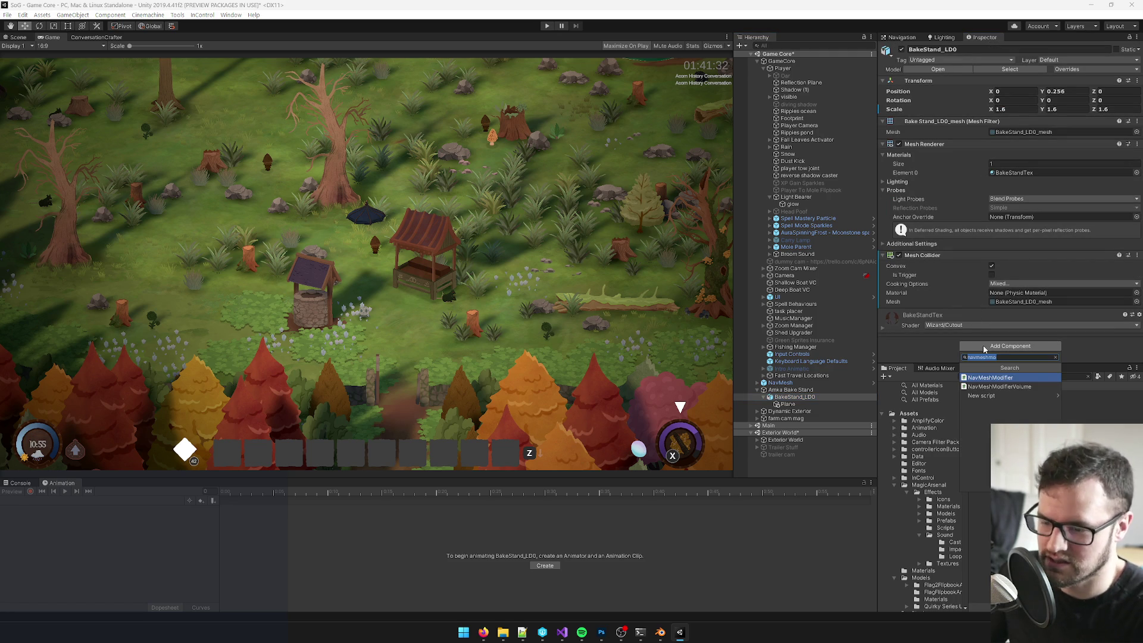
pyautogui.write('obs')
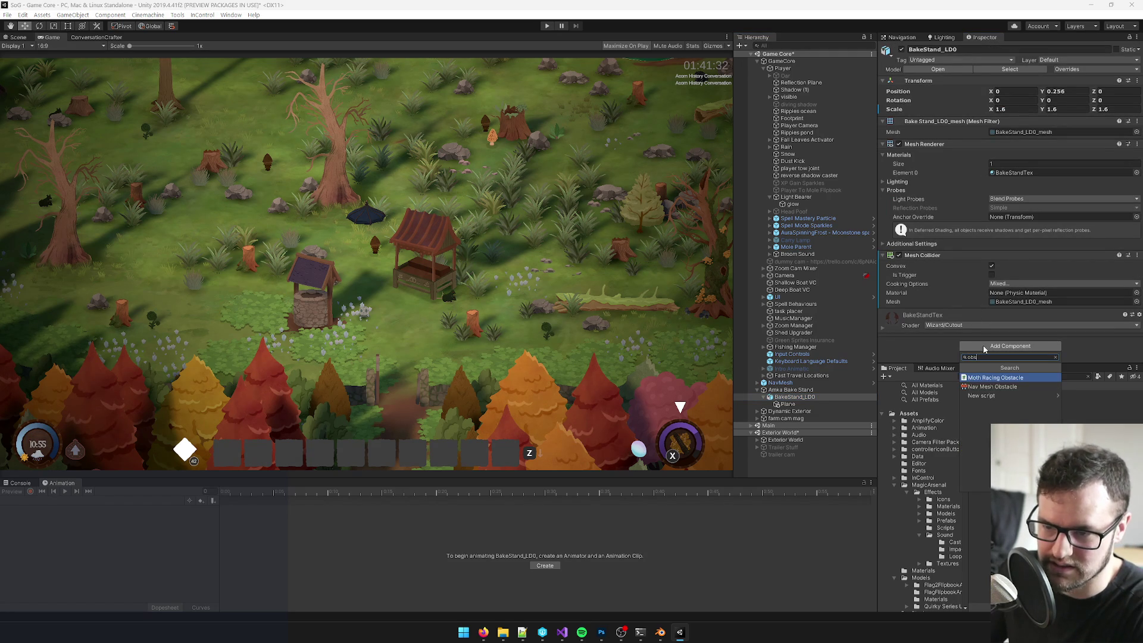
pyautogui.press('BackSpace')
pyautogui.press('BackSpace')
pyautogui.press('BackSpace')
pyautogui.write('navmesh')
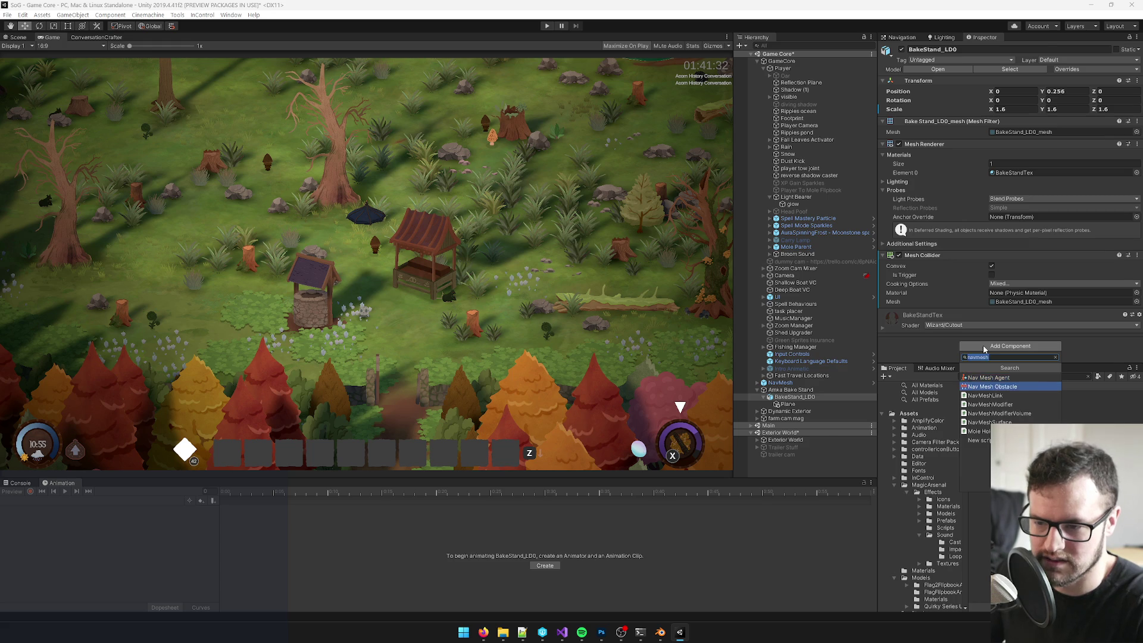
pyautogui.click(992, 386)
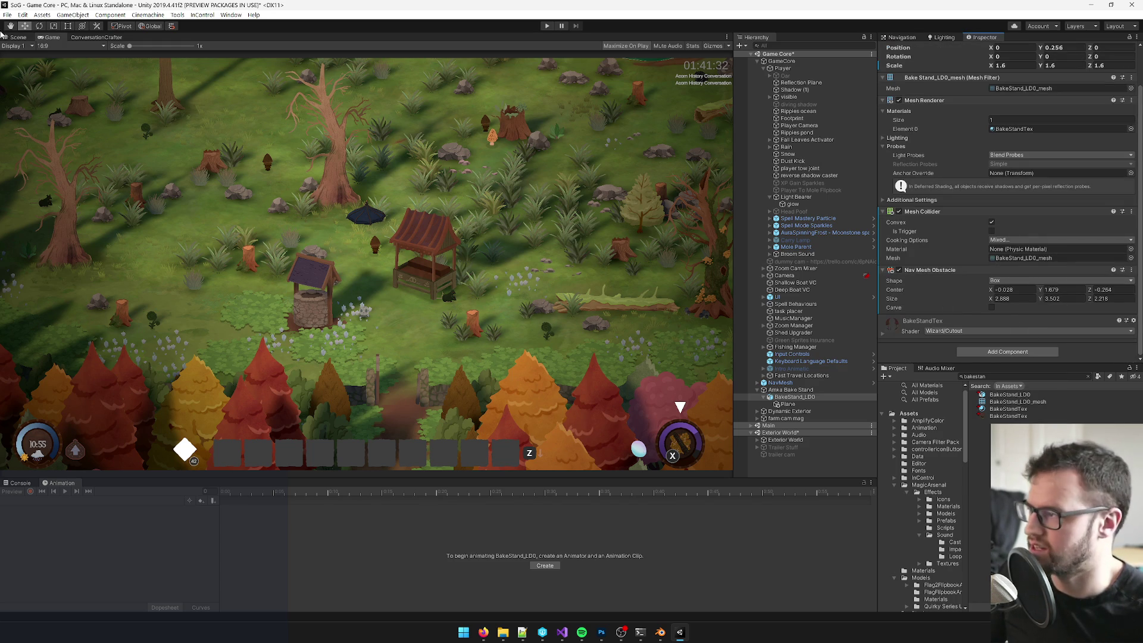
pyautogui.click(18, 37)
# Step: Set the bake stand's Nav Mesh Obstacle Size X to 2.3 and Size Z to 2
pyautogui.press('f')
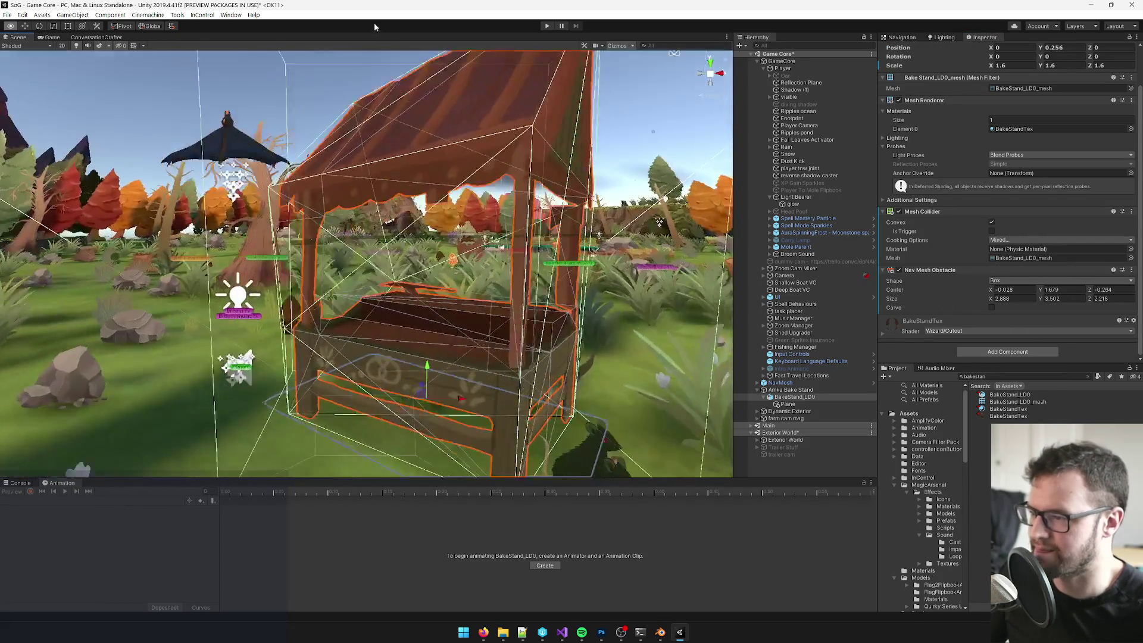
pyautogui.moveTo(369, 83)
pyautogui.mouseDown()
pyautogui.moveTo(355, 104)
pyautogui.moveTo(466, 297)
pyautogui.mouseUp()
pyautogui.moveTo(527, 329)
pyautogui.mouseDown()
pyautogui.moveTo(450, 345)
pyautogui.moveTo(512, 250)
pyautogui.mouseUp()
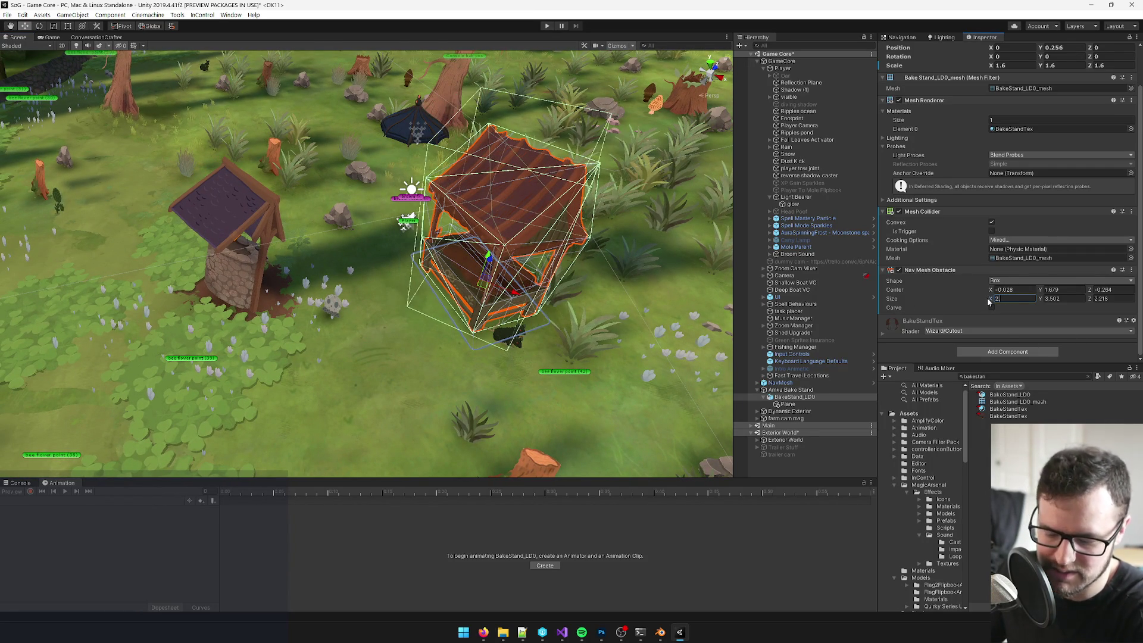
pyautogui.write('.3')
pyautogui.press('Tab')
pyautogui.press('Tab')
pyautogui.write('2')
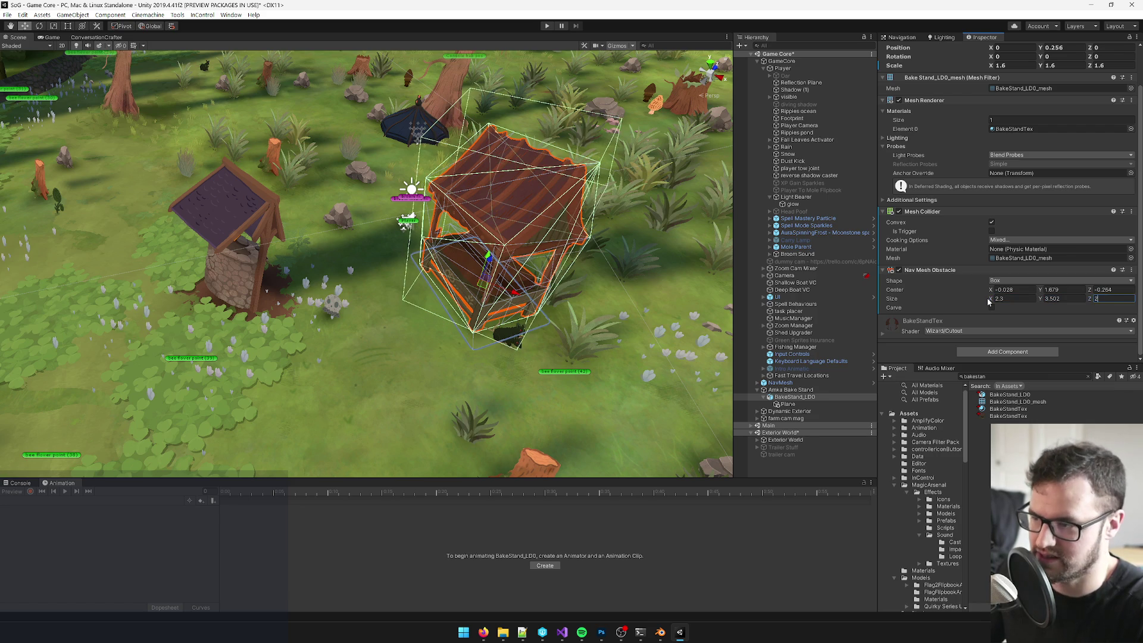
# Step: Orbit around and reframe the bake stand to check the obstacle box's fit
pyautogui.moveTo(476, 226)
pyautogui.mouseDown()
pyautogui.moveTo(324, 215)
pyautogui.moveTo(534, 175)
pyautogui.moveTo(522, 342)
pyautogui.mouseUp()
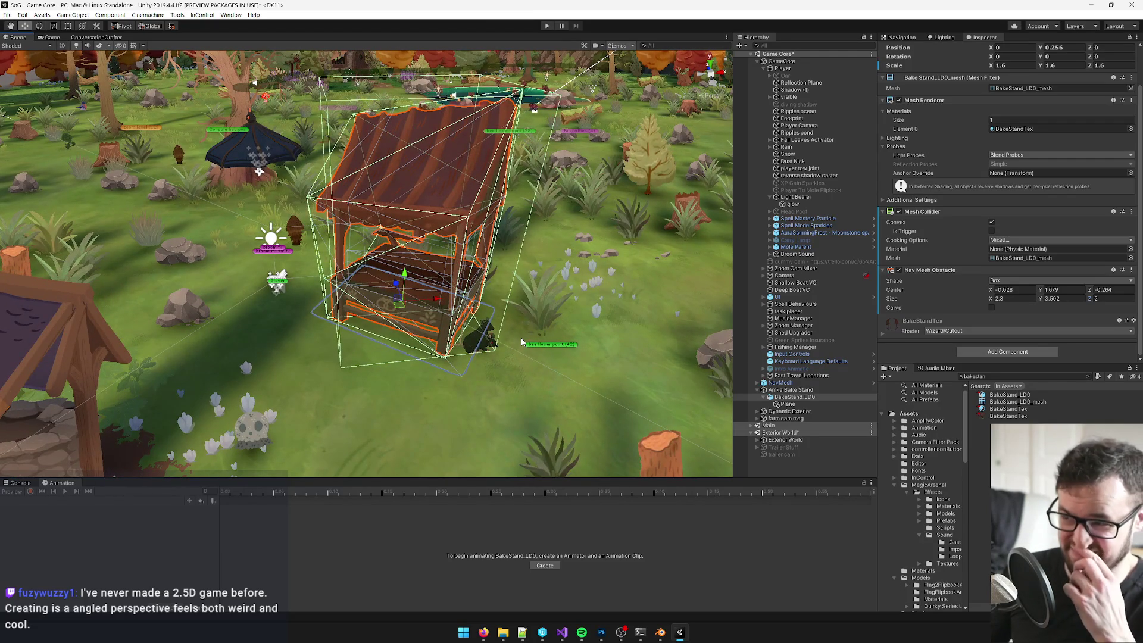
pyautogui.scroll(3, 485, 337)
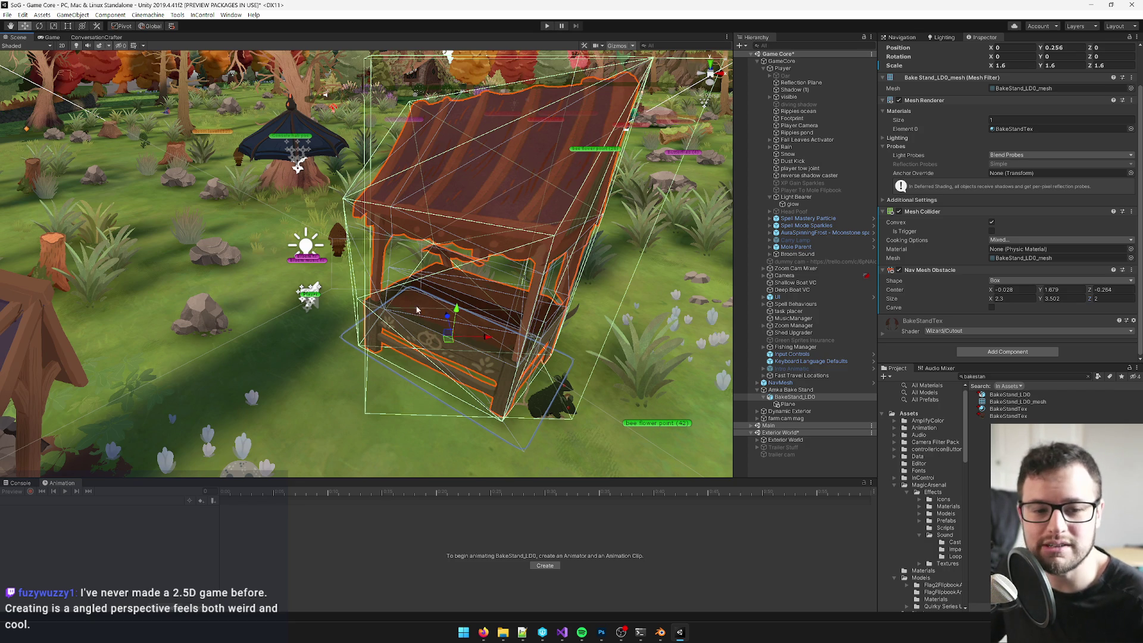
pyautogui.scroll(-10, 276, 310)
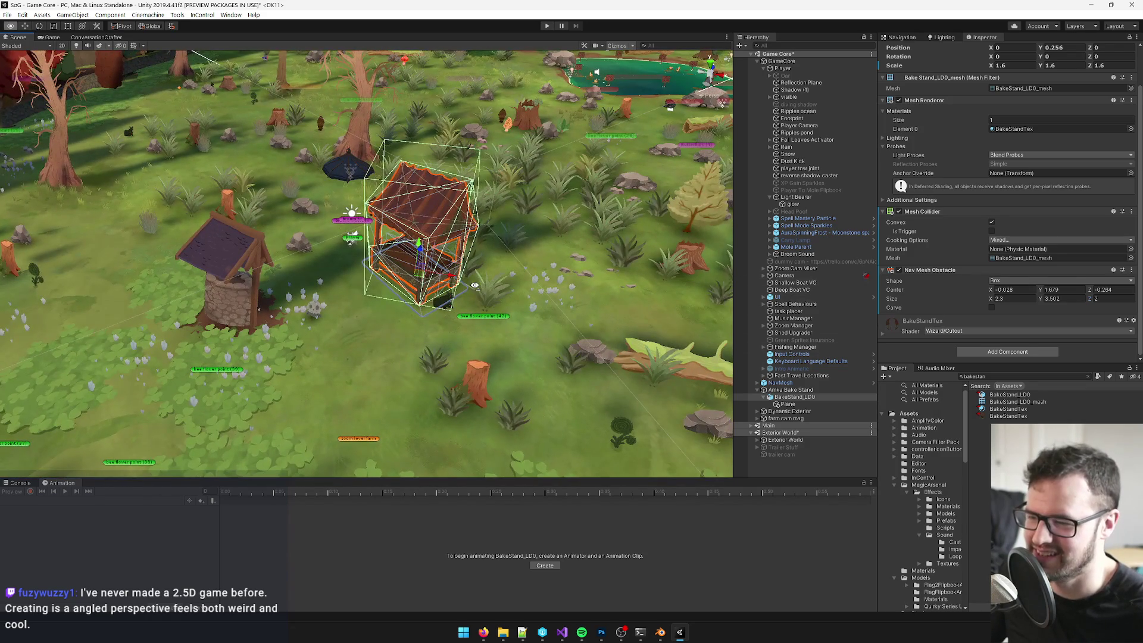
pyautogui.moveTo(467, 270)
pyautogui.mouseDown()
pyautogui.moveTo(474, 284)
pyautogui.moveTo(466, 262)
pyautogui.moveTo(479, 262)
pyautogui.moveTo(444, 249)
pyautogui.moveTo(639, 217)
pyautogui.moveTo(419, 229)
pyautogui.moveTo(618, 204)
pyautogui.moveTo(460, 195)
pyautogui.moveTo(402, 250)
pyautogui.mouseUp()
pyautogui.click(439, 247)
pyautogui.click(618, 204)
pyautogui.press('f')
pyautogui.scroll(3, 403, 262)
pyautogui.scroll(-3, 403, 263)
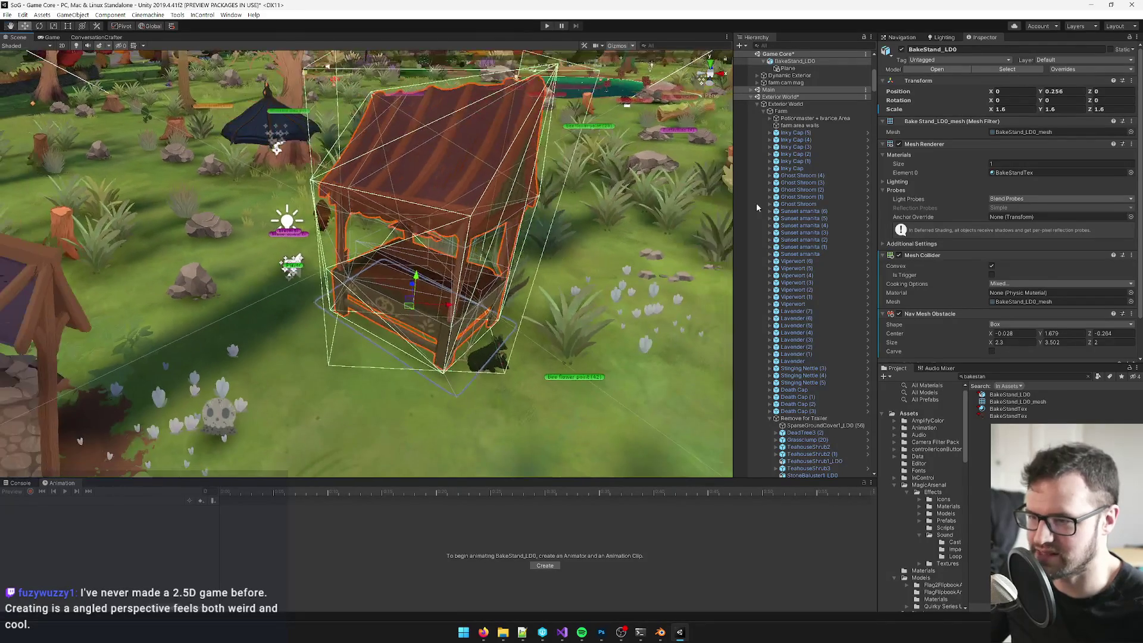
# Step: Select Amka Bake Stand and collapse the MagicArsenal and All Interiors project folders
pyautogui.scroll(4, 789, 262)
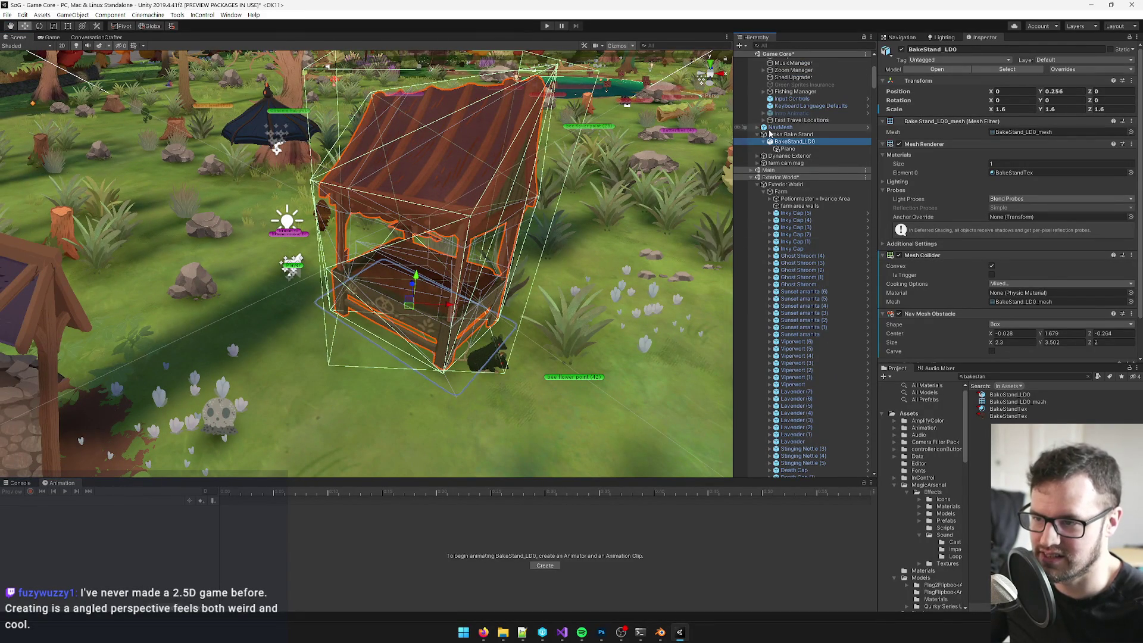
pyautogui.click(791, 134)
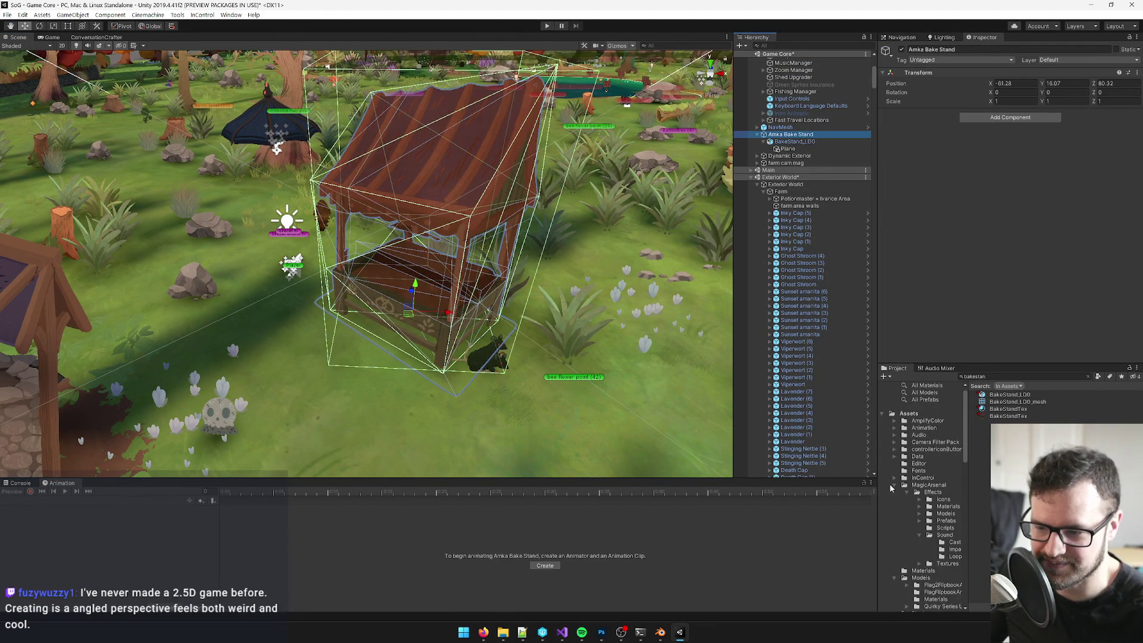
pyautogui.click(898, 485)
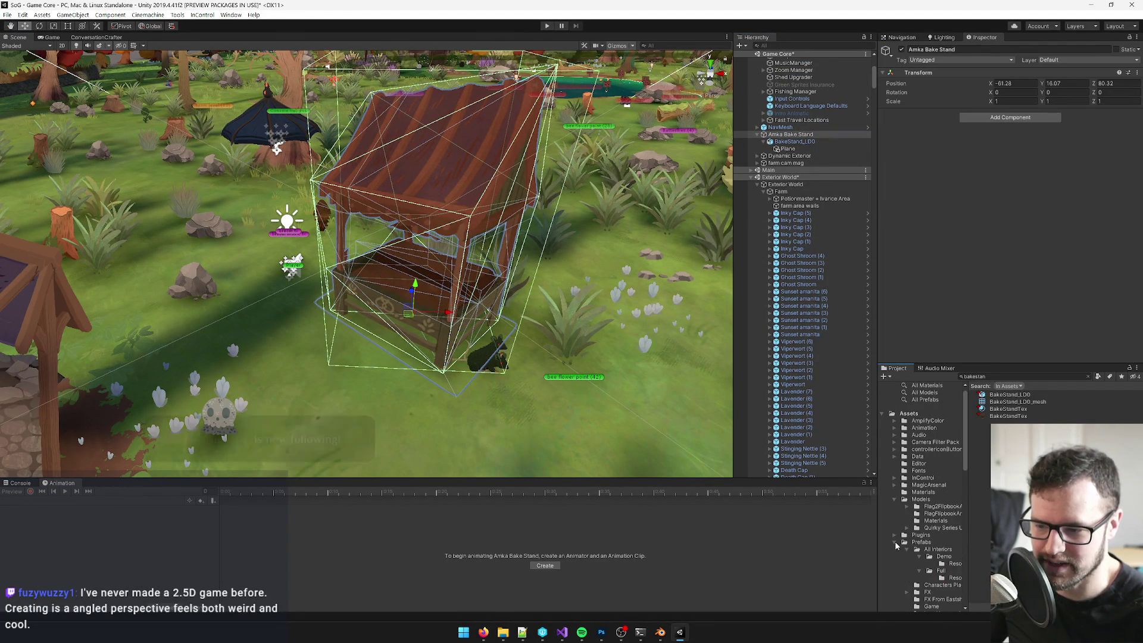
pyautogui.click(906, 549)
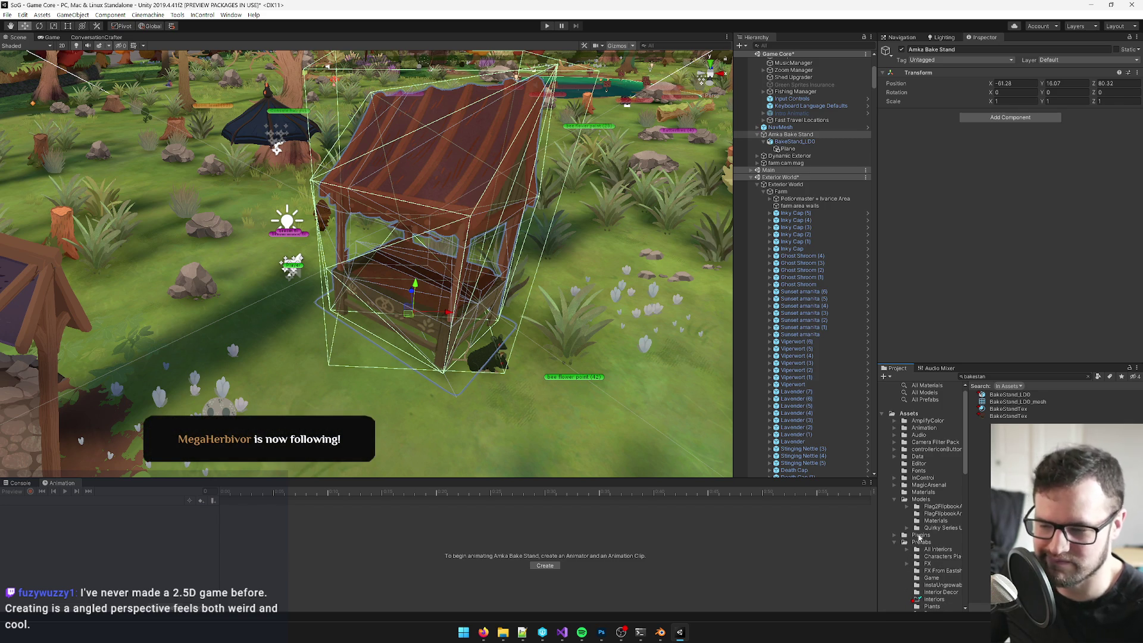
pyautogui.scroll(-2, 919, 540)
pyautogui.moveTo(484, 633)
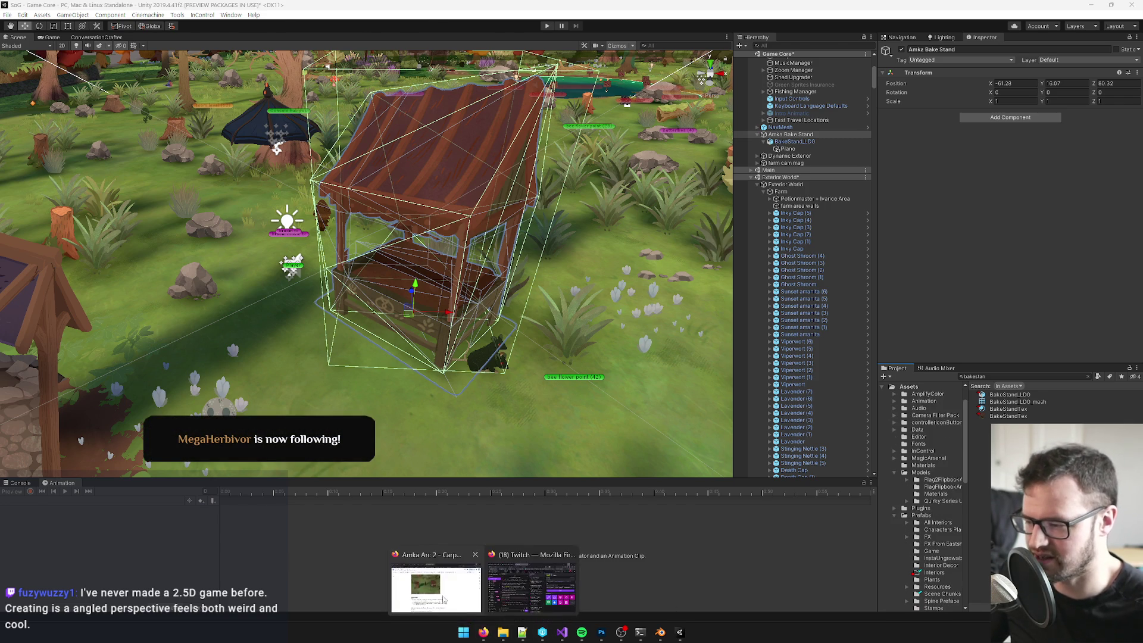
pyautogui.click(424, 586)
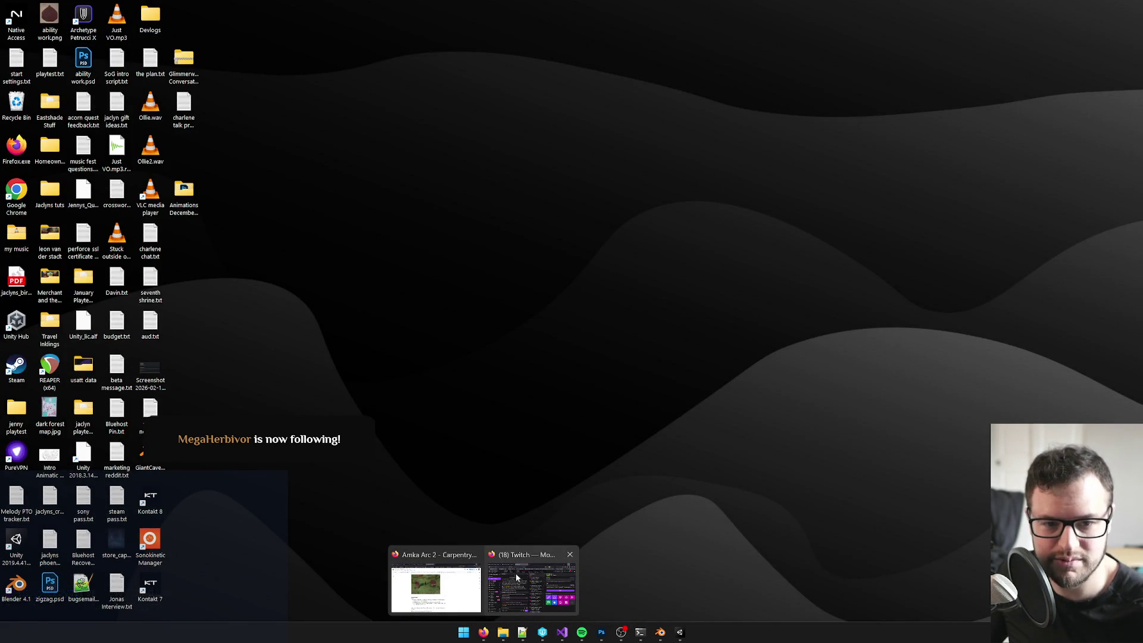
pyautogui.click(517, 578)
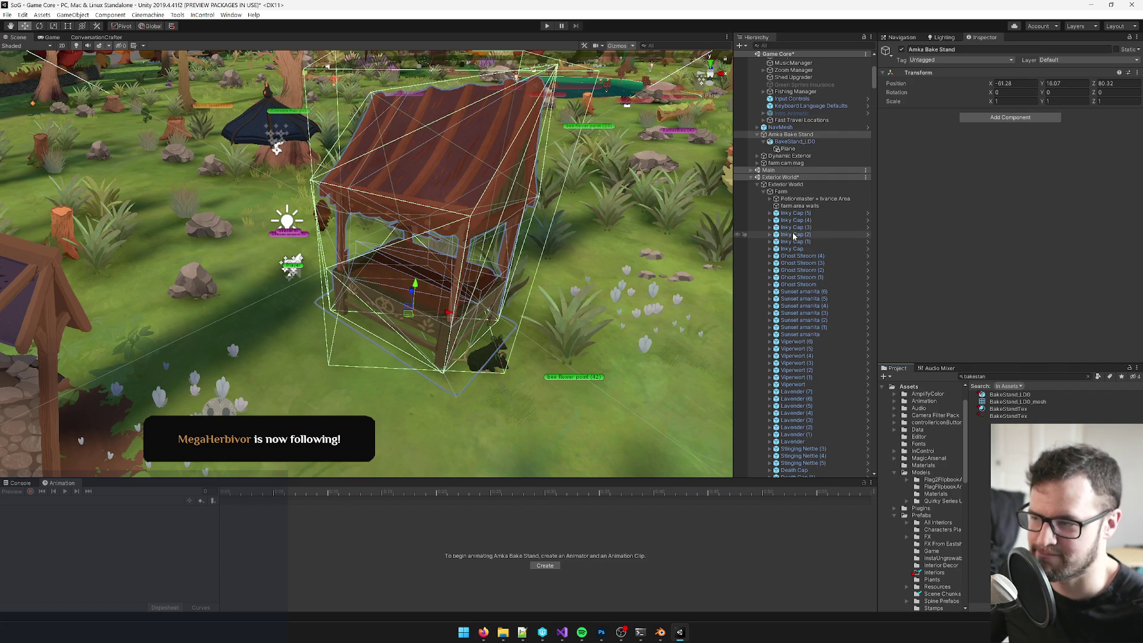
# Step: Select the Plane child under BakeStand_LD0 and rename it 'shadow'
pyautogui.moveTo(417, 262); pyautogui.dragTo(464, 262)
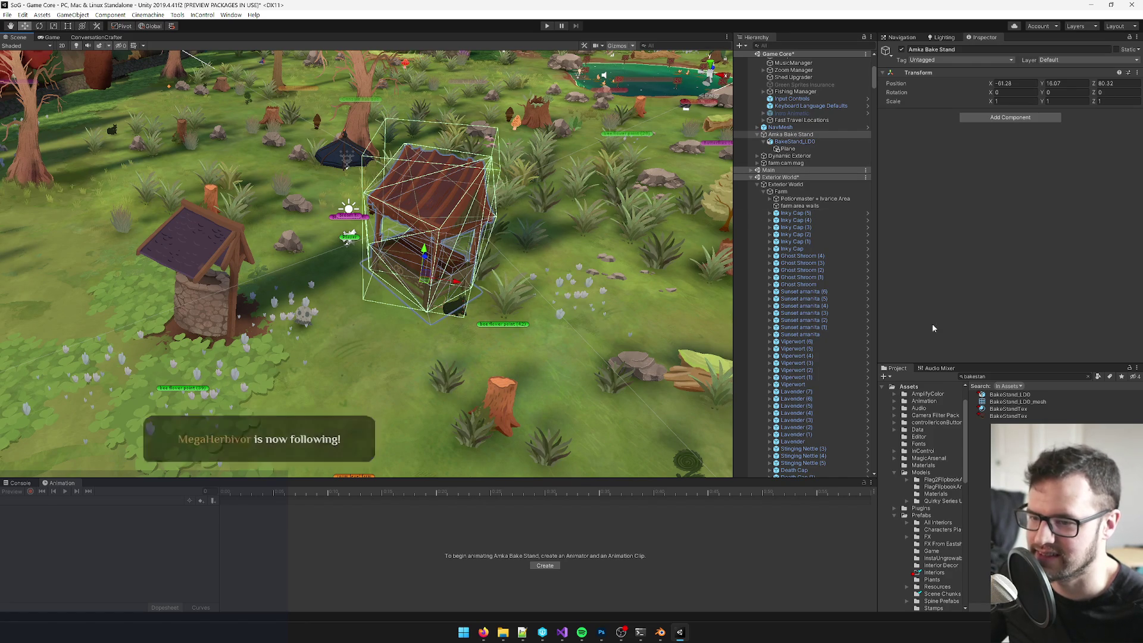
pyautogui.click(795, 141)
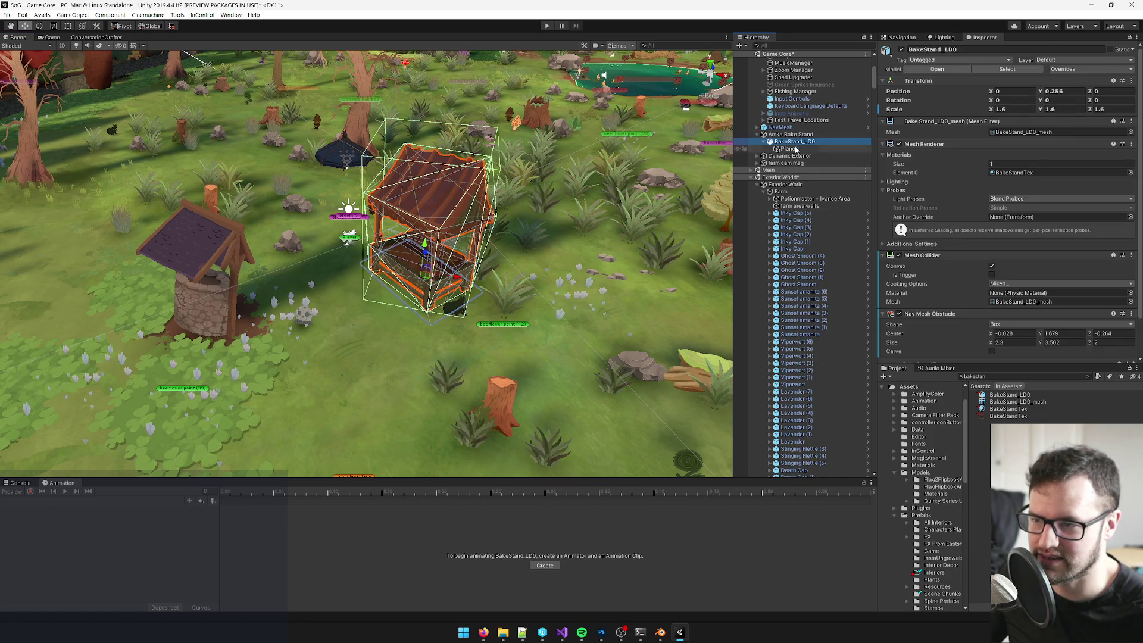
pyautogui.click(788, 148)
pyautogui.click(947, 50)
pyautogui.write('shadow')
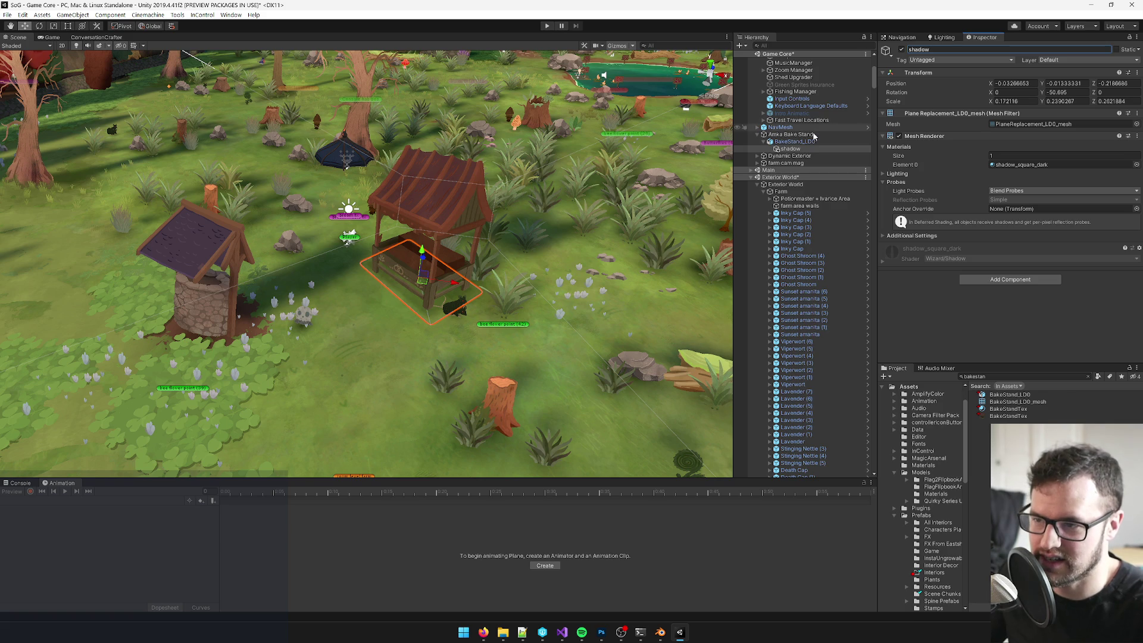
pyautogui.click(795, 141)
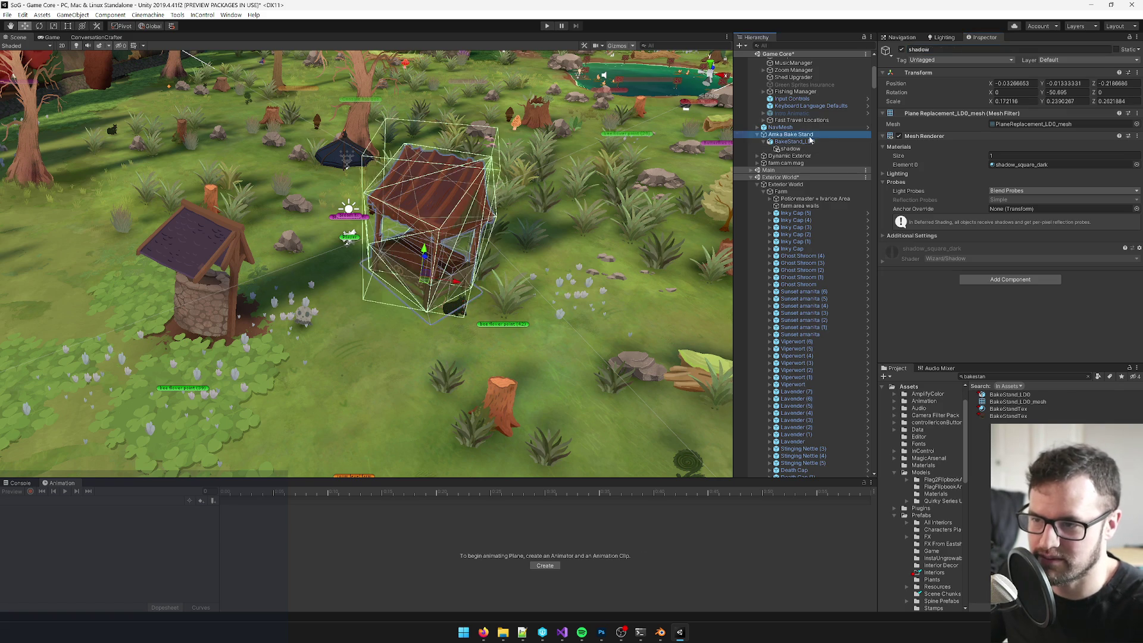
# Step: Set the Nav Mesh Obstacle size to 2 × 3.2 × 1.8
pyautogui.scroll(-3, 1006, 122)
pyautogui.click(989, 298)
pyautogui.write('2')
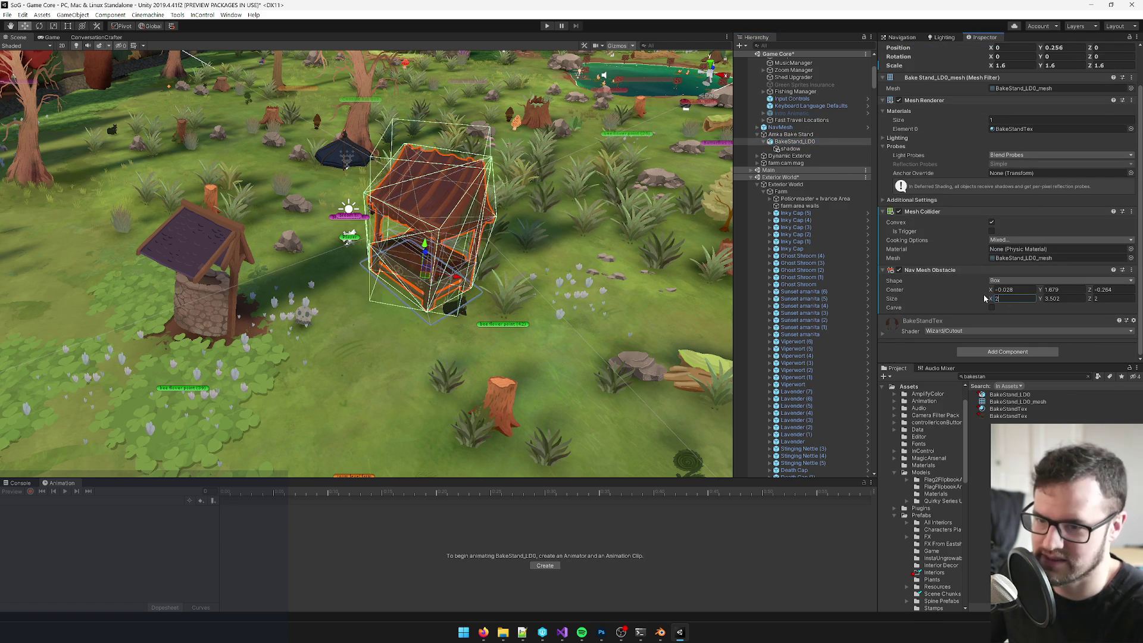
pyautogui.press('Tab')
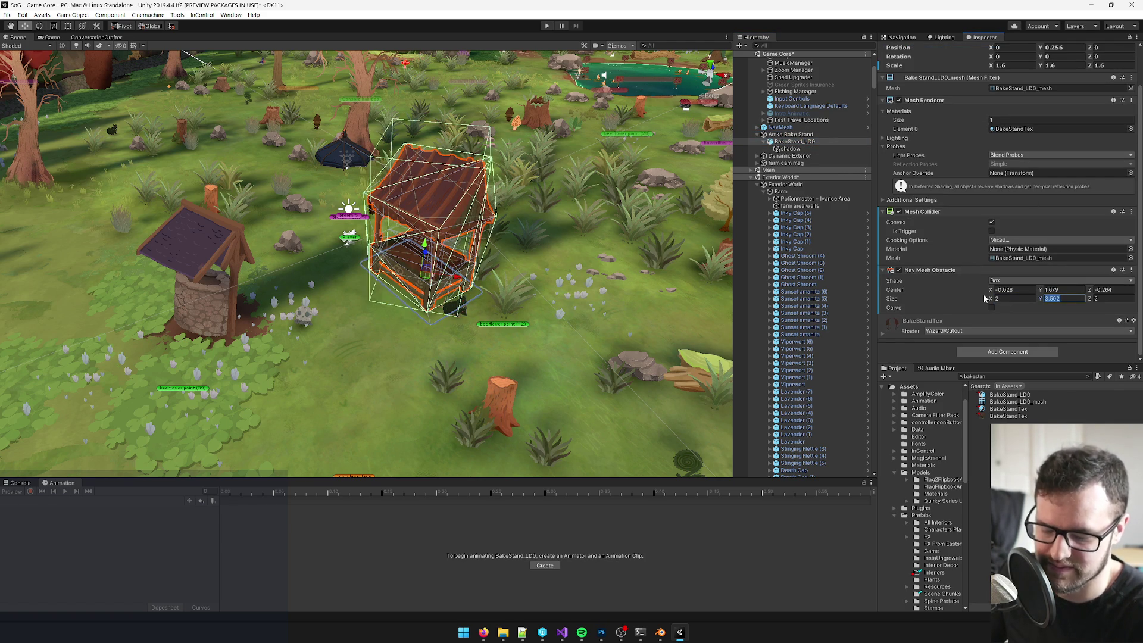
pyautogui.write('32')
pyautogui.press('BackSpace')
pyautogui.write('.2')
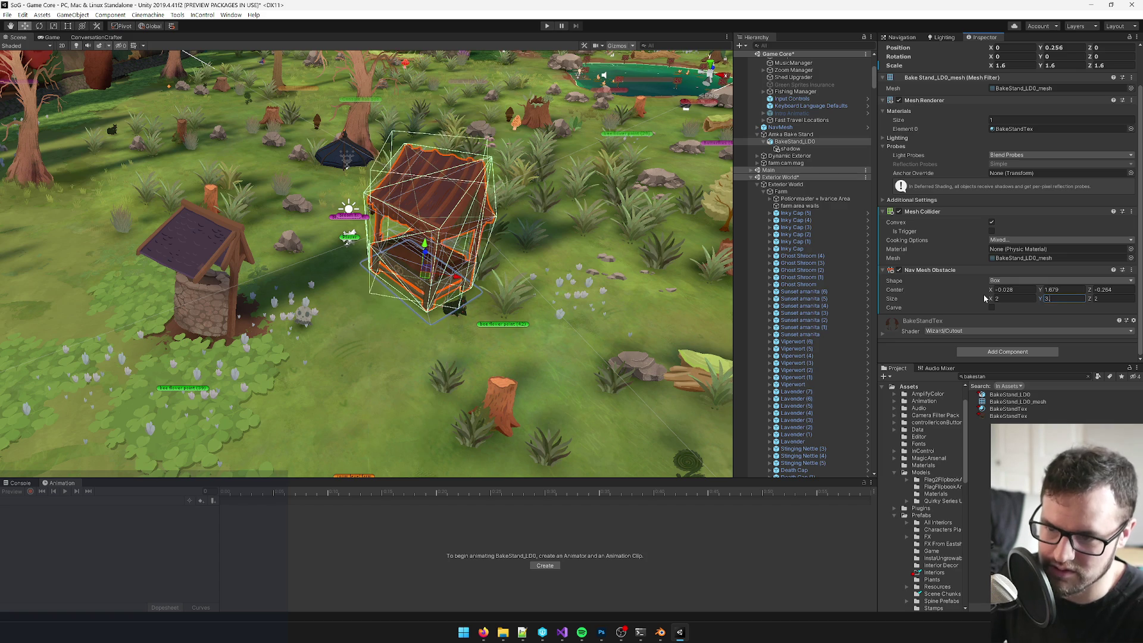
pyautogui.press('Return')
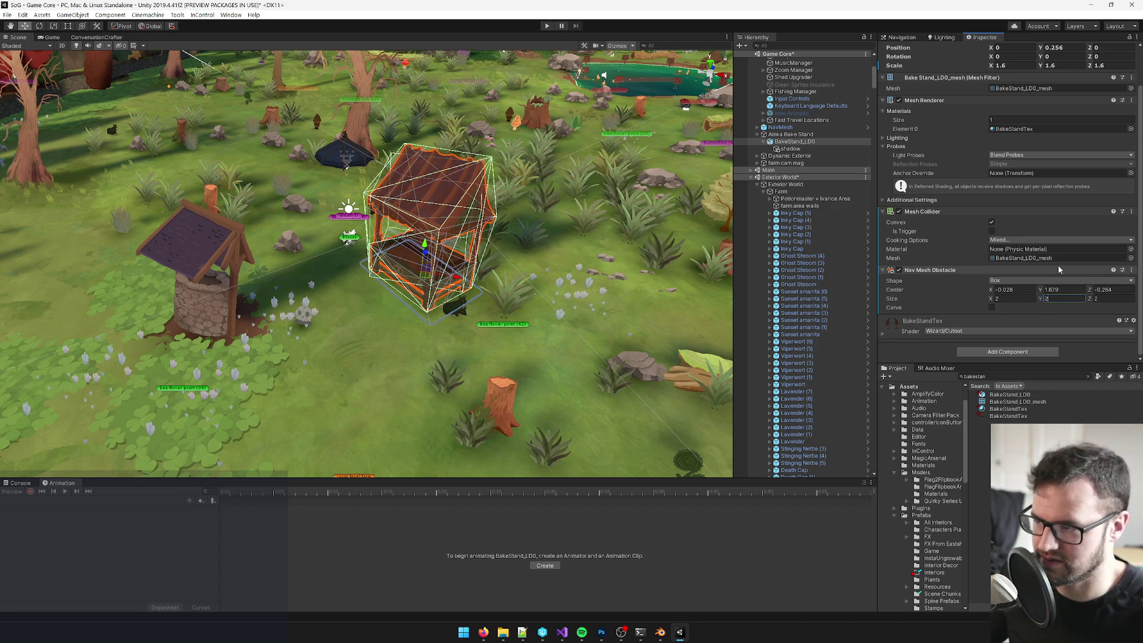
pyautogui.press('Tab')
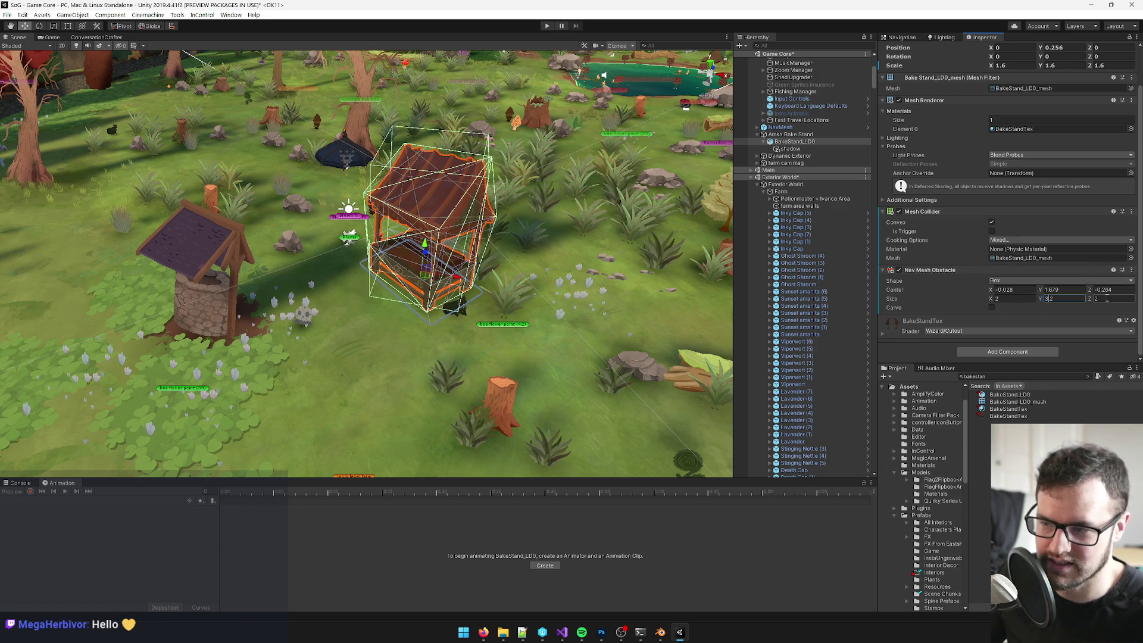
pyautogui.write('1.8')
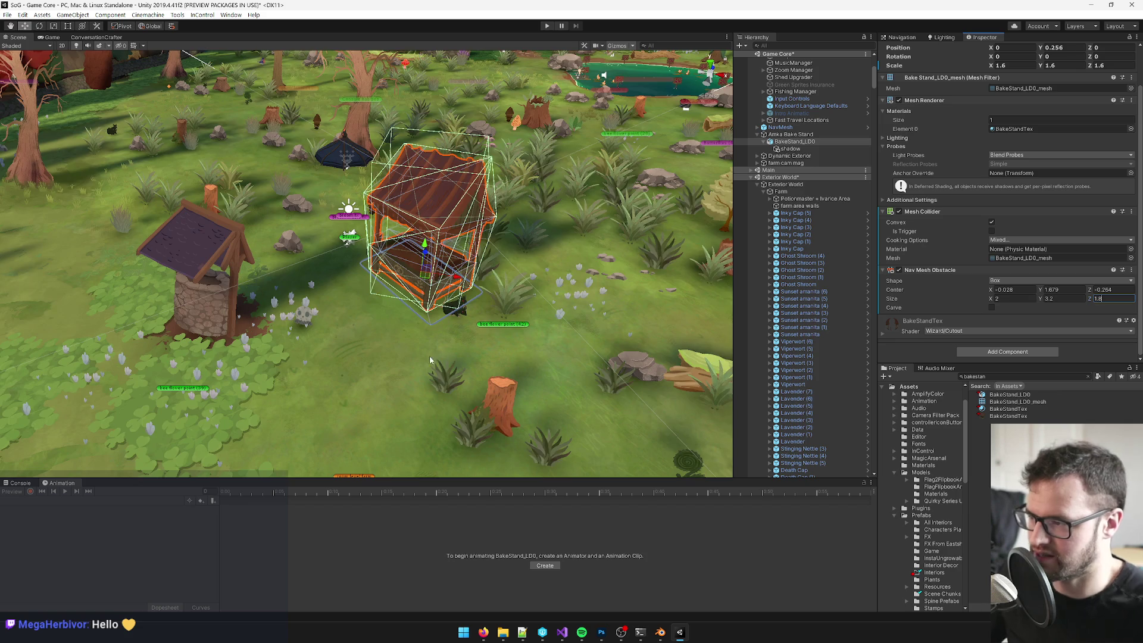
pyautogui.scroll(10, 430, 360)
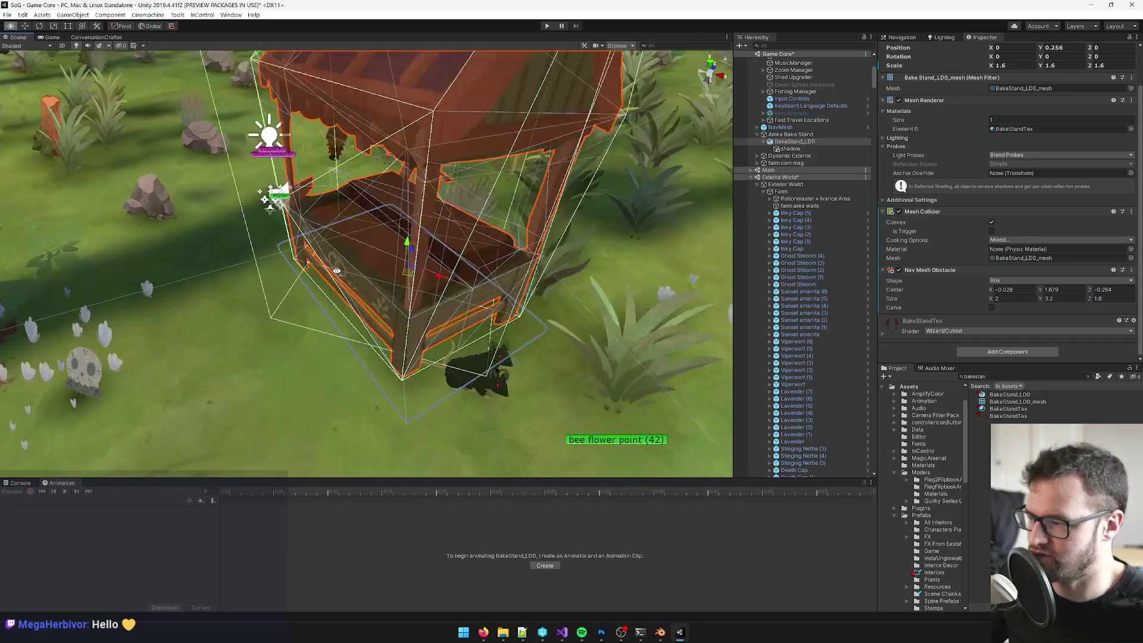
pyautogui.scroll(-6, 337, 272)
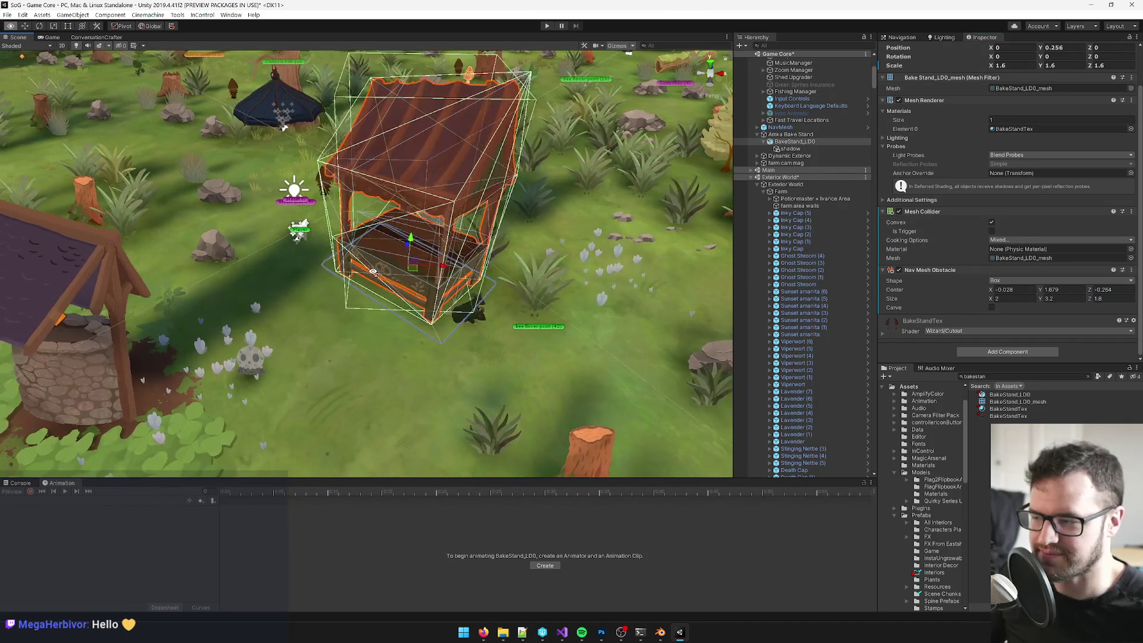
# Step: Frame Amka Bake Stand and nudge it to X -61.06, Z 80.38
pyautogui.moveTo(374, 273); pyautogui.dragTo(364, 272)
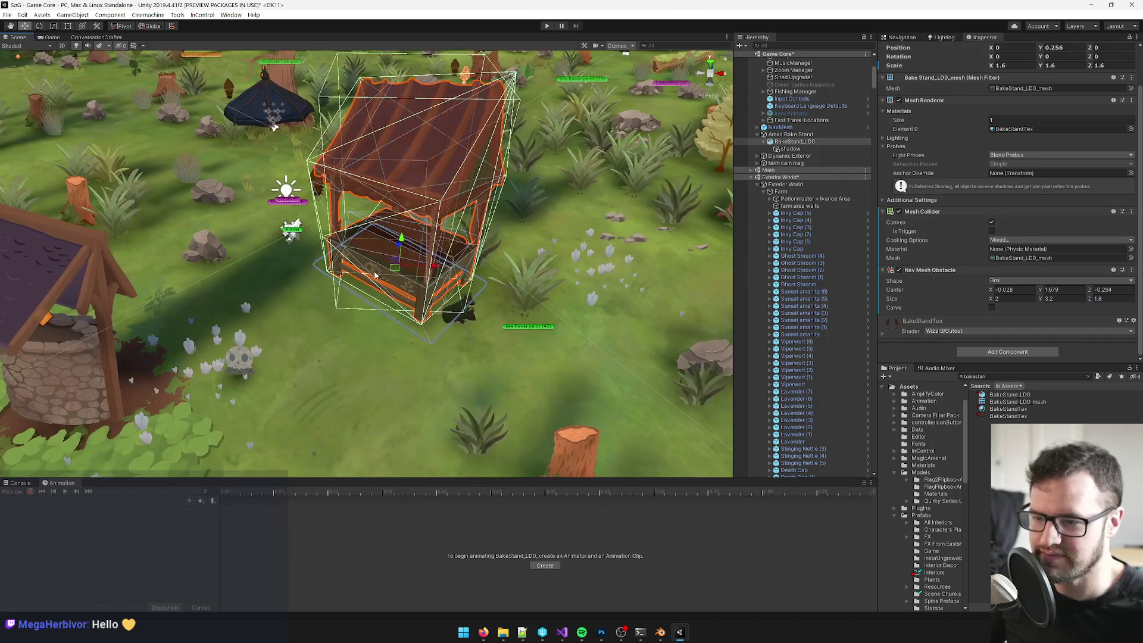
pyautogui.click(789, 135)
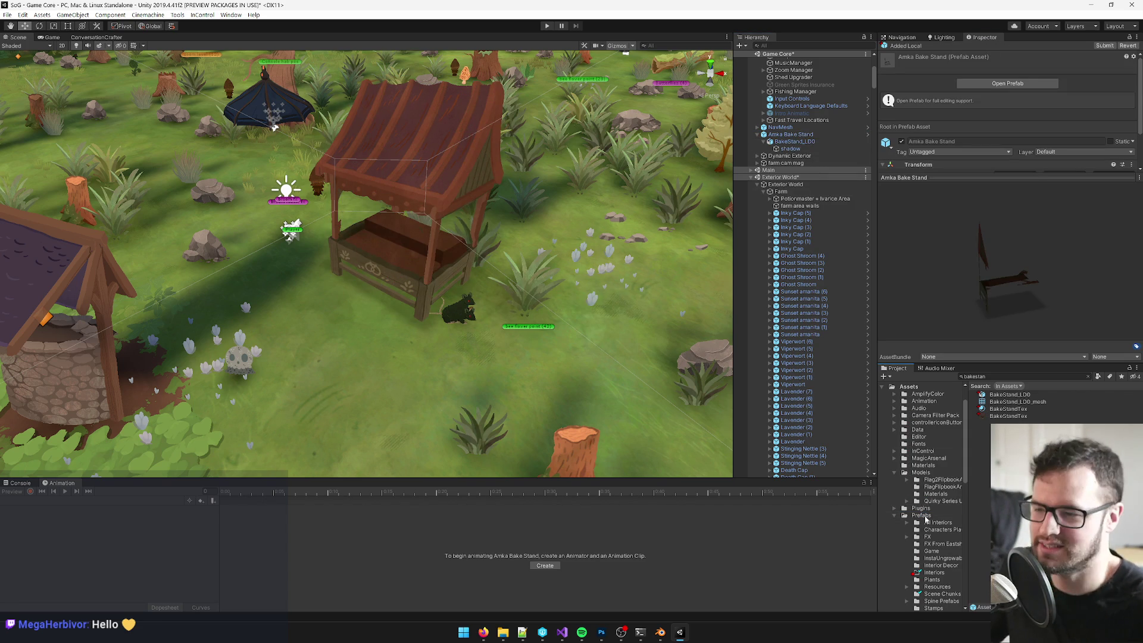
pyautogui.doubleClick(790, 134)
pyautogui.scroll(-5, 379, 318)
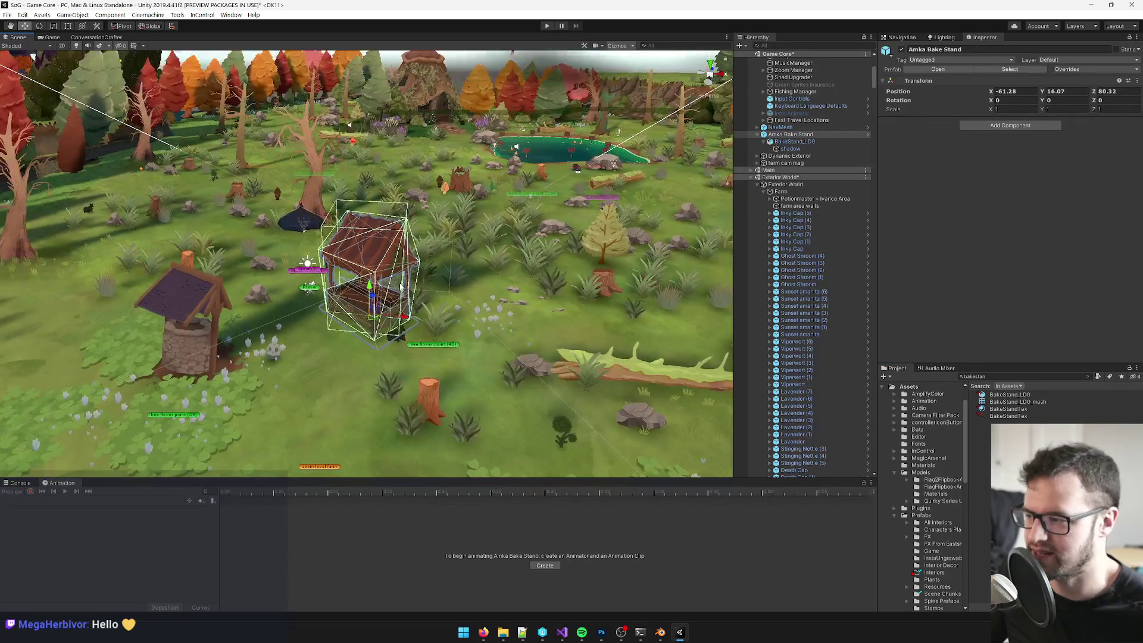
pyautogui.moveTo(380, 318); pyautogui.dragTo(384, 317)
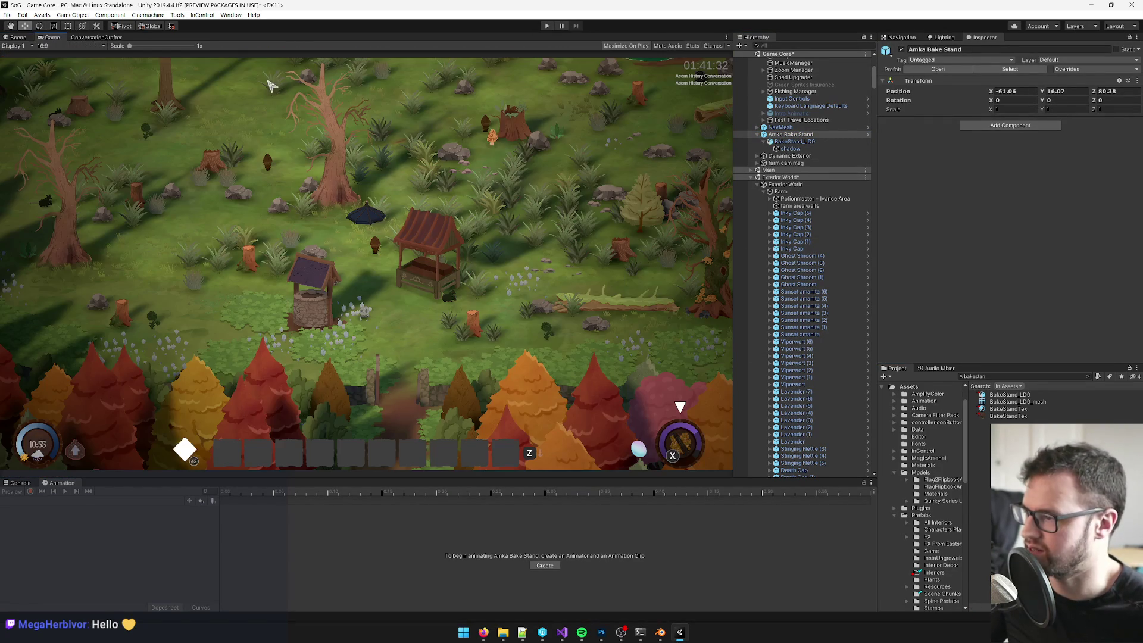
pyautogui.click(51, 37)
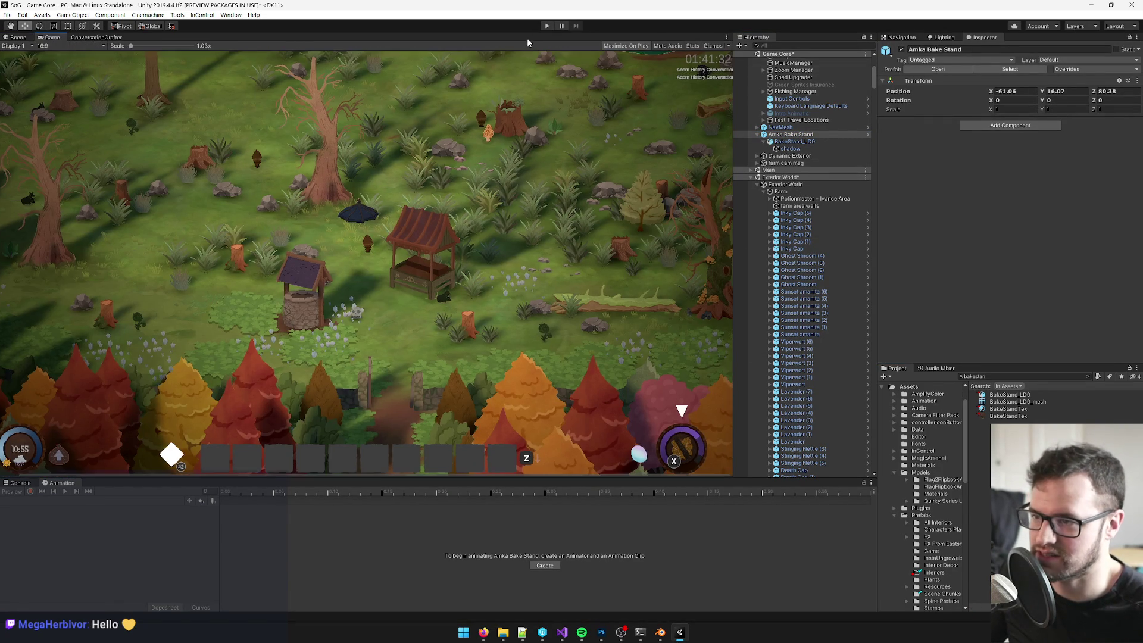
# Step: Start Play mode and walk the character around the bake stall and north past the big stump
pyautogui.click(547, 26)
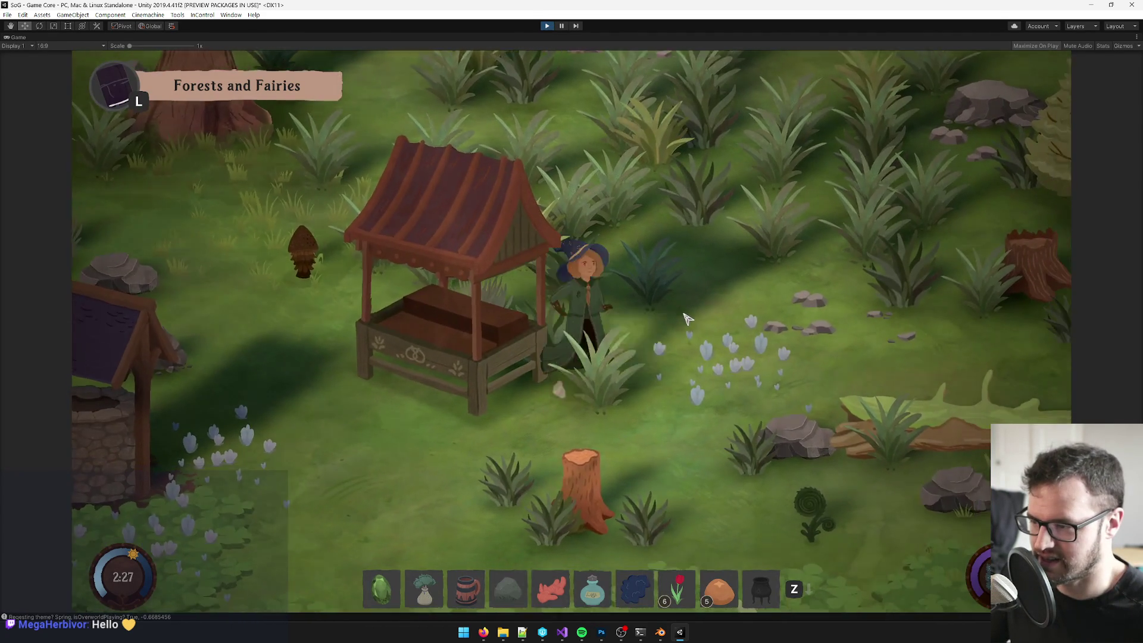
pyautogui.press('a')
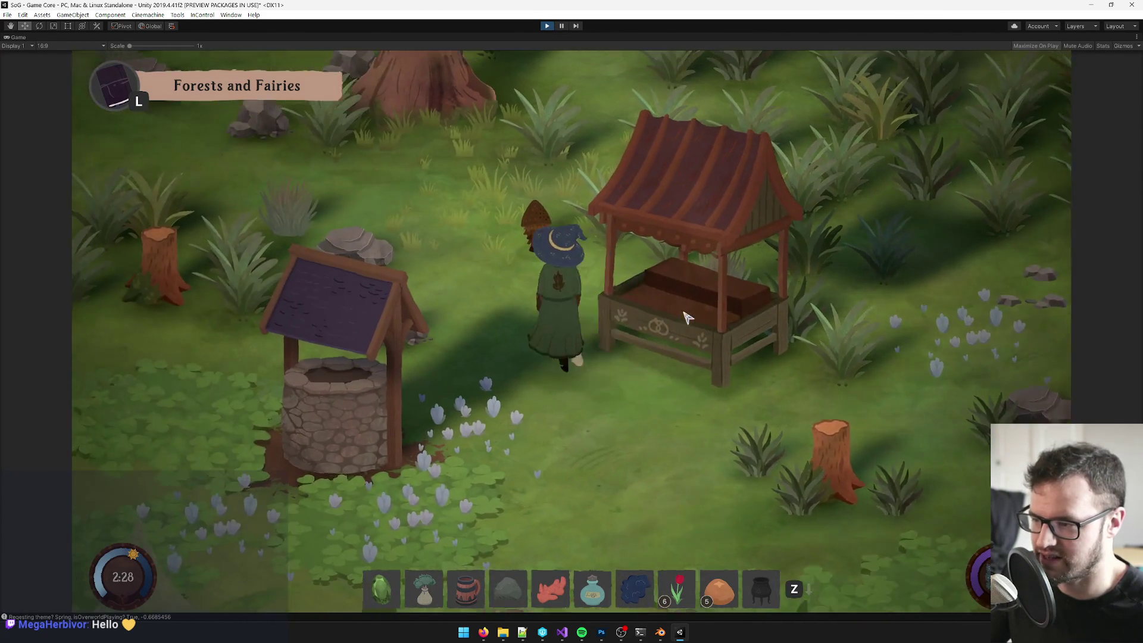
pyautogui.press('d')
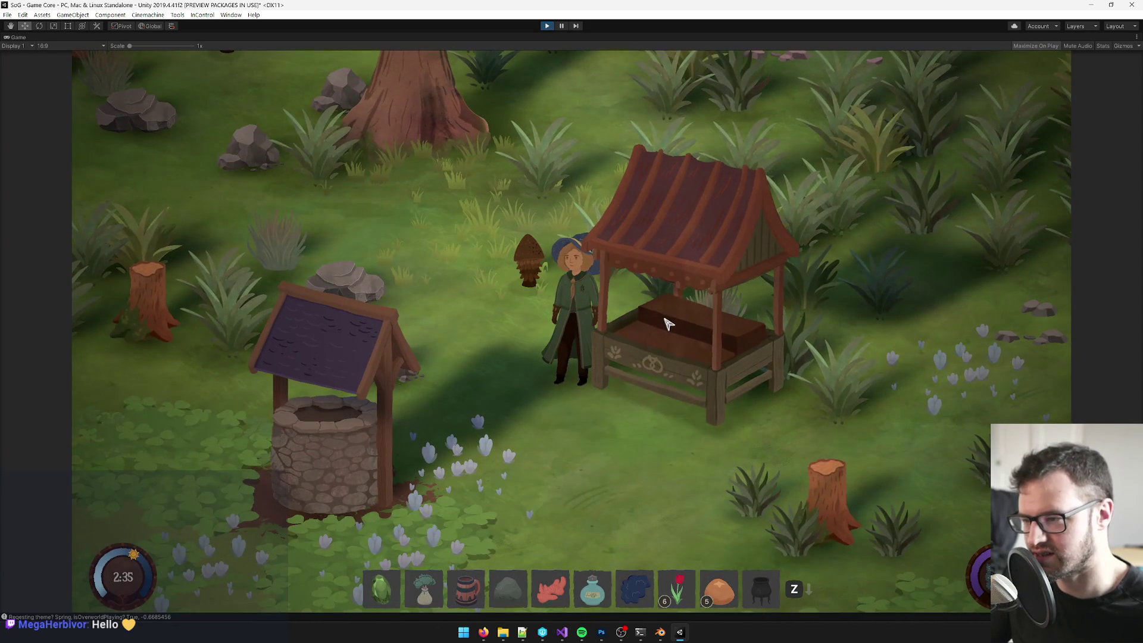
pyautogui.press('w')
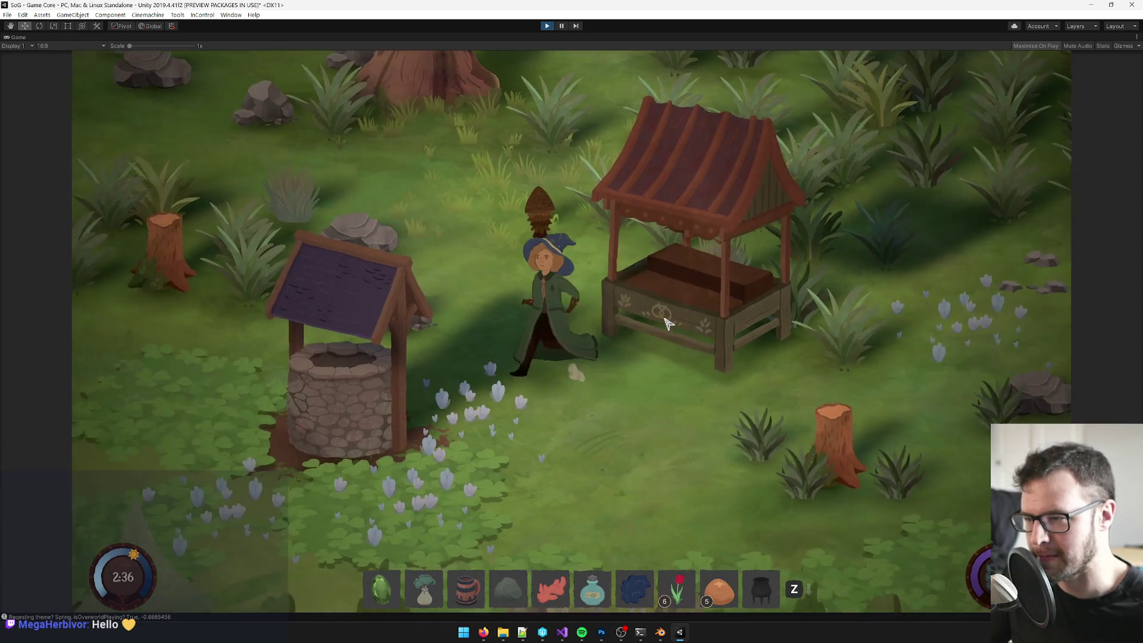
pyautogui.press('s')
pyautogui.press('d')
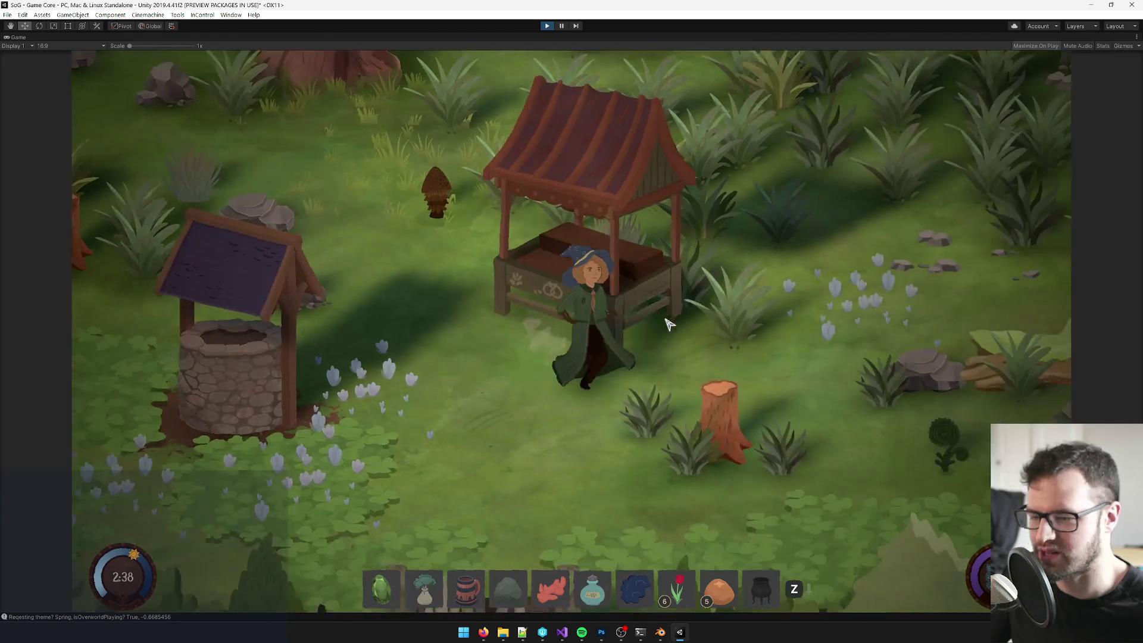
pyautogui.press('w')
pyautogui.press('a')
pyautogui.press('w')
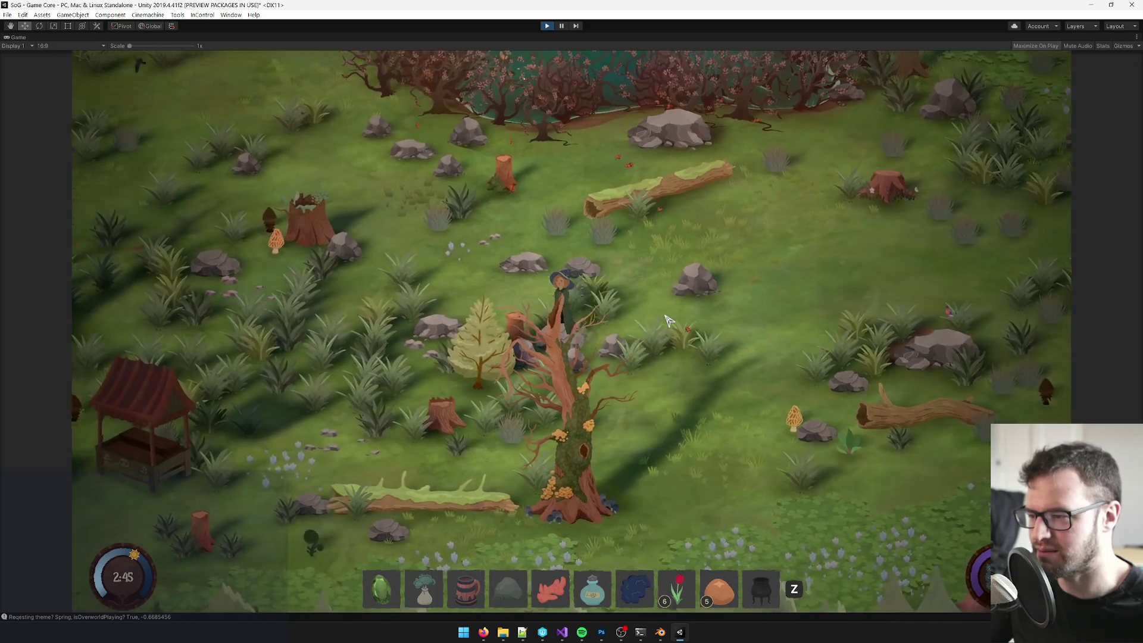
pyautogui.press('w')
pyautogui.press('a')
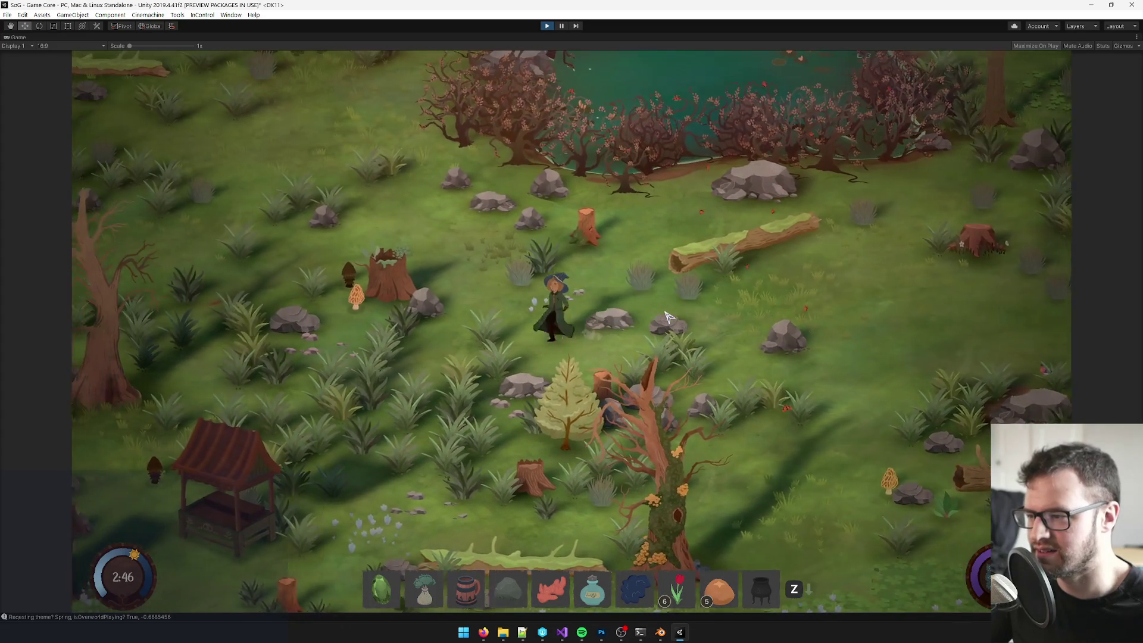
# Step: Walk the character back past the well to the gate, then stop the play test
pyautogui.press('a')
pyautogui.press('s')
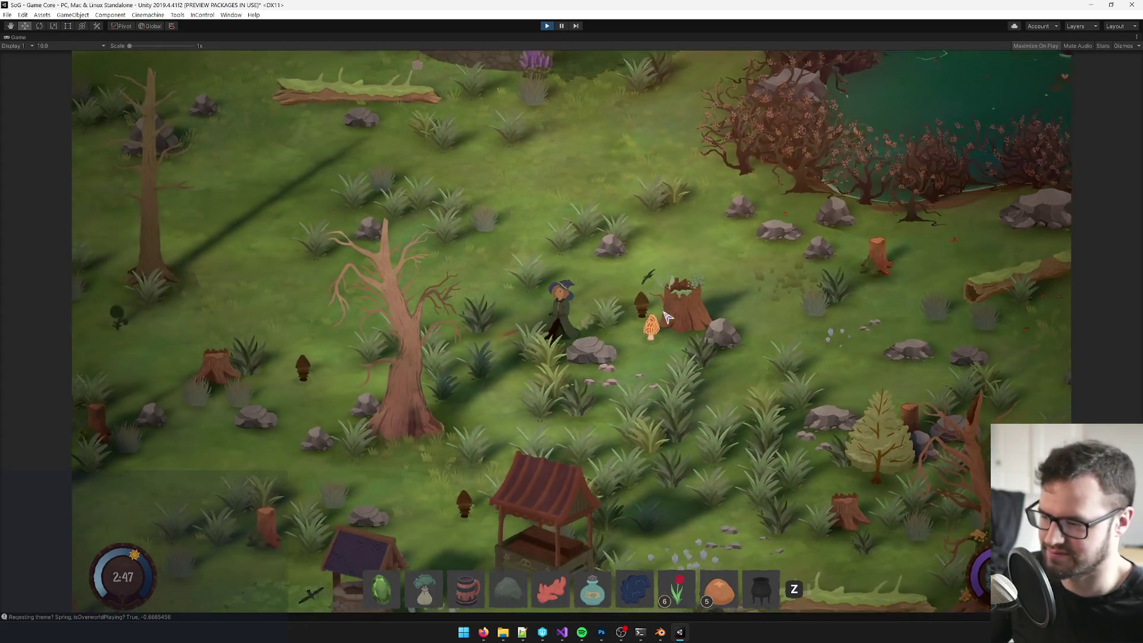
pyautogui.press('a')
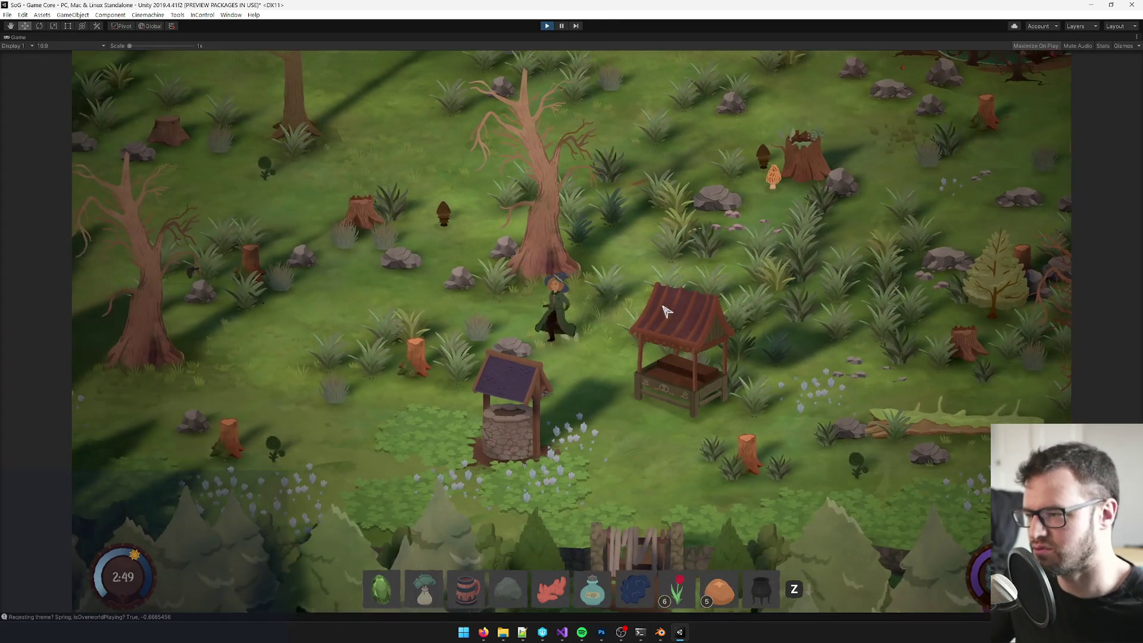
pyautogui.press('w')
pyautogui.press('s')
pyautogui.press('d')
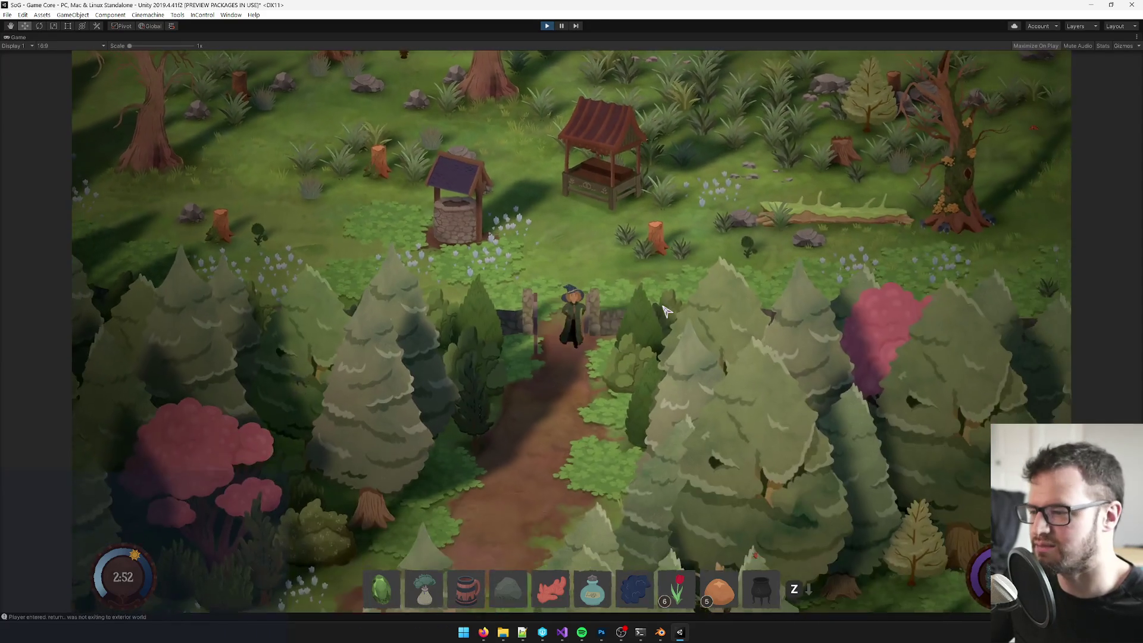
pyautogui.press('w')
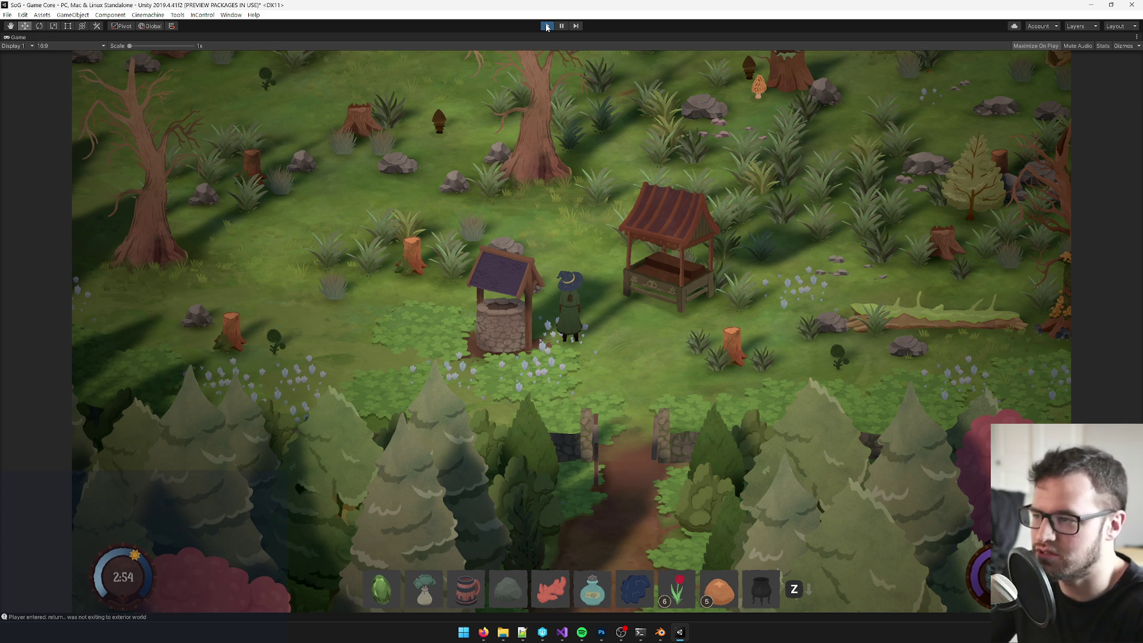
pyautogui.click(547, 26)
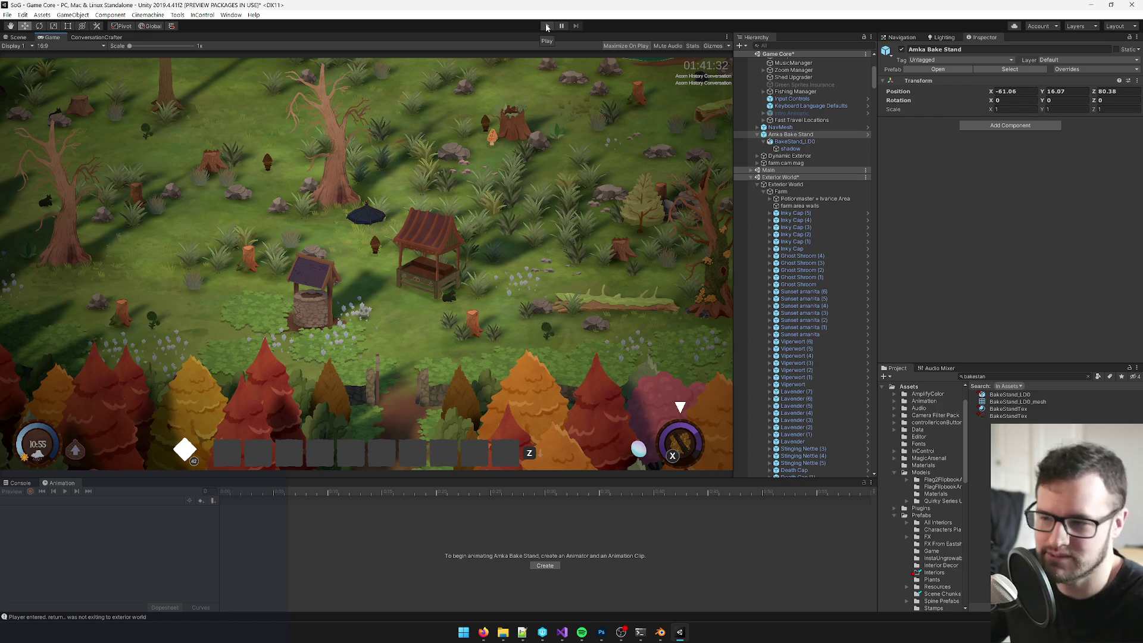
# Step: Select the Exterior World and Main scenes in the Hierarchy
pyautogui.click(798, 184)
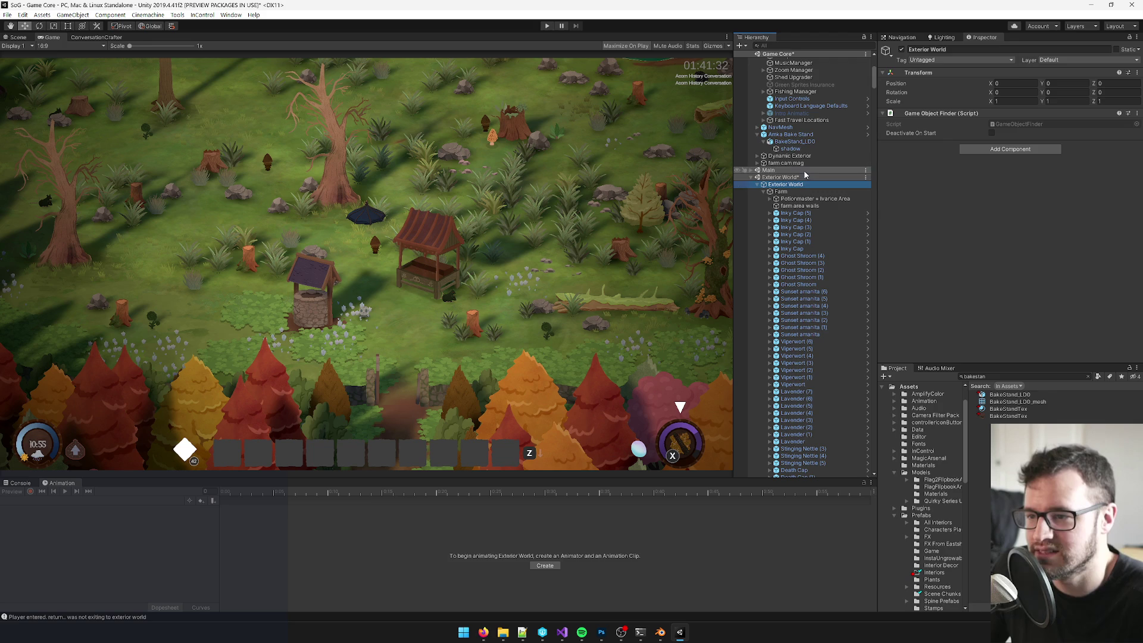
pyautogui.click(805, 172)
pyautogui.click(801, 178)
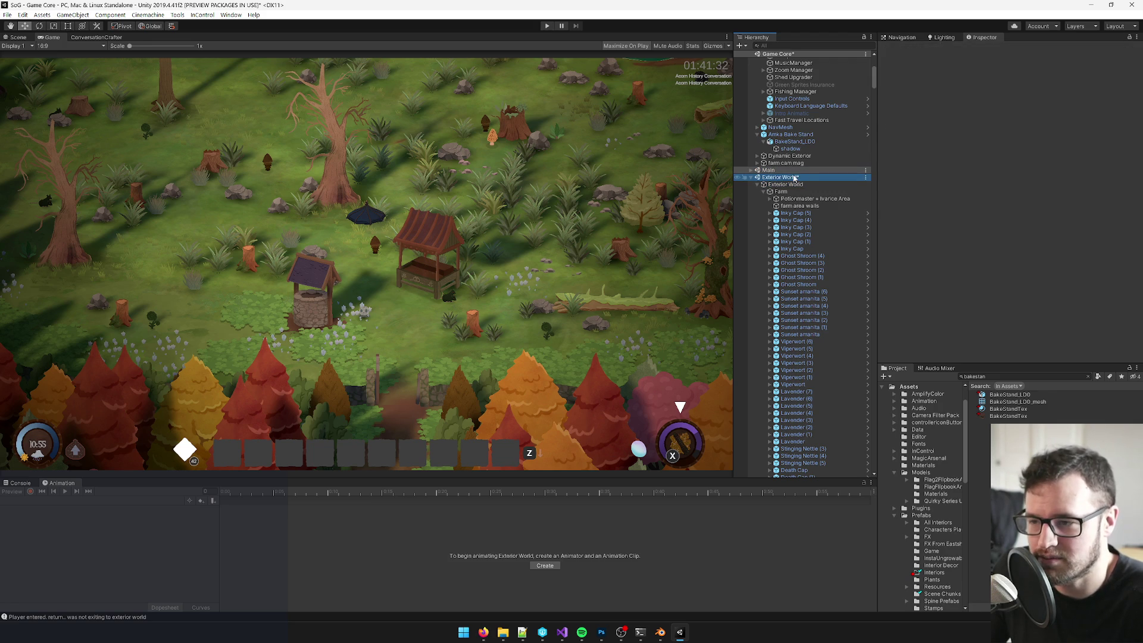
pyautogui.click(516, 192)
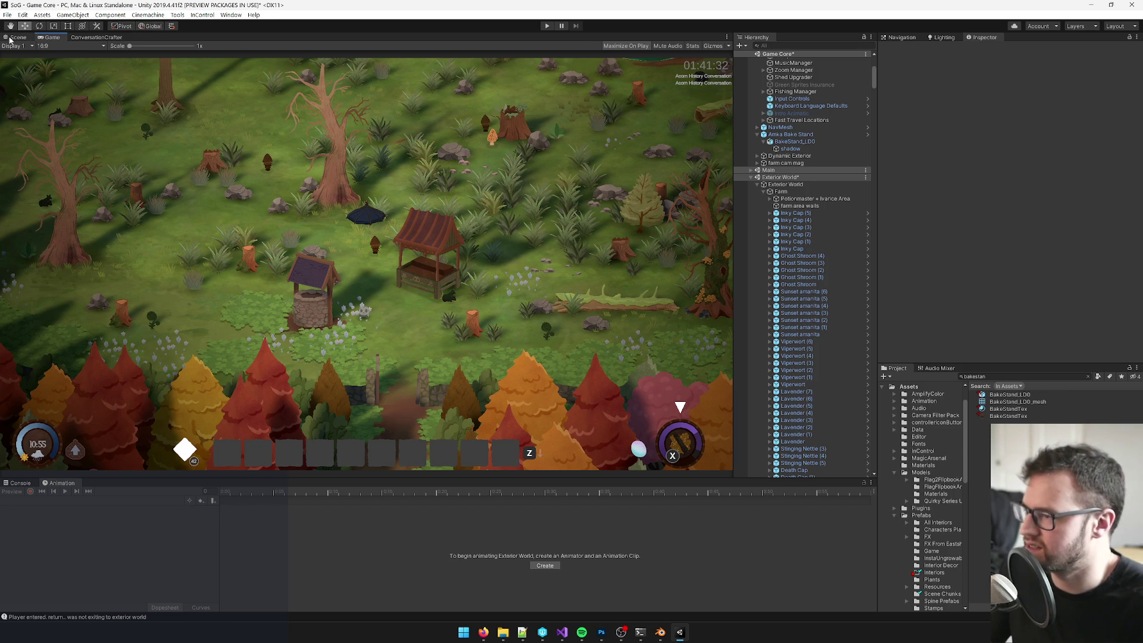
# Step: Back in the Scene view, select the bake stand and undo so it disappears
pyautogui.click(10, 40)
pyautogui.scroll(5, 381, 262)
pyautogui.click(394, 273)
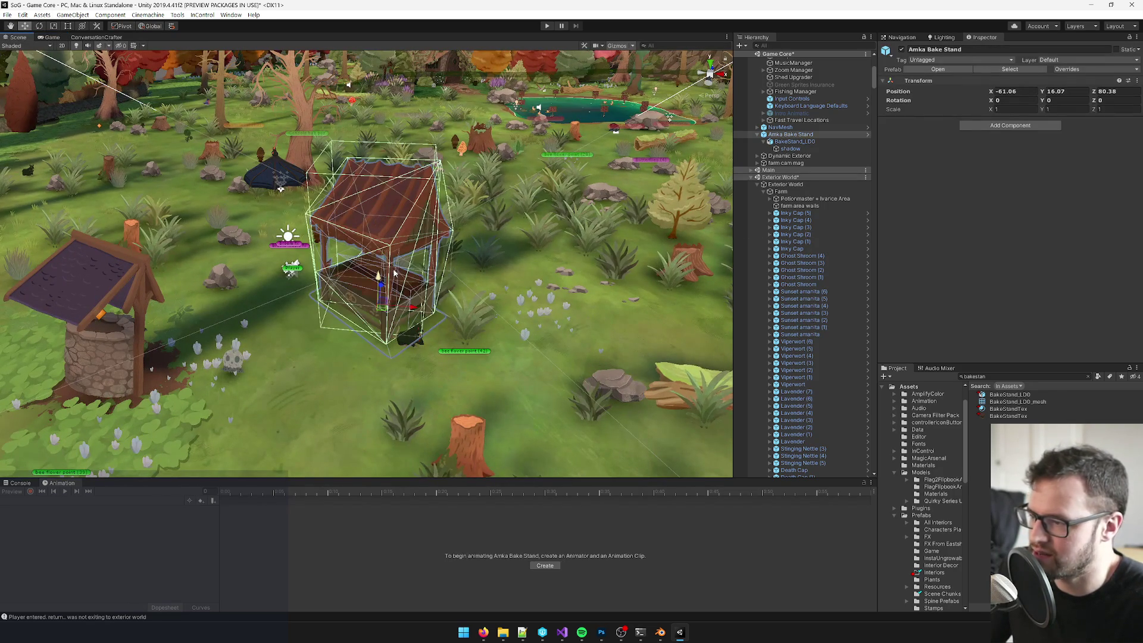
pyautogui.hotkey('ctrl', 'z')
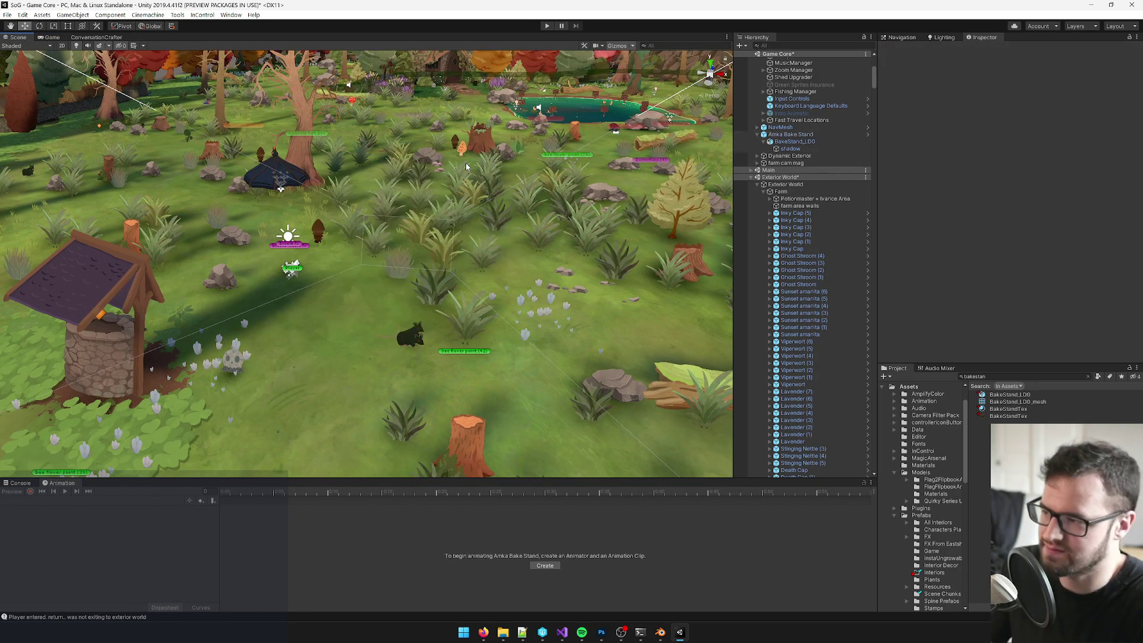
pyautogui.moveTo(484, 632)
pyautogui.click(458, 598)
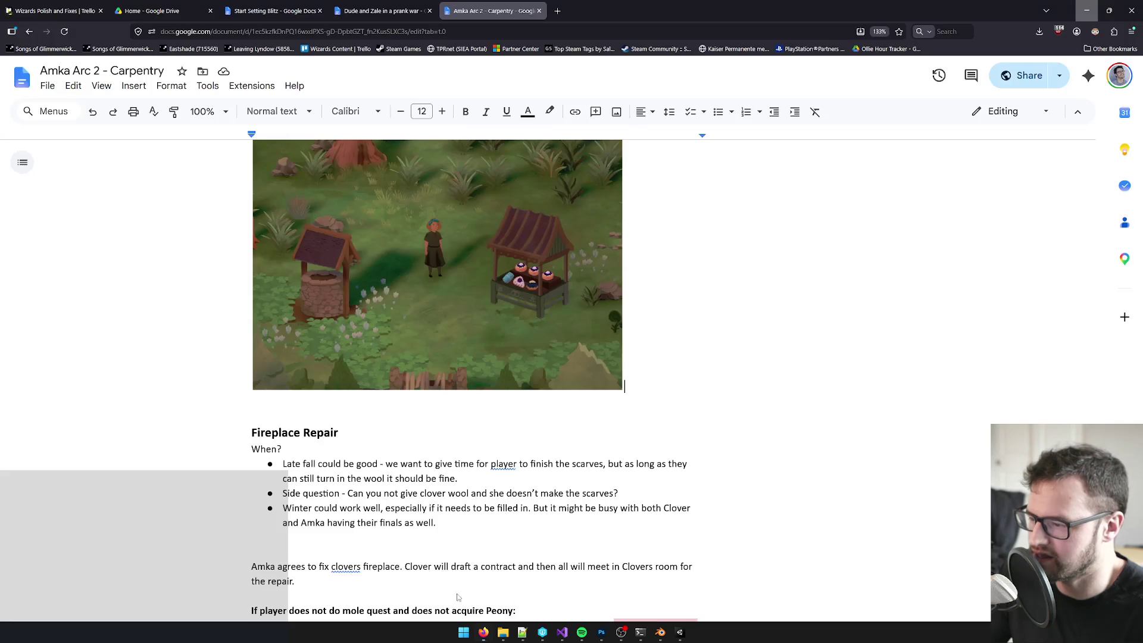
# Step: Read through the Amka Arc 2 - Carpentry notes, selecting the drafting reference sentence
pyautogui.scroll(-8, 458, 597)
pyautogui.scroll(3, 309, 236)
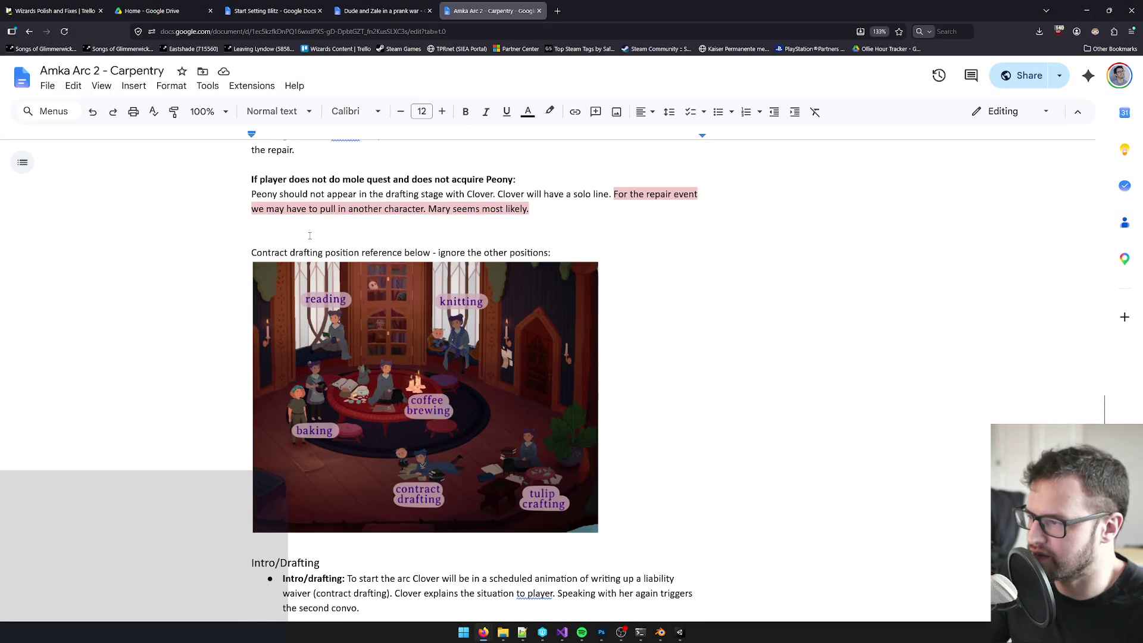
pyautogui.scroll(-3, 337, 273)
pyautogui.scroll(2, 298, 203)
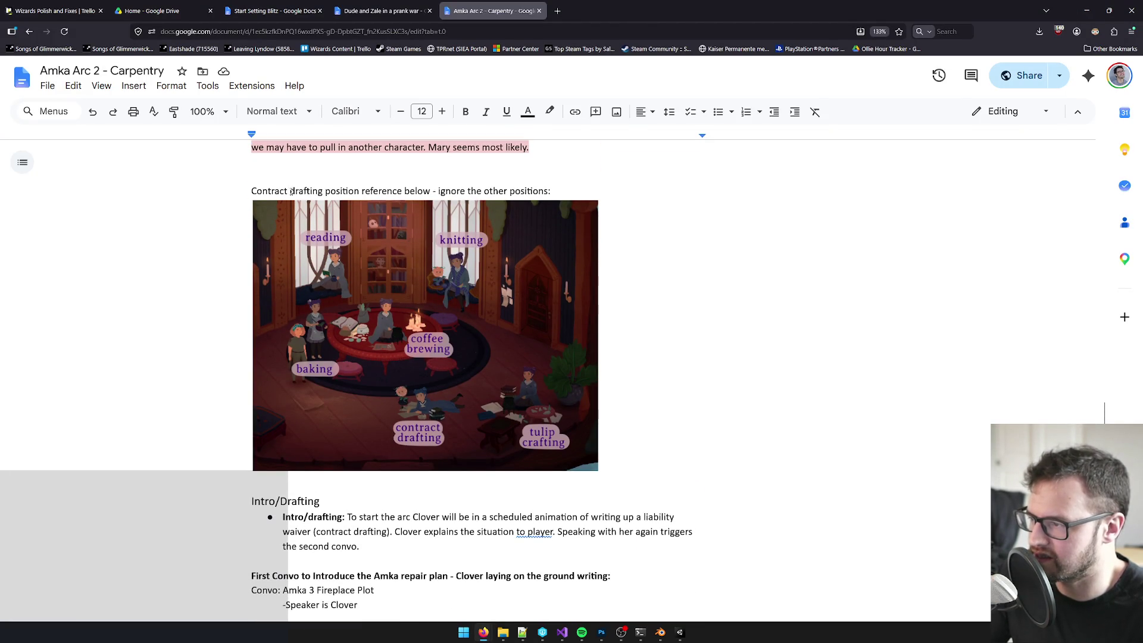
pyautogui.moveTo(290, 191); pyautogui.dragTo(388, 190)
pyautogui.doubleClick(453, 191)
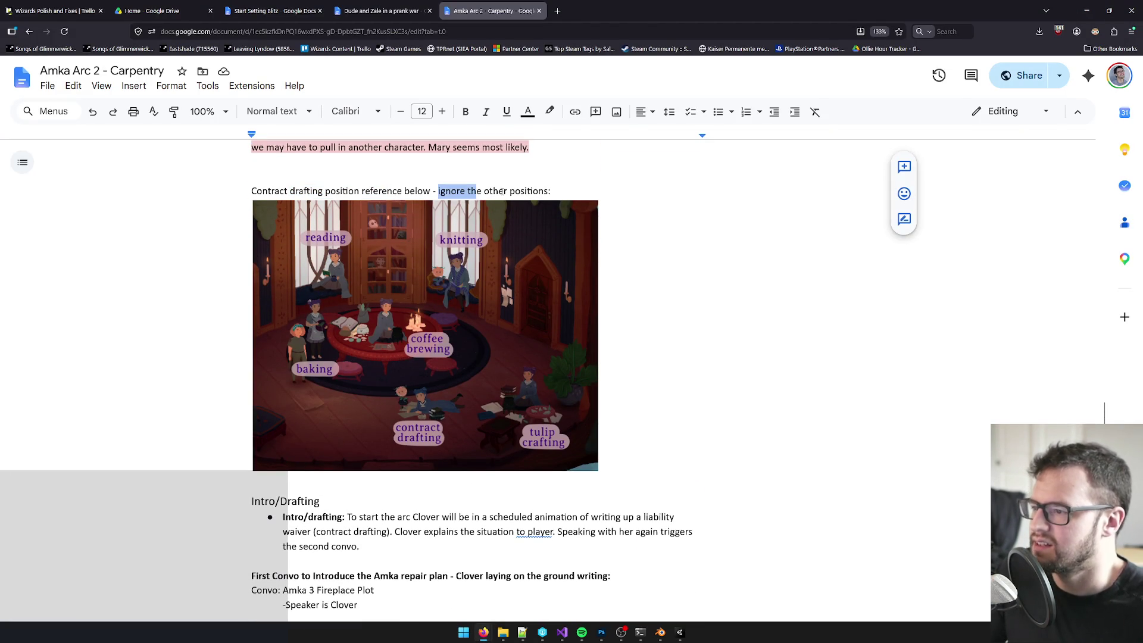
pyautogui.click(441, 191)
pyautogui.moveTo(293, 190); pyautogui.dragTo(457, 191)
pyautogui.scroll(-2, 442, 316)
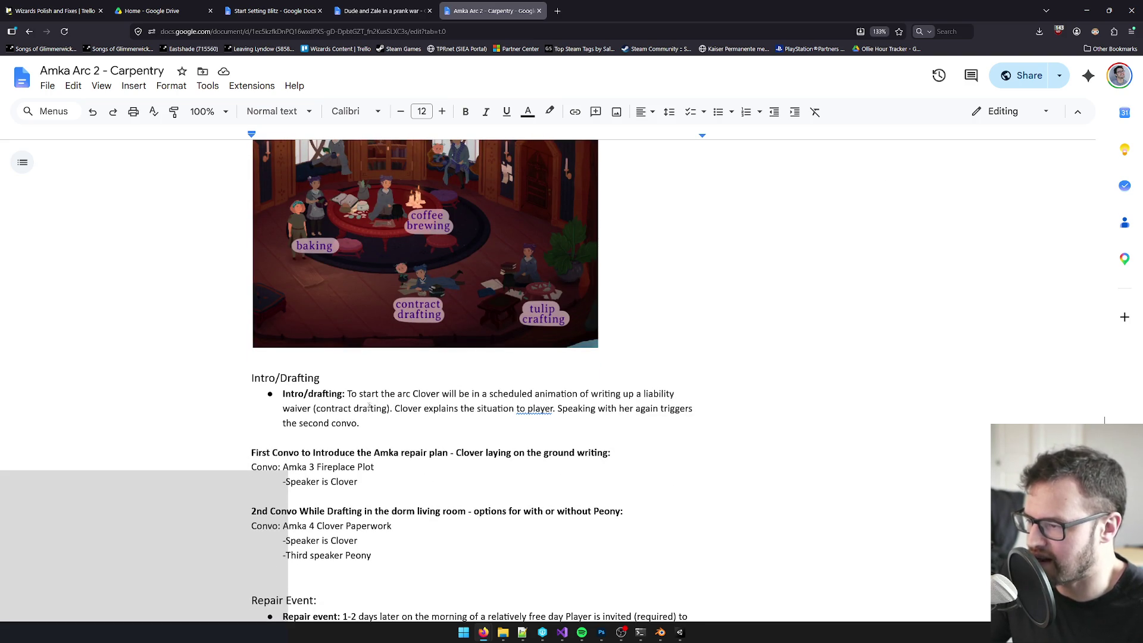
pyautogui.click(1087, 10)
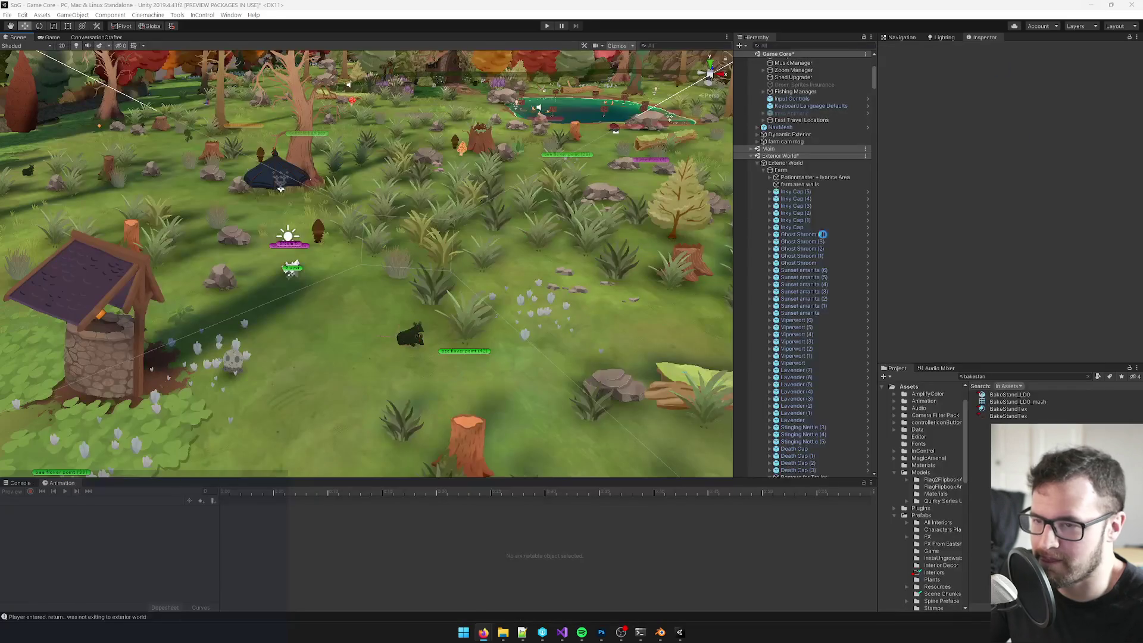
# Step: Search the project for 'kitchen' and open the Dorm Living Room Kitchen Interior prefab
pyautogui.scroll(10, 822, 239)
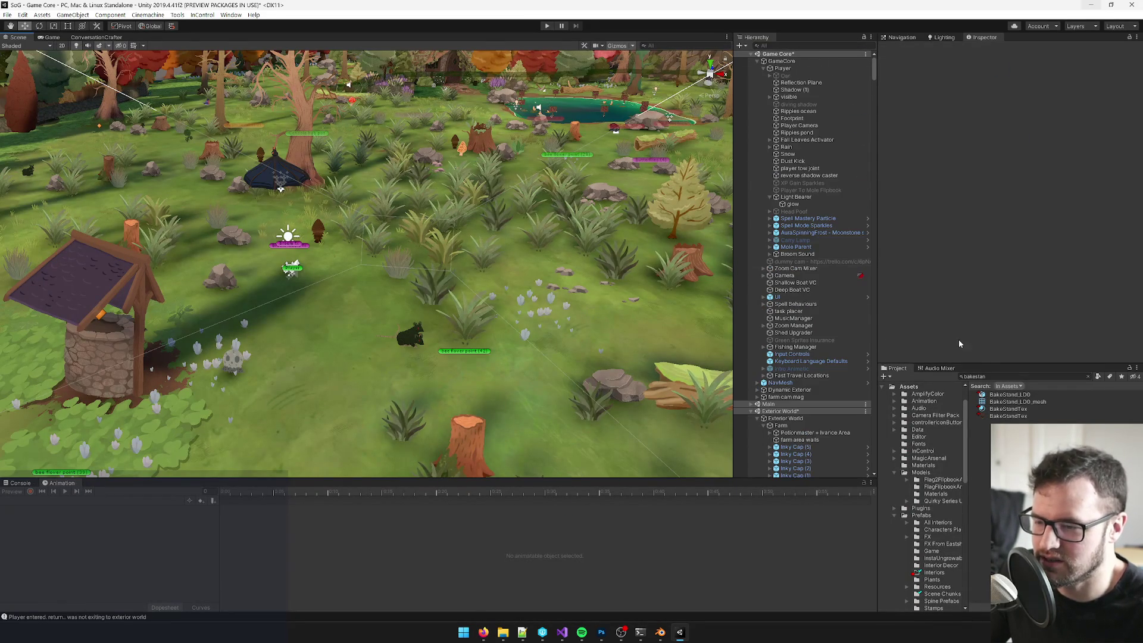
pyautogui.click(989, 376)
pyautogui.write('kitchen')
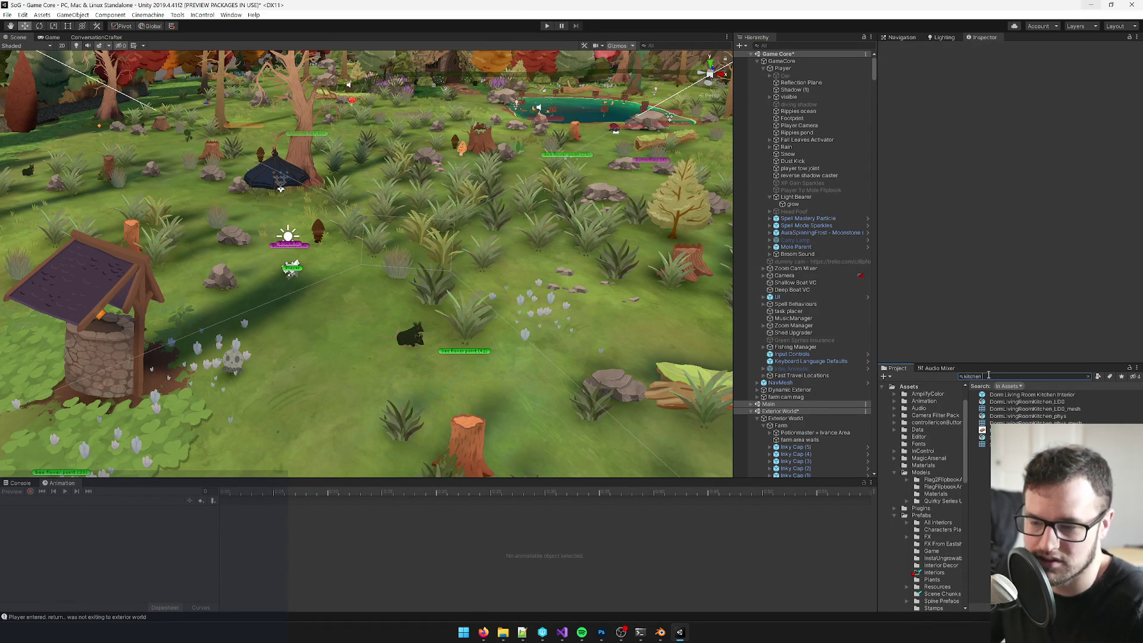
pyautogui.click(986, 395)
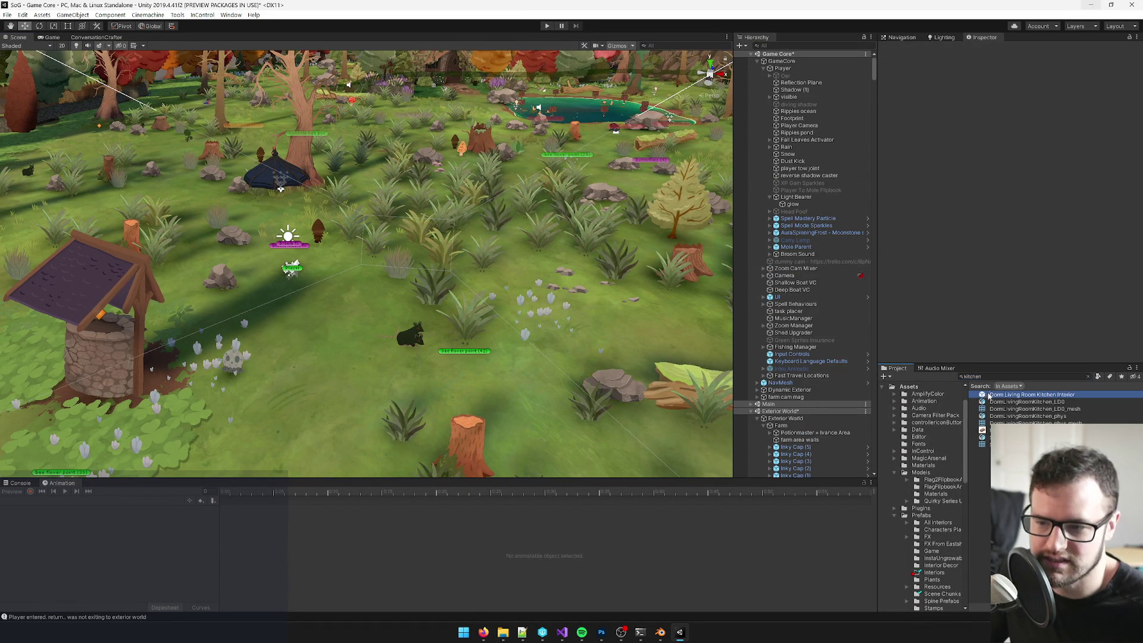
pyautogui.click(1008, 83)
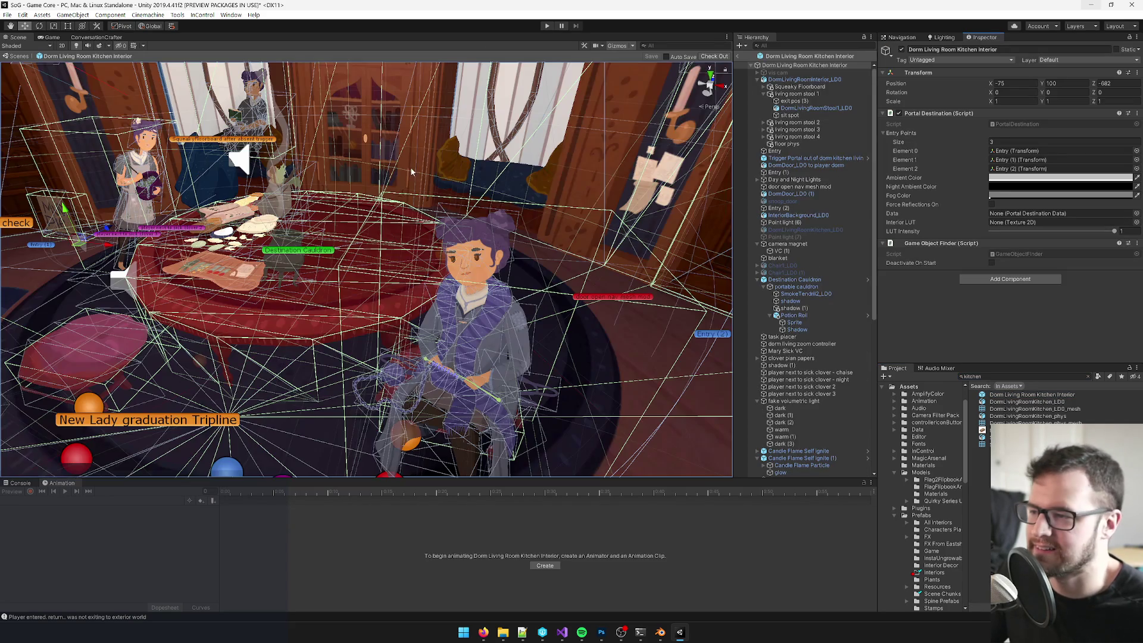
# Step: Select Indie's paperwork in the room and view it across the room in the game view
pyautogui.scroll(5, 387, 226)
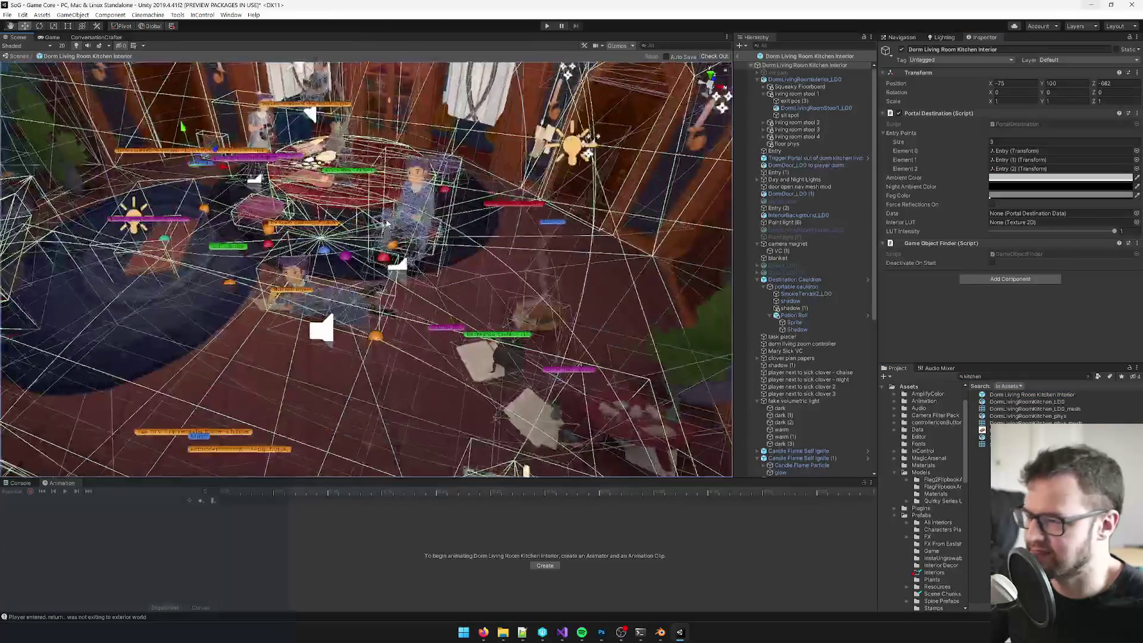
pyautogui.scroll(5, 387, 227)
pyautogui.click(385, 276)
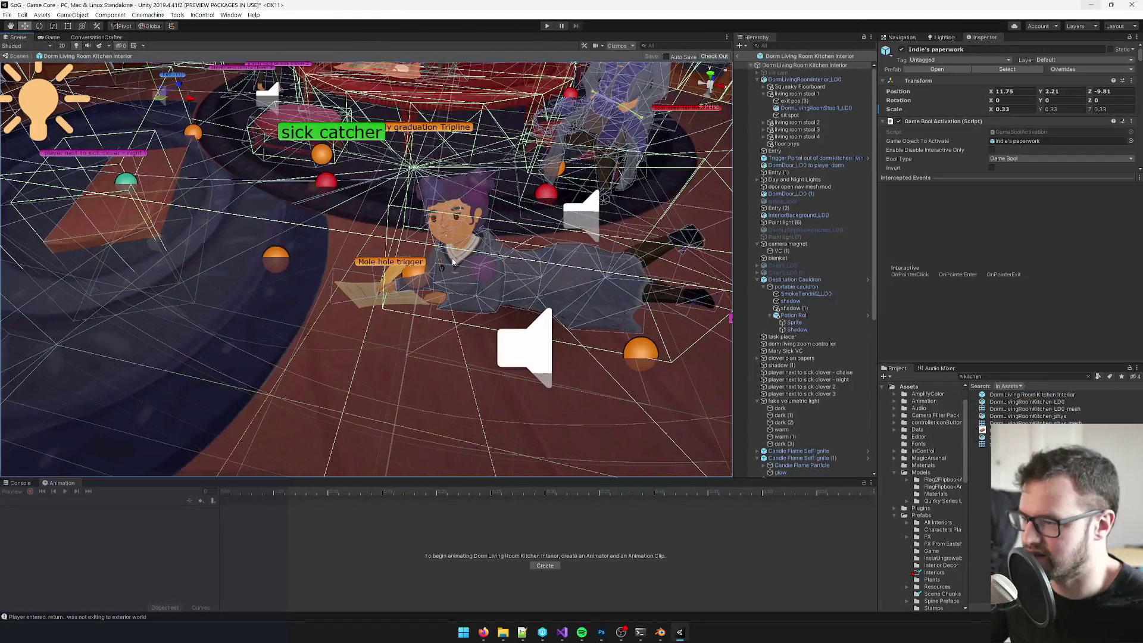
pyautogui.moveTo(386, 276)
pyautogui.mouseDown()
pyautogui.moveTo(456, 181)
pyautogui.moveTo(408, 203)
pyautogui.moveTo(428, 196)
pyautogui.mouseUp()
pyautogui.scroll(-5, 464, 191)
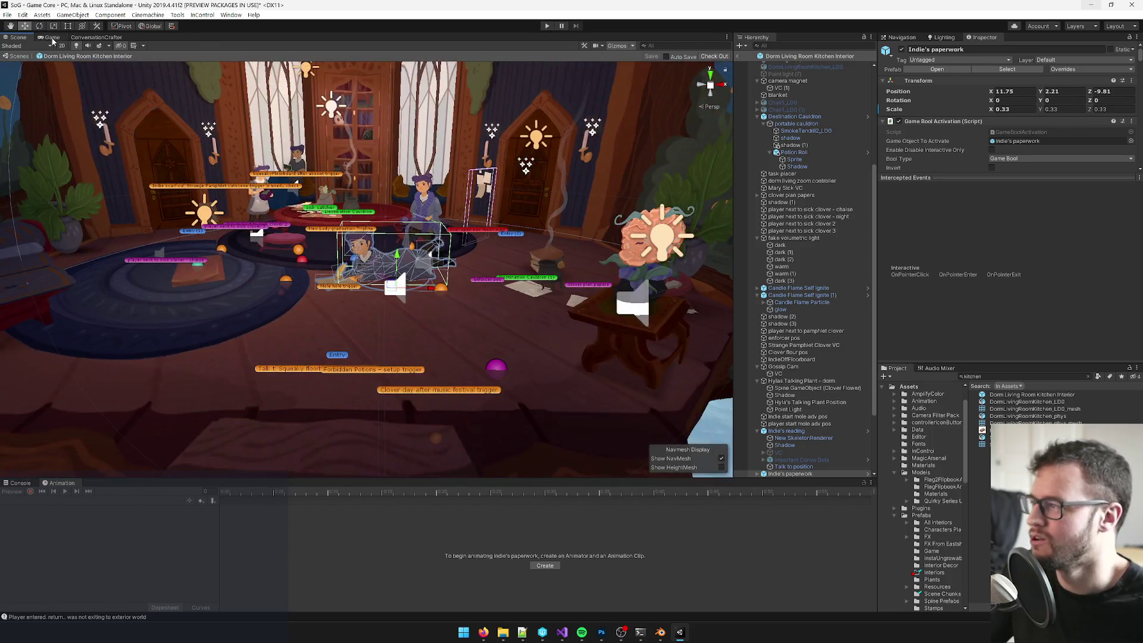
pyautogui.hotkey('ctrl', '2')
pyautogui.hotkey('alt', 'Tab')
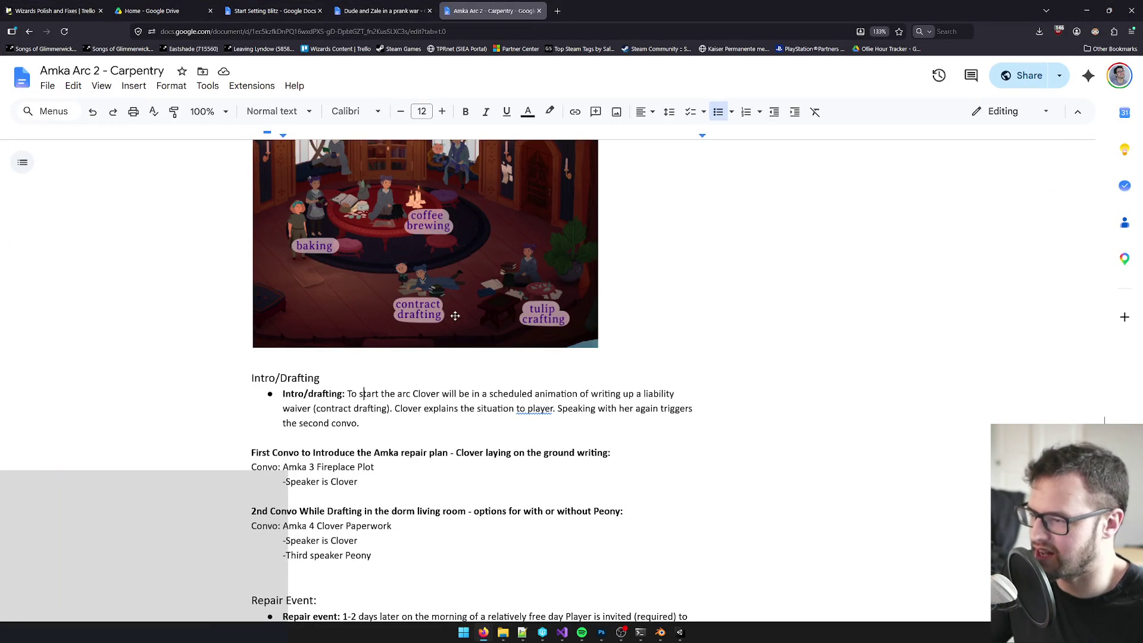
pyautogui.scroll(-4, 463, 377)
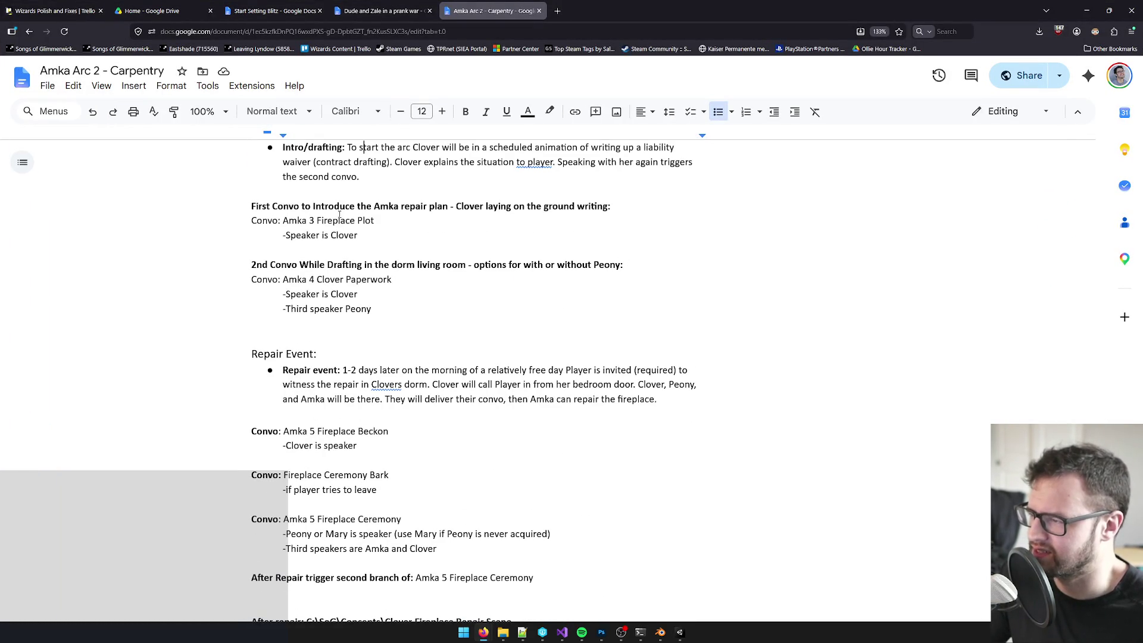
pyautogui.moveTo(270, 206); pyautogui.dragTo(352, 206)
pyautogui.click(352, 206)
pyautogui.scroll(3, 512, 331)
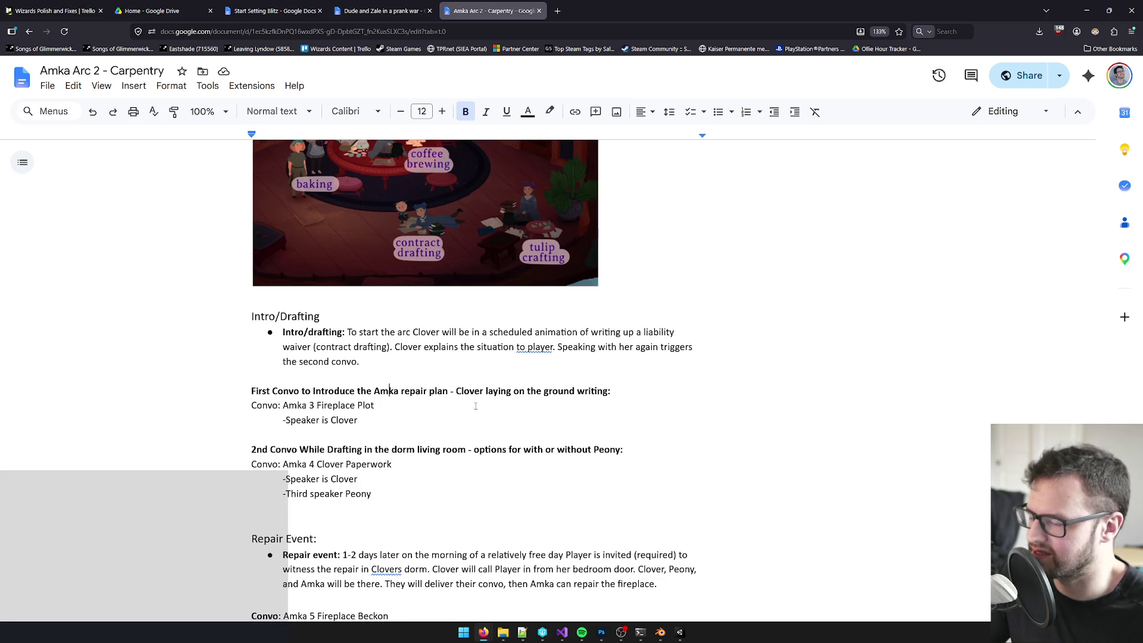
pyautogui.scroll(4, 476, 406)
pyautogui.scroll(1, 349, 286)
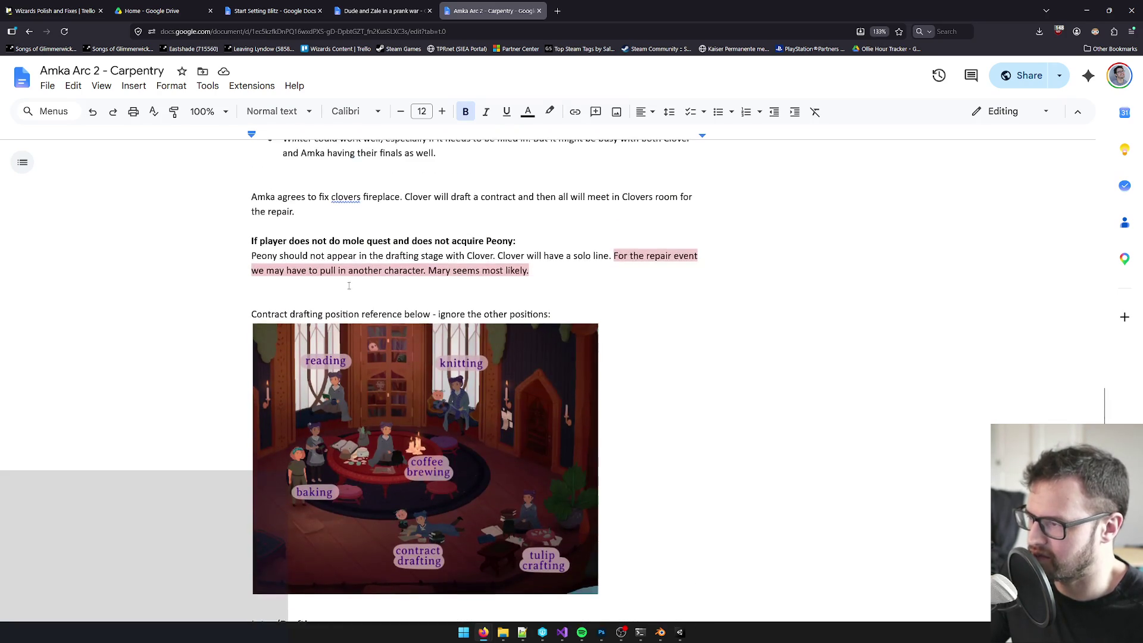
pyautogui.scroll(1, 349, 285)
pyautogui.scroll(2, 378, 309)
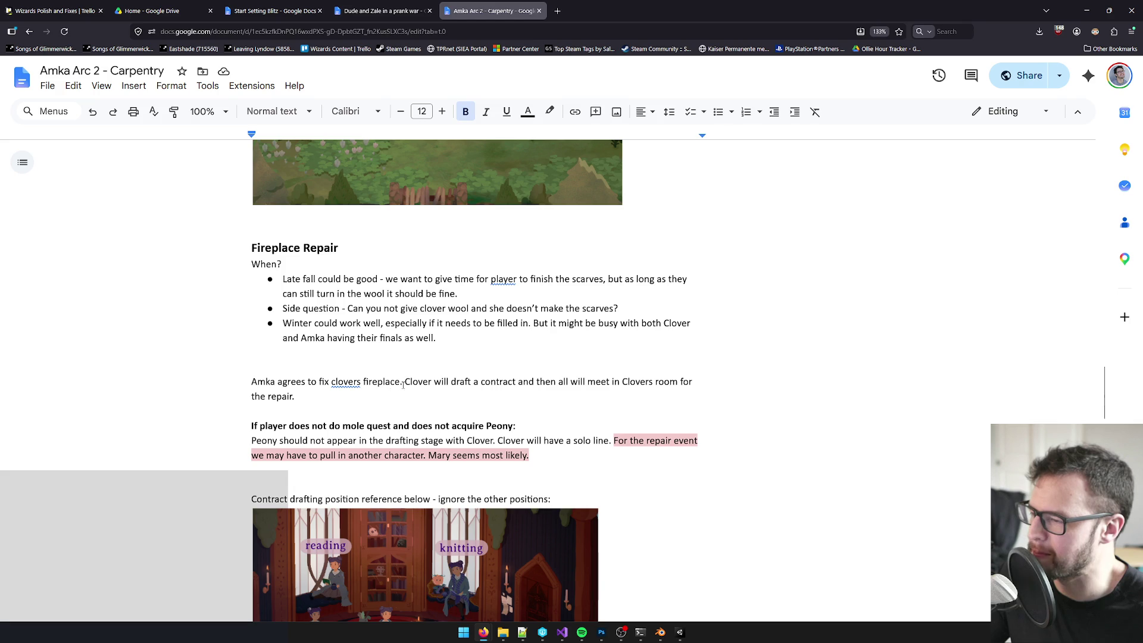
pyautogui.scroll(-2, 403, 385)
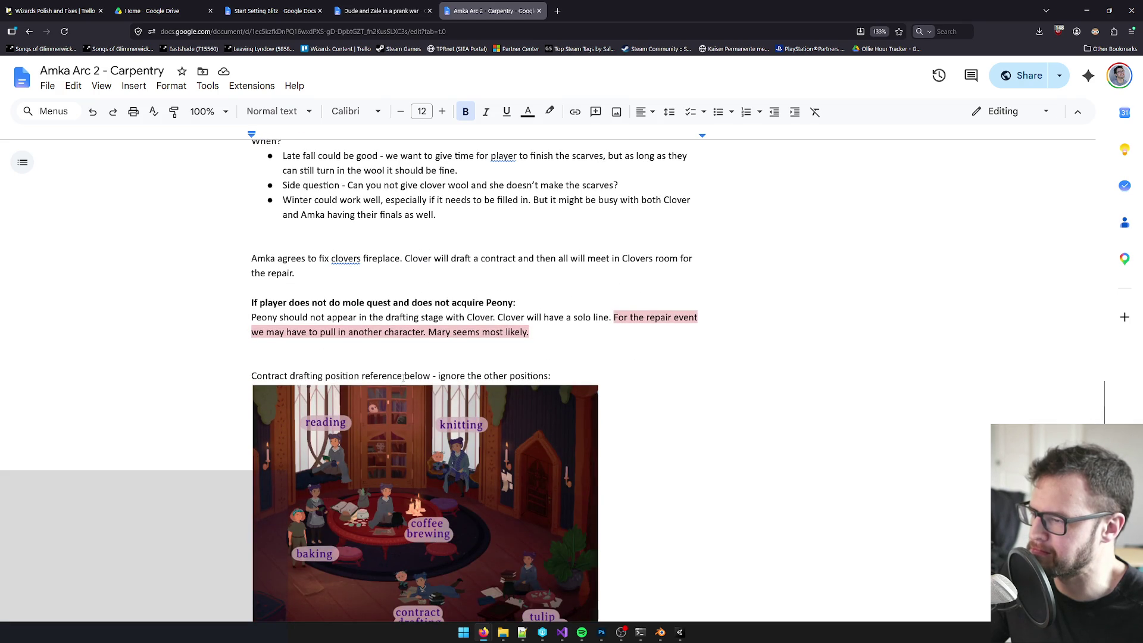
pyautogui.scroll(-2, 400, 381)
pyautogui.scroll(-1, 404, 372)
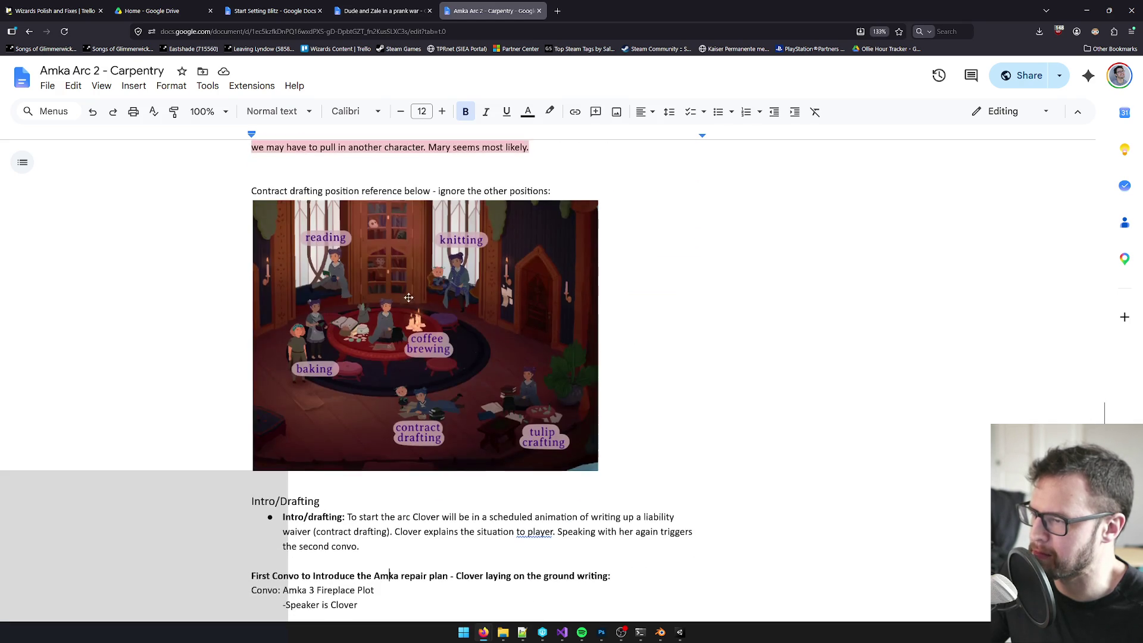
pyautogui.scroll(-2, 348, 388)
pyautogui.moveTo(346, 394); pyautogui.dragTo(397, 393)
pyautogui.click(436, 394)
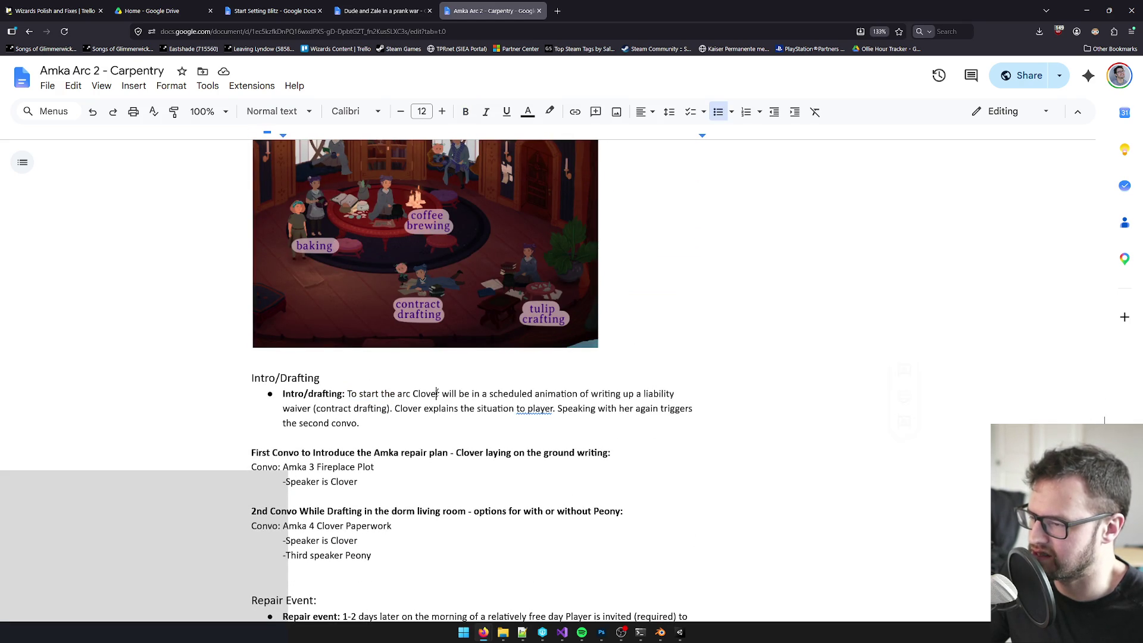
pyautogui.doubleClick(475, 394)
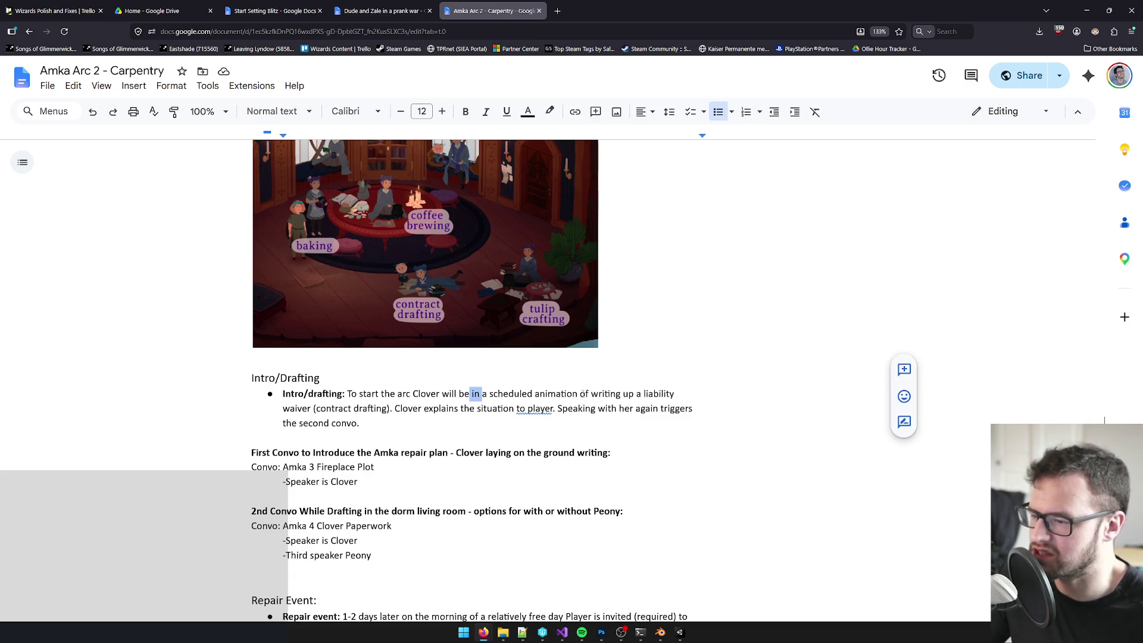
pyautogui.click(315, 409)
pyautogui.scroll(-3, 358, 398)
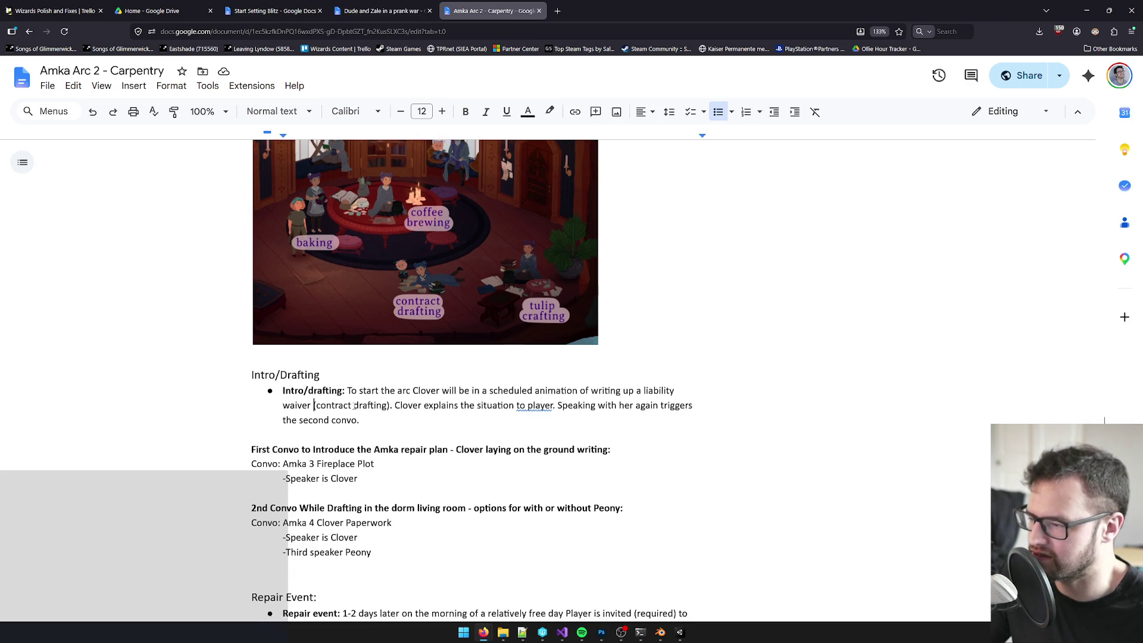
pyautogui.scroll(-1, 362, 397)
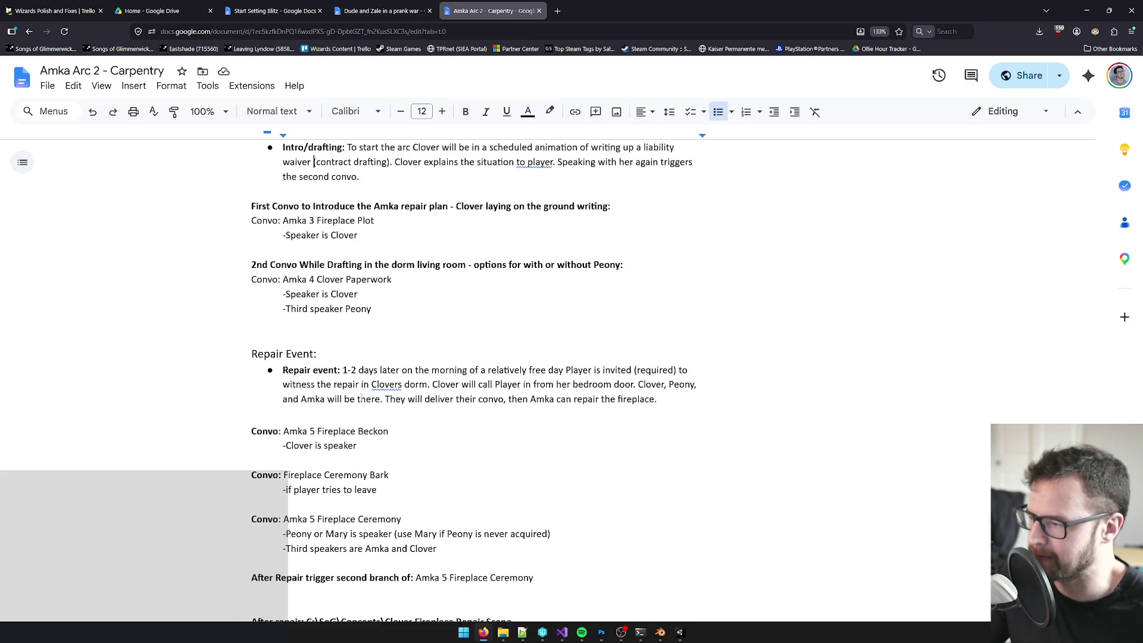
pyautogui.moveTo(343, 370); pyautogui.dragTo(634, 375)
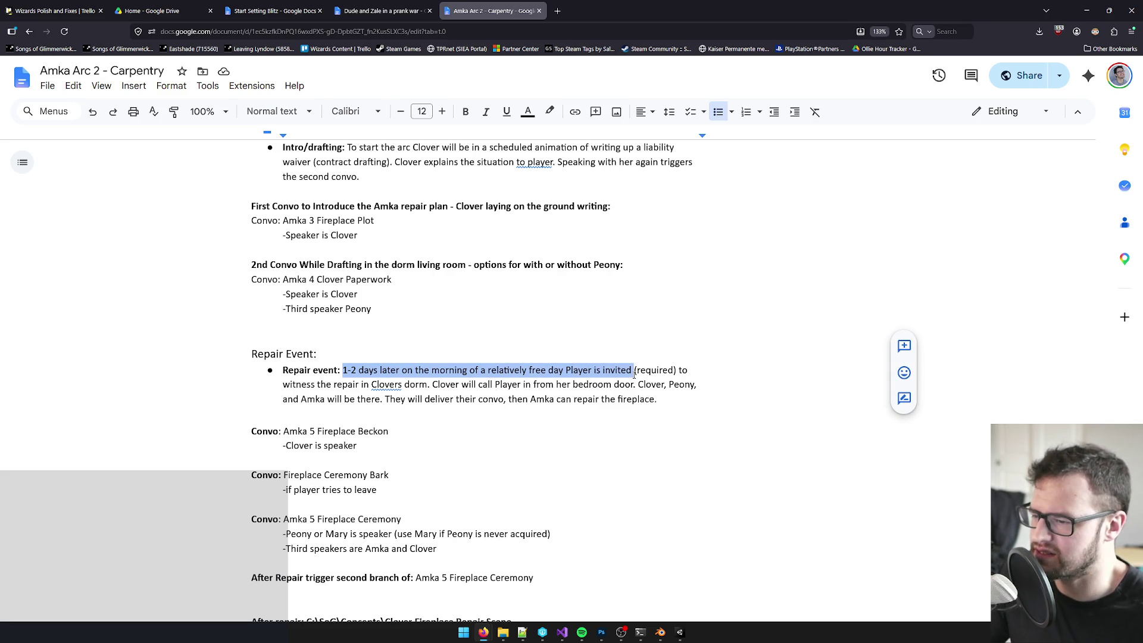
pyautogui.moveTo(318, 384); pyautogui.dragTo(675, 382)
pyautogui.click(433, 384)
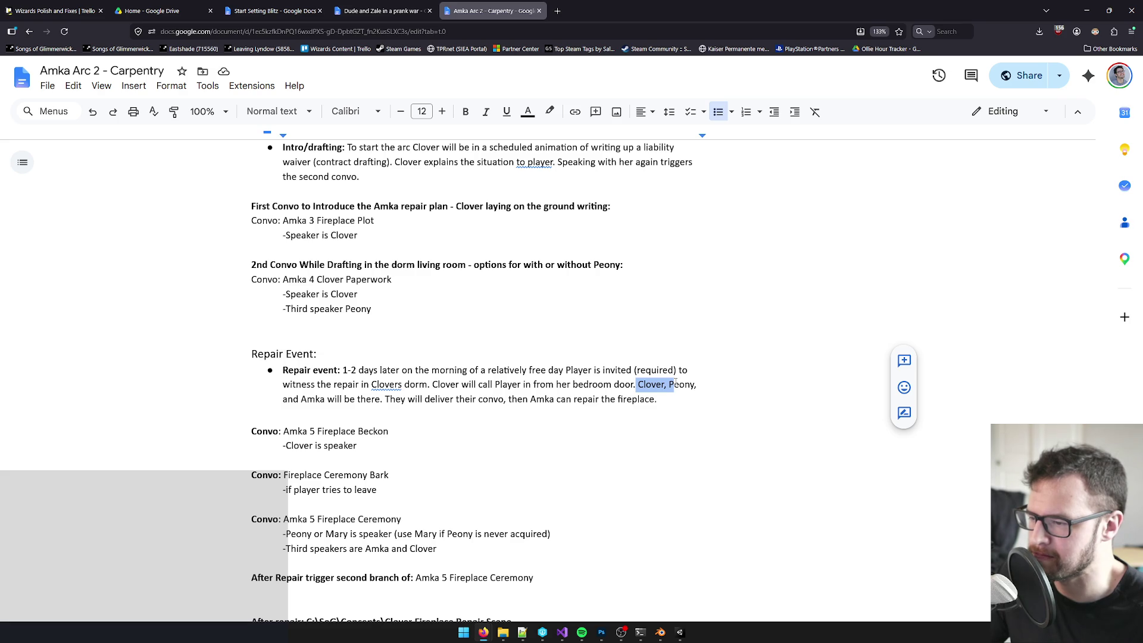
pyautogui.moveTo(638, 384)
pyautogui.mouseDown()
pyautogui.moveTo(694, 384)
pyautogui.moveTo(697, 394)
pyautogui.moveTo(671, 385)
pyautogui.moveTo(660, 397)
pyautogui.moveTo(685, 387)
pyautogui.moveTo(688, 398)
pyautogui.moveTo(677, 389)
pyautogui.moveTo(691, 386)
pyautogui.moveTo(685, 398)
pyautogui.mouseUp()
pyautogui.click(661, 396)
pyautogui.click(673, 398)
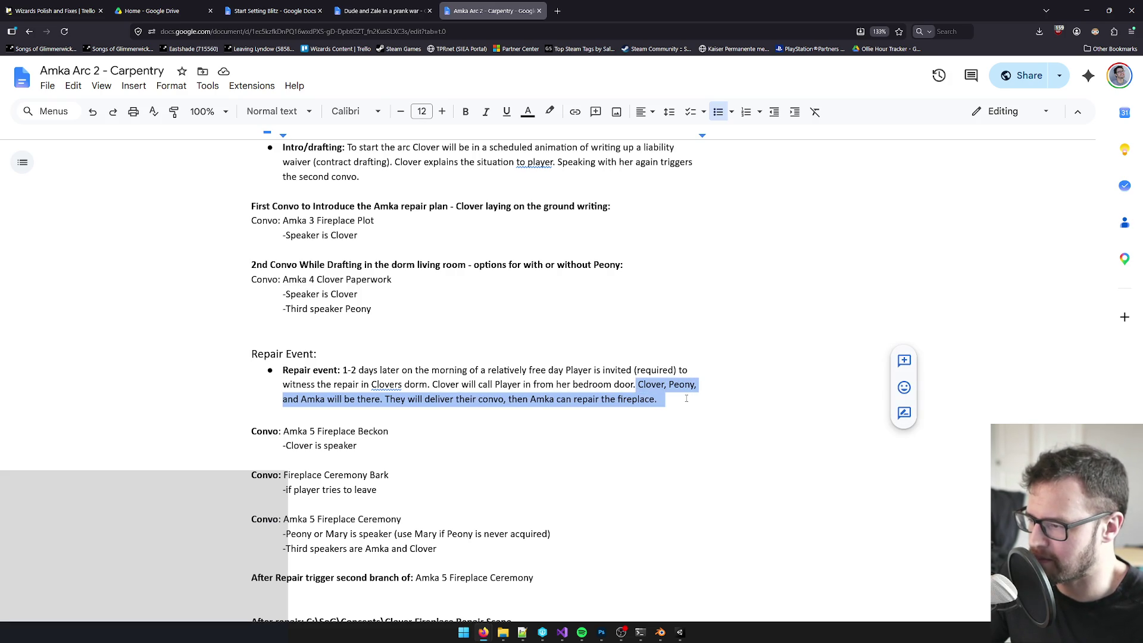
pyautogui.click(688, 404)
pyautogui.moveTo(380, 400); pyautogui.dragTo(581, 400)
pyautogui.click(610, 399)
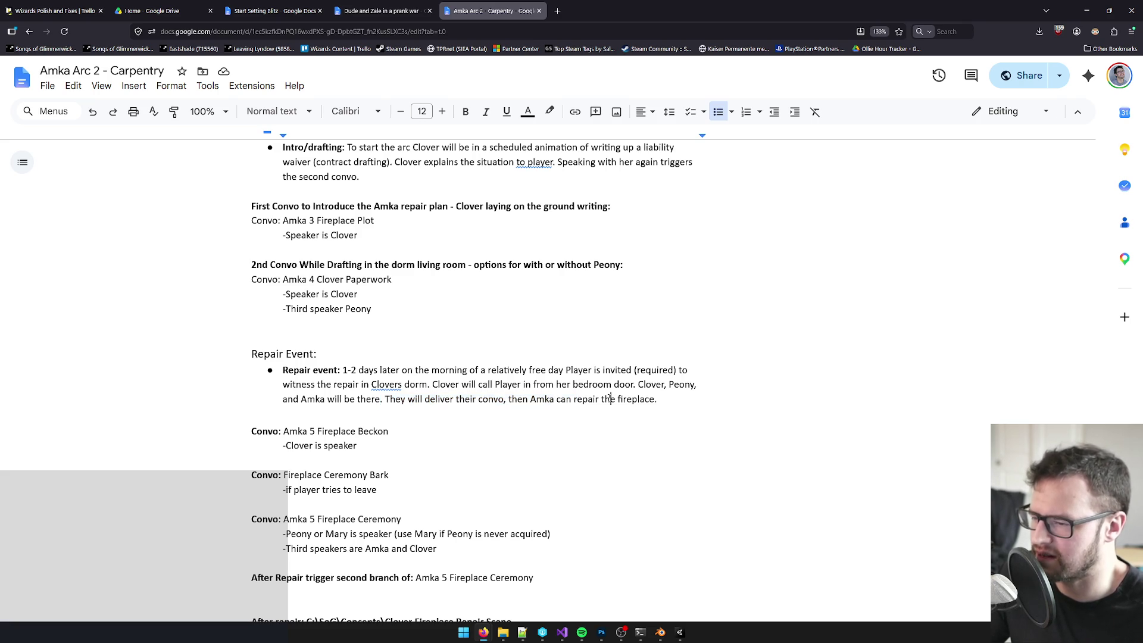
pyautogui.scroll(-3, 595, 399)
pyautogui.moveTo(290, 308); pyautogui.dragTo(355, 308)
# Step: Select the Amka 5 Fireplace Ceremony convo lines in the Repair Event notes
pyautogui.scroll(-3, 387, 358)
pyautogui.scroll(1, 326, 340)
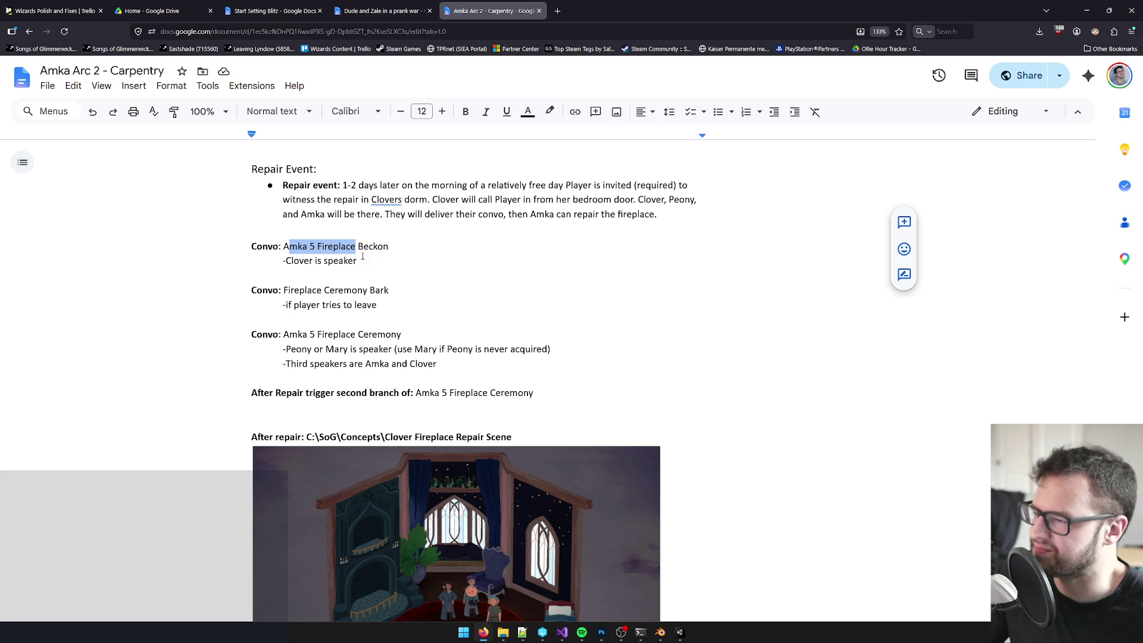
pyautogui.moveTo(290, 290)
pyautogui.mouseDown()
pyautogui.moveTo(370, 291)
pyautogui.moveTo(357, 314)
pyautogui.mouseUp()
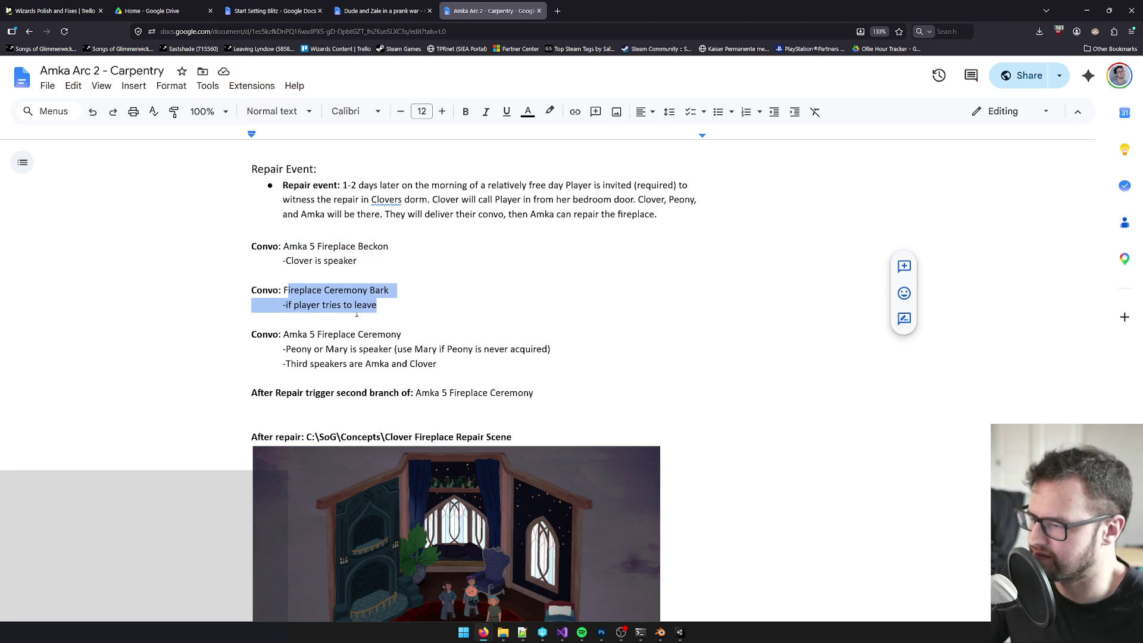
pyautogui.moveTo(297, 335); pyautogui.dragTo(386, 334)
pyautogui.moveTo(313, 349); pyautogui.dragTo(384, 350)
pyautogui.moveTo(276, 392); pyautogui.dragTo(405, 394)
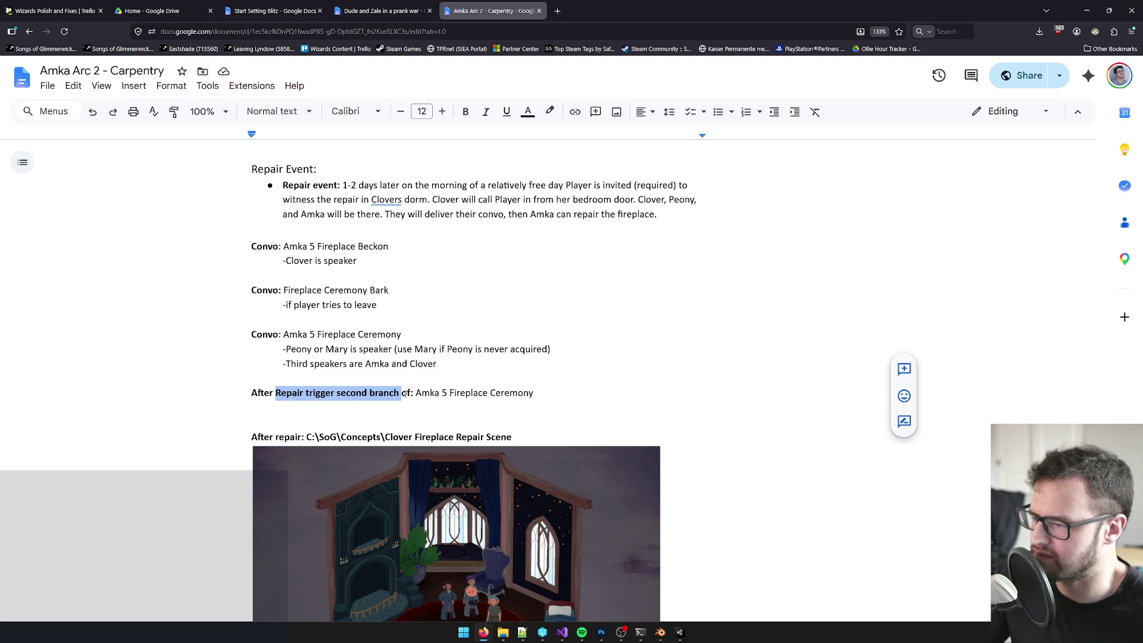
pyautogui.click(422, 393)
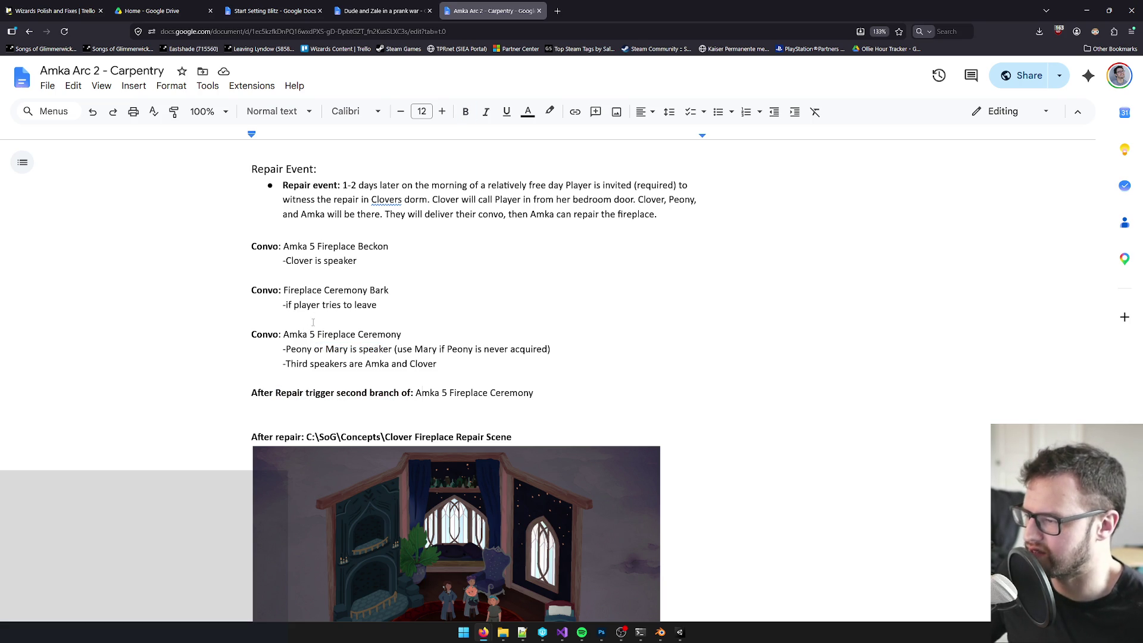
pyautogui.doubleClick(310, 334)
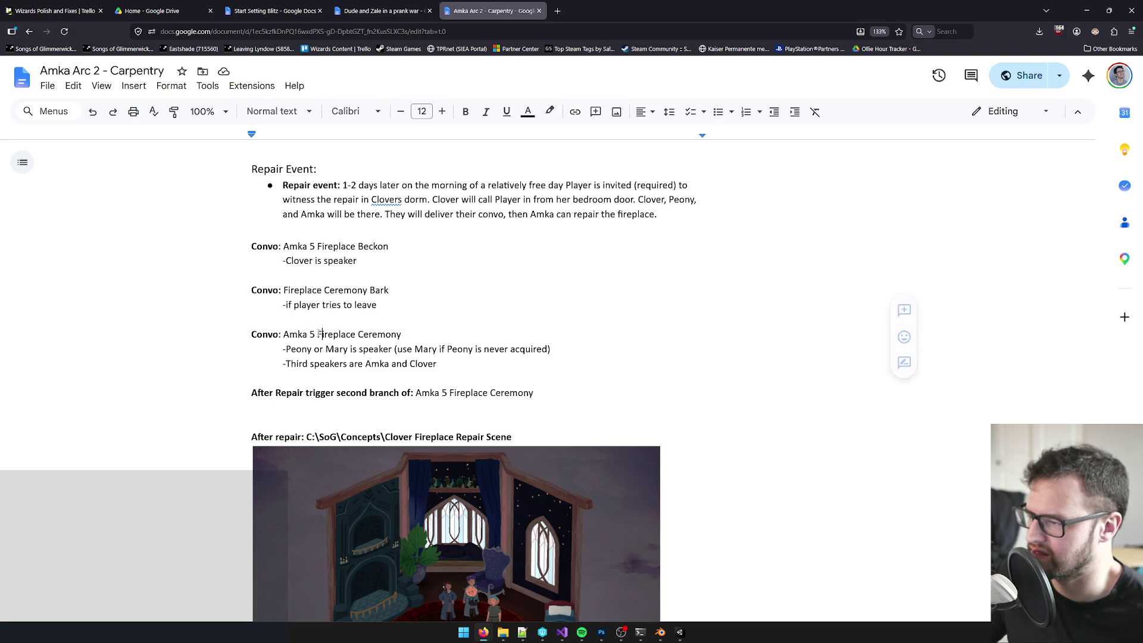
pyautogui.moveTo(283, 334); pyautogui.dragTo(381, 337)
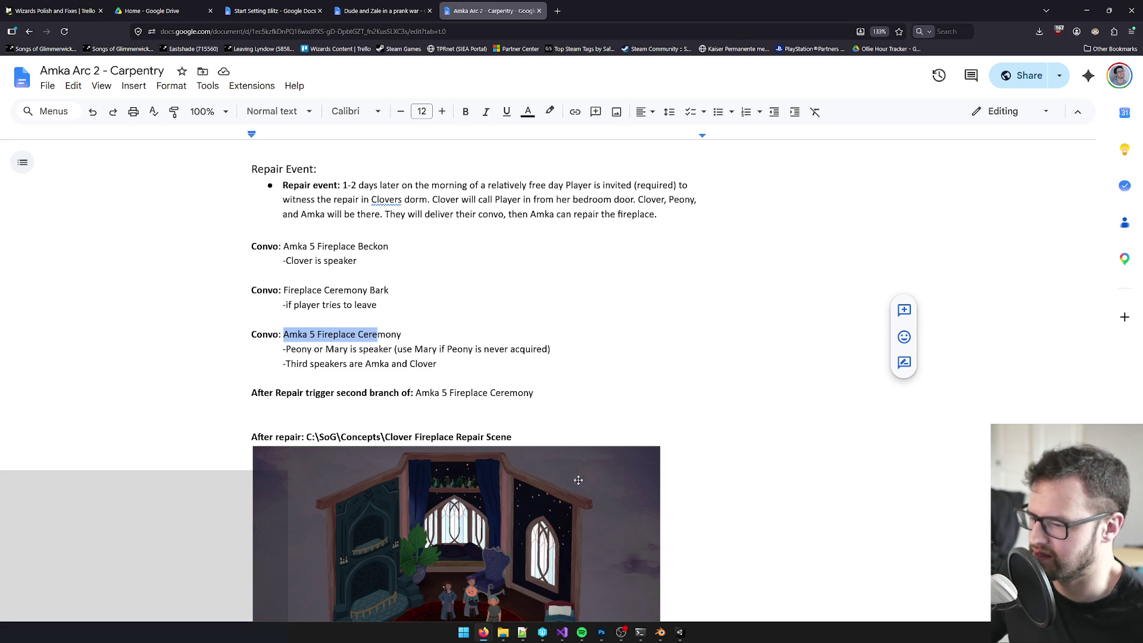
pyautogui.hotkey('alt', 'Tab')
pyautogui.click(1033, 377)
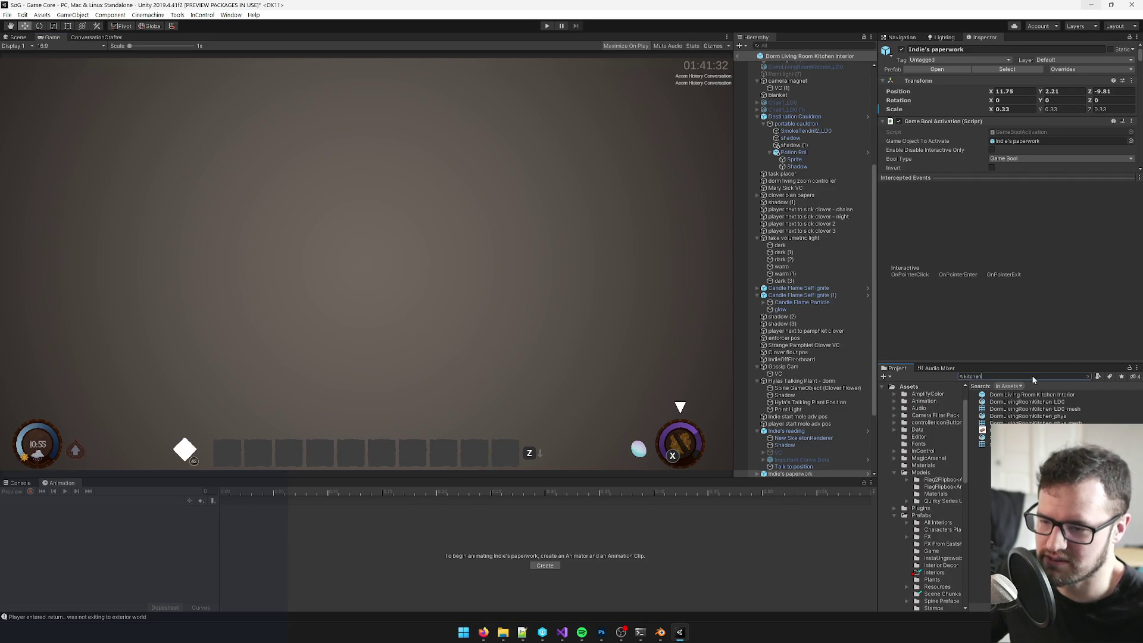
# Step: Search 'amka 5 fireplace' and open Amka 5 Fireplace Ceremony as a Conversation Crafter node graph
pyautogui.write('amka')
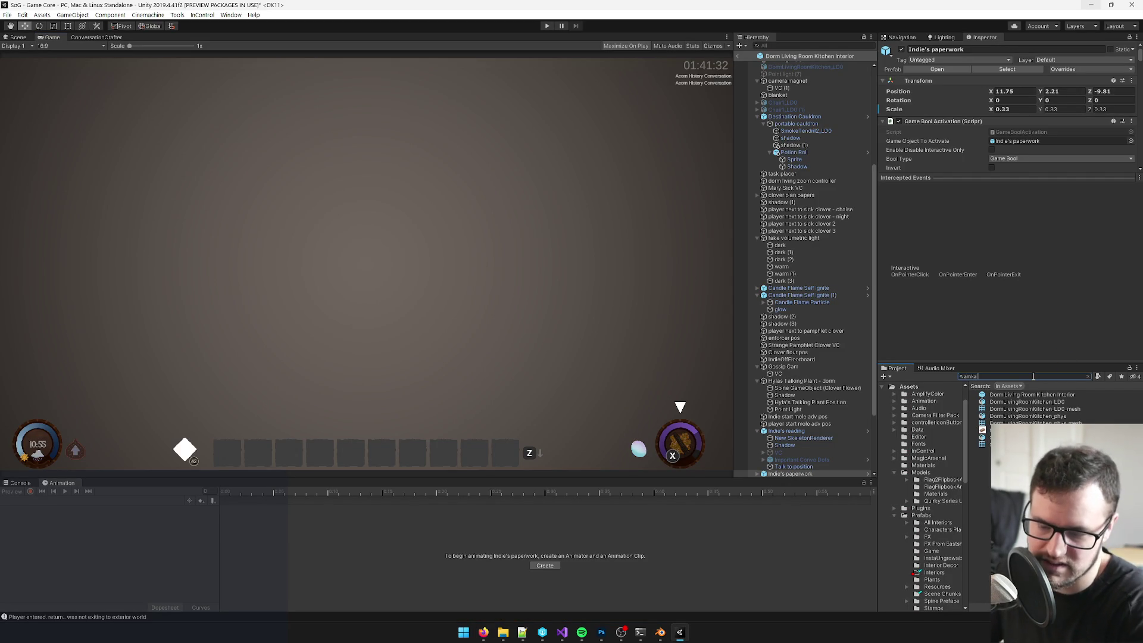
pyautogui.write(' 5 fireplace')
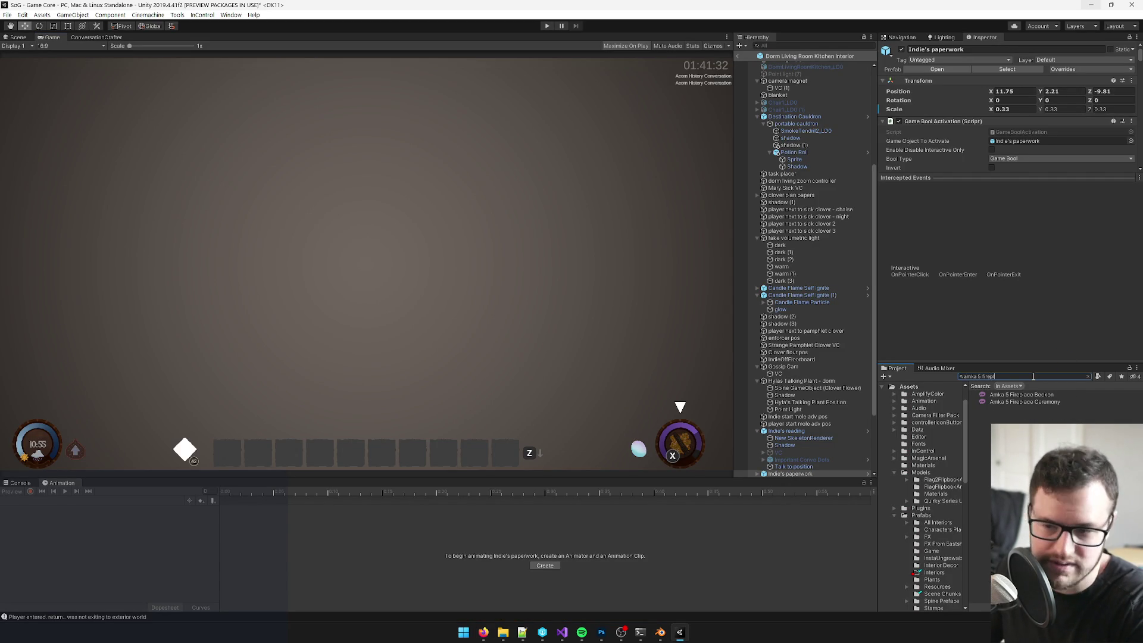
pyautogui.click(1034, 402)
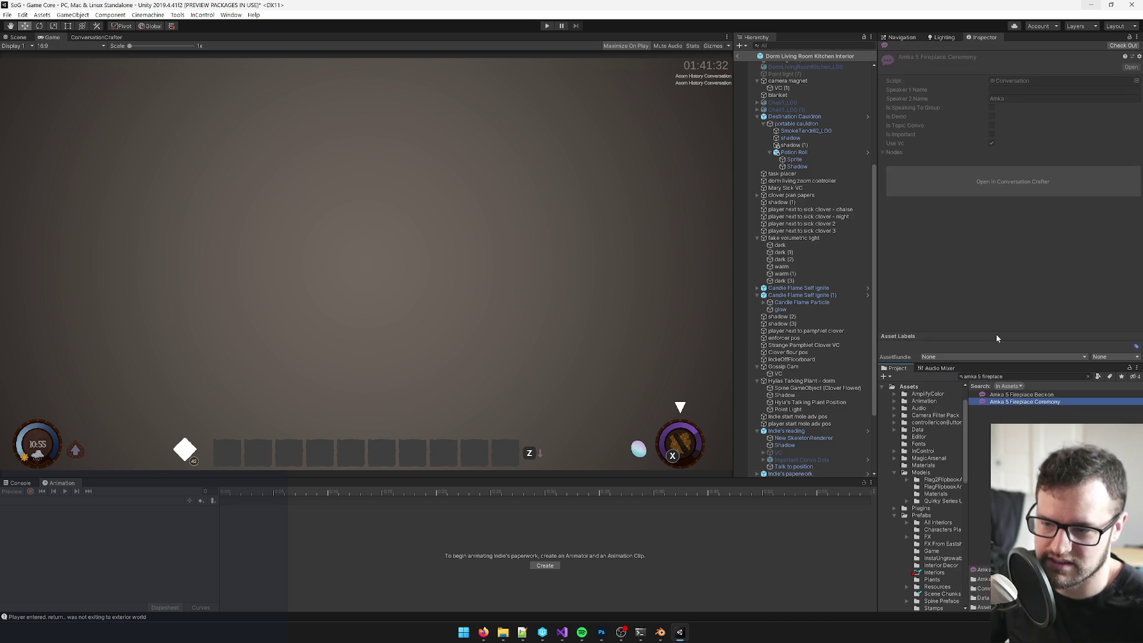
pyautogui.click(1115, 46)
pyautogui.click(1012, 173)
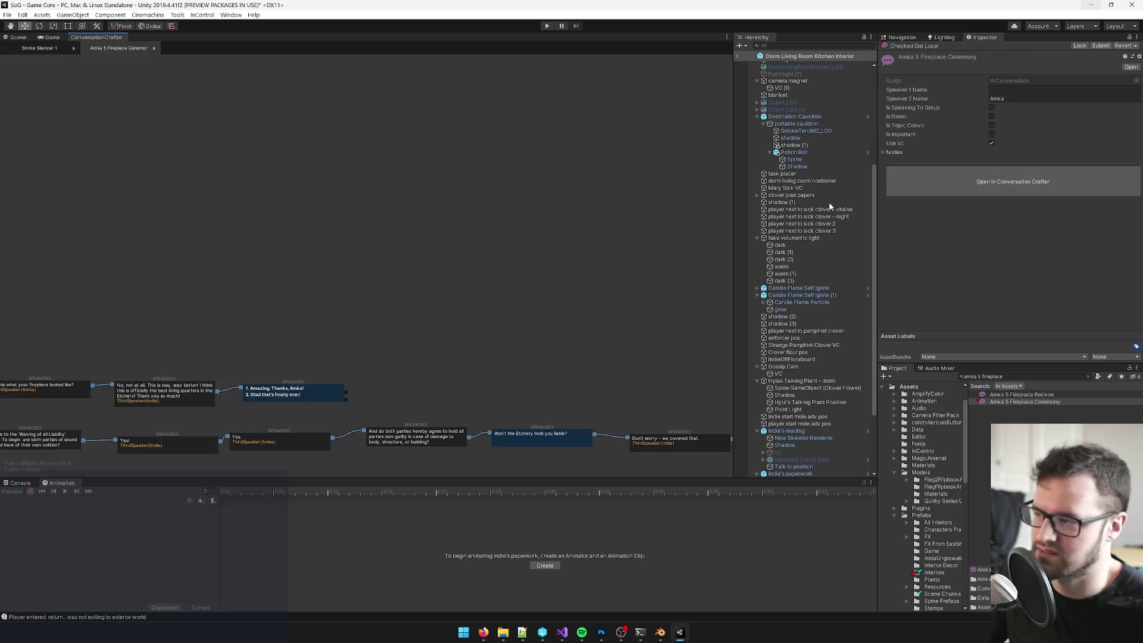
pyautogui.scroll(3, 368, 101)
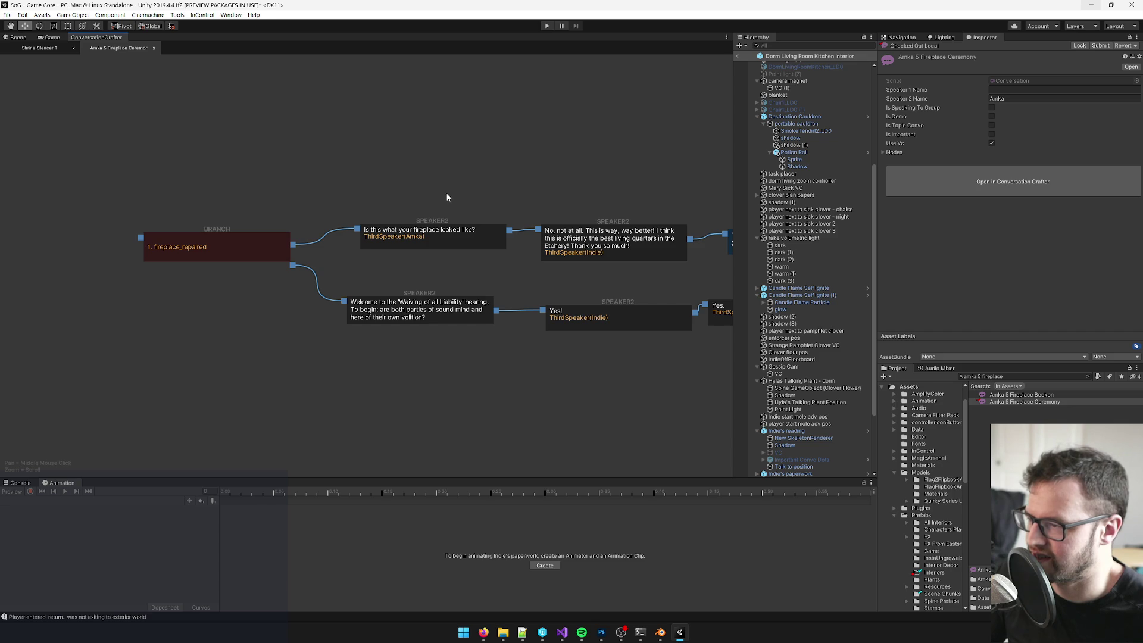
pyautogui.scroll(2, 454, 199)
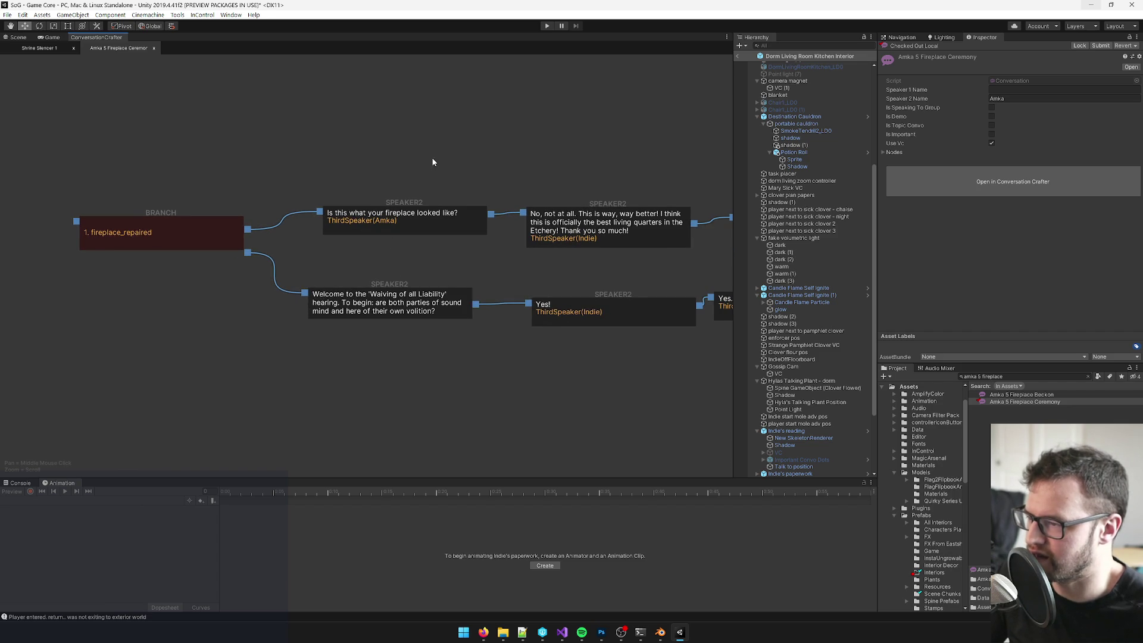
pyautogui.moveTo(377, 167); pyautogui.dragTo(399, 163)
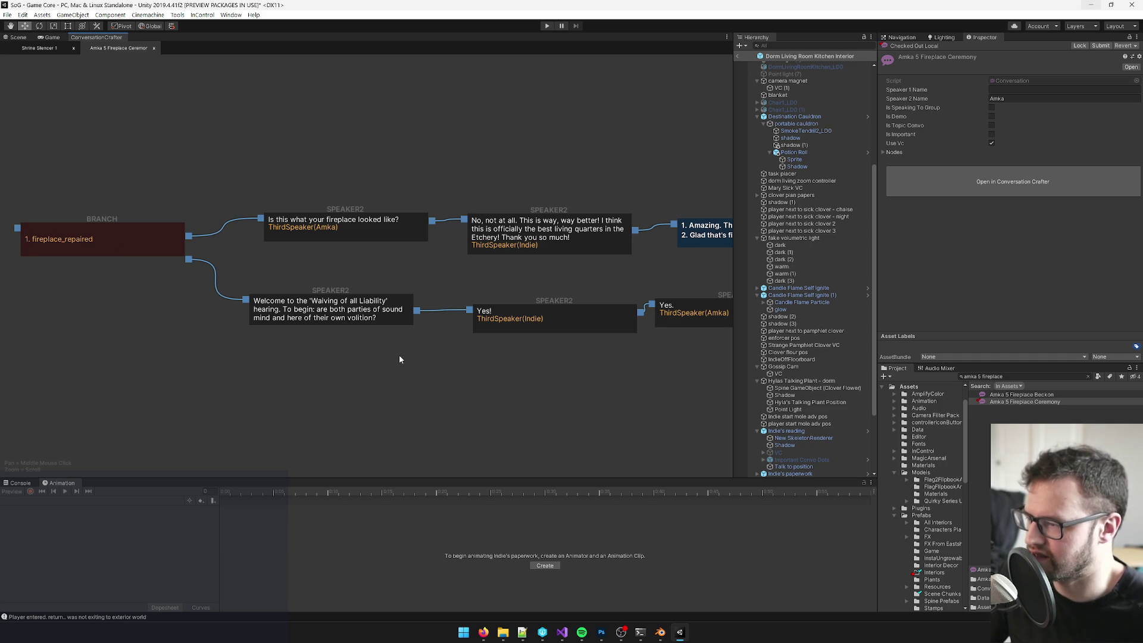
# Step: Scroll through the conversation nodes to the final line and back
pyautogui.hscroll(10, 465, 370)
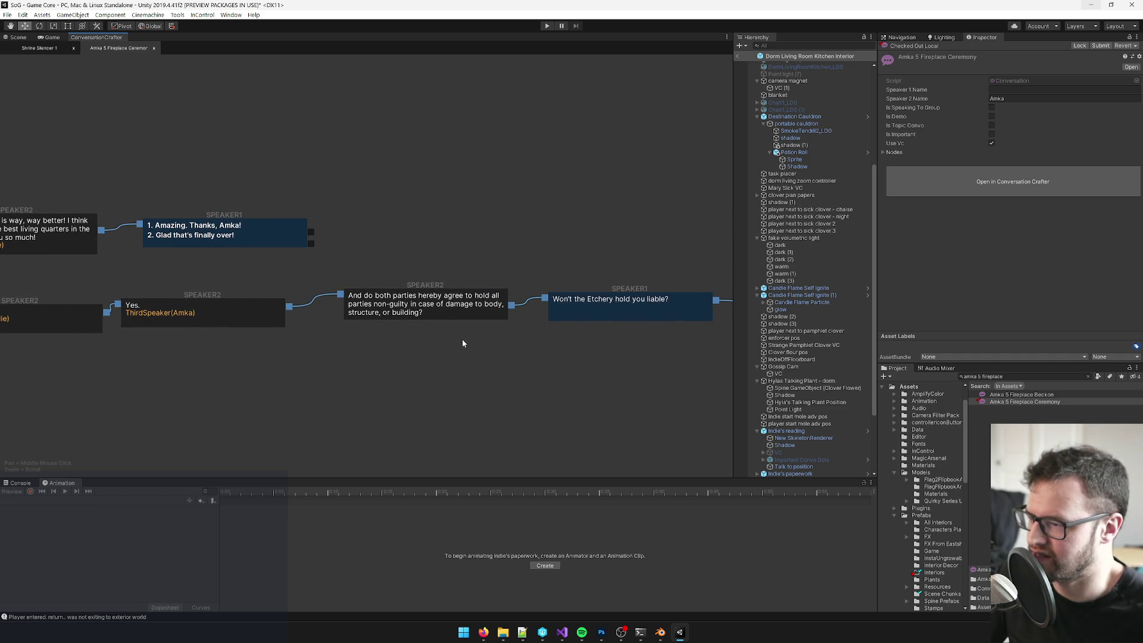
pyautogui.hscroll(7, 495, 359)
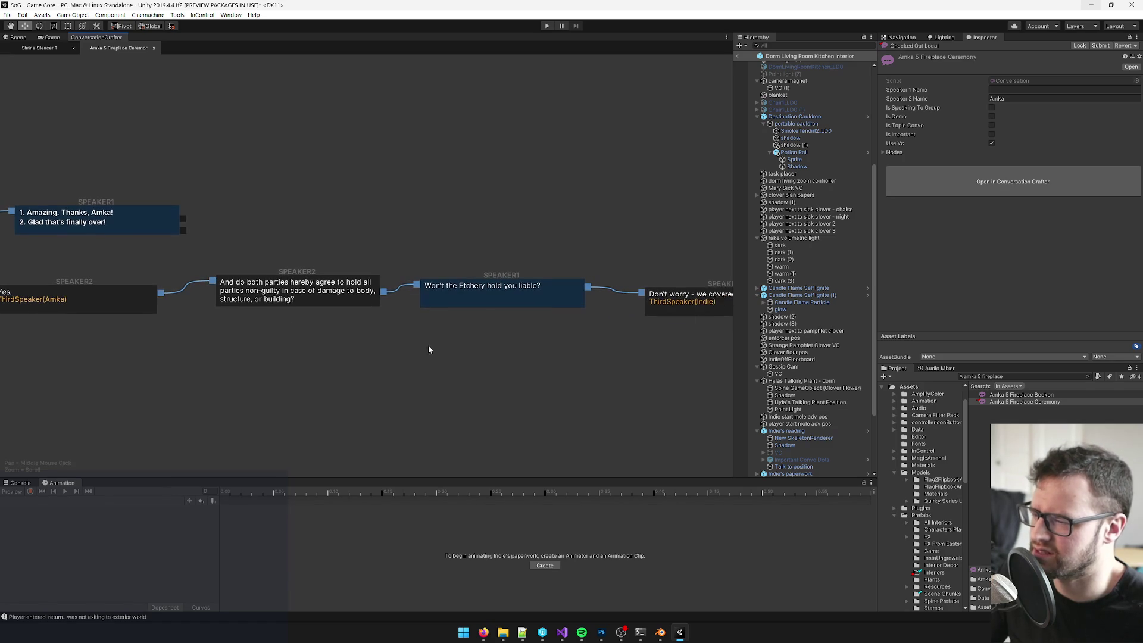
pyautogui.hscroll(9, 433, 351)
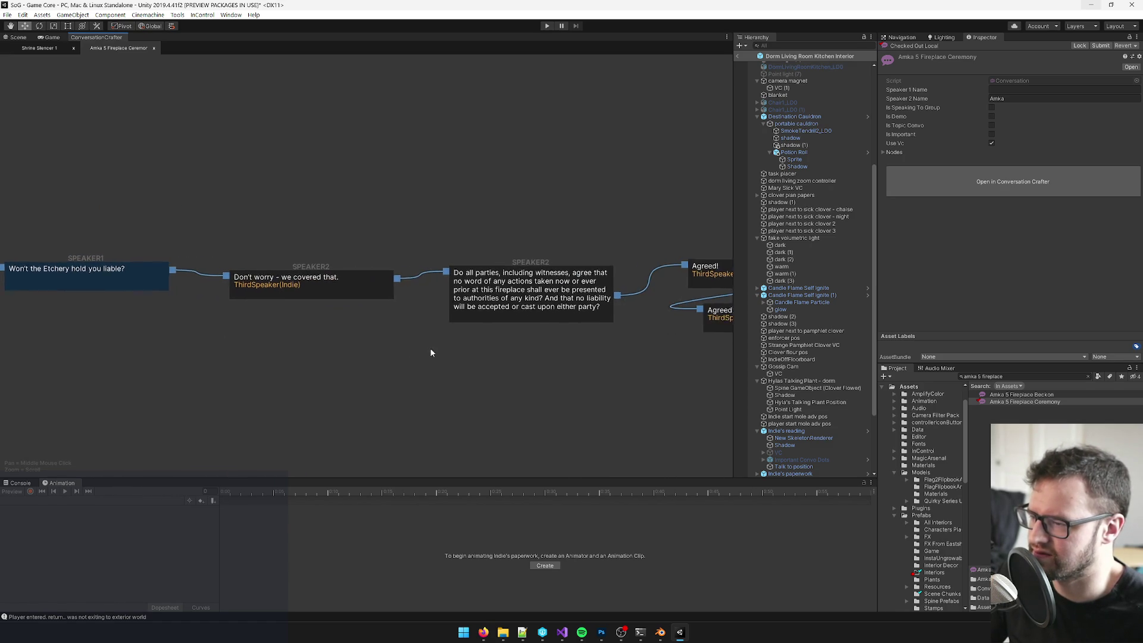
pyautogui.hscroll(10, 363, 361)
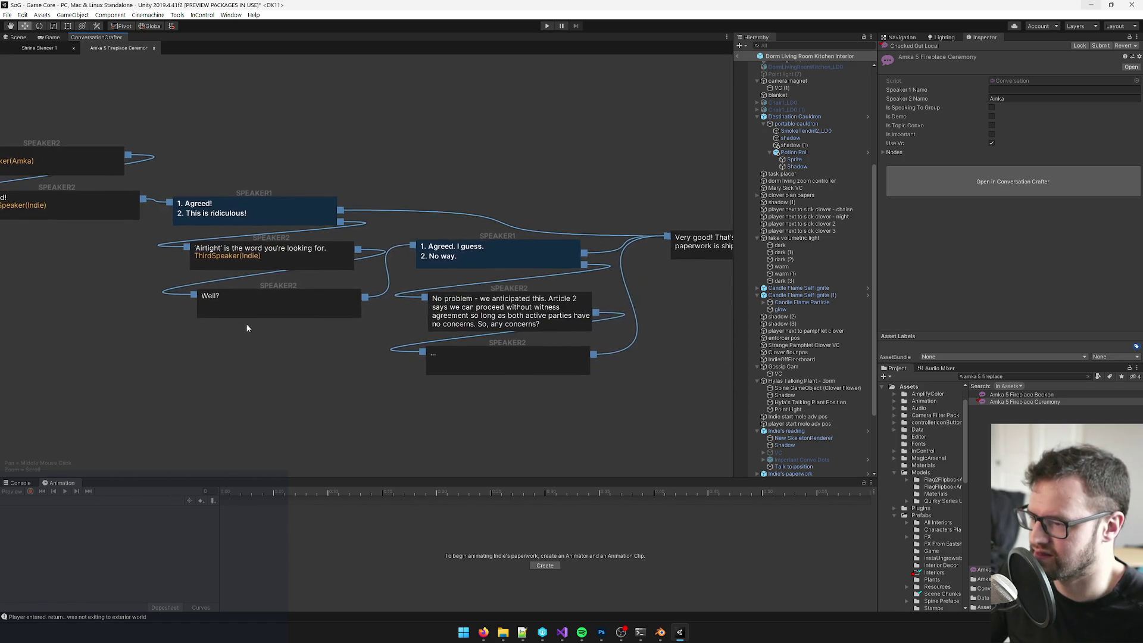
pyautogui.hscroll(4, 498, 391)
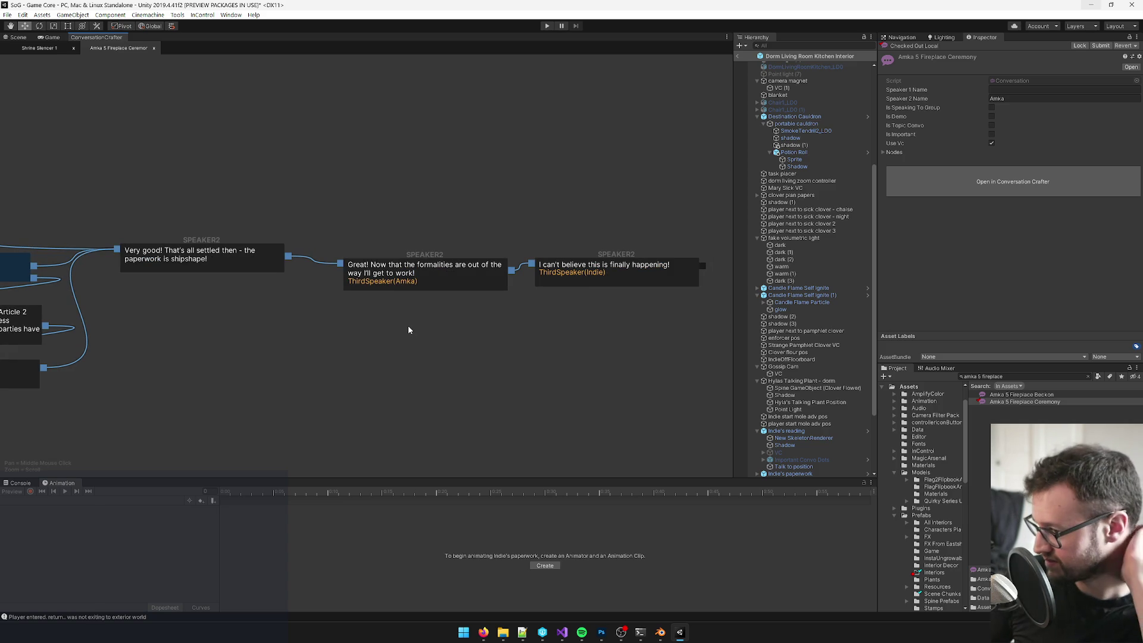
pyautogui.hscroll(-1, 441, 341)
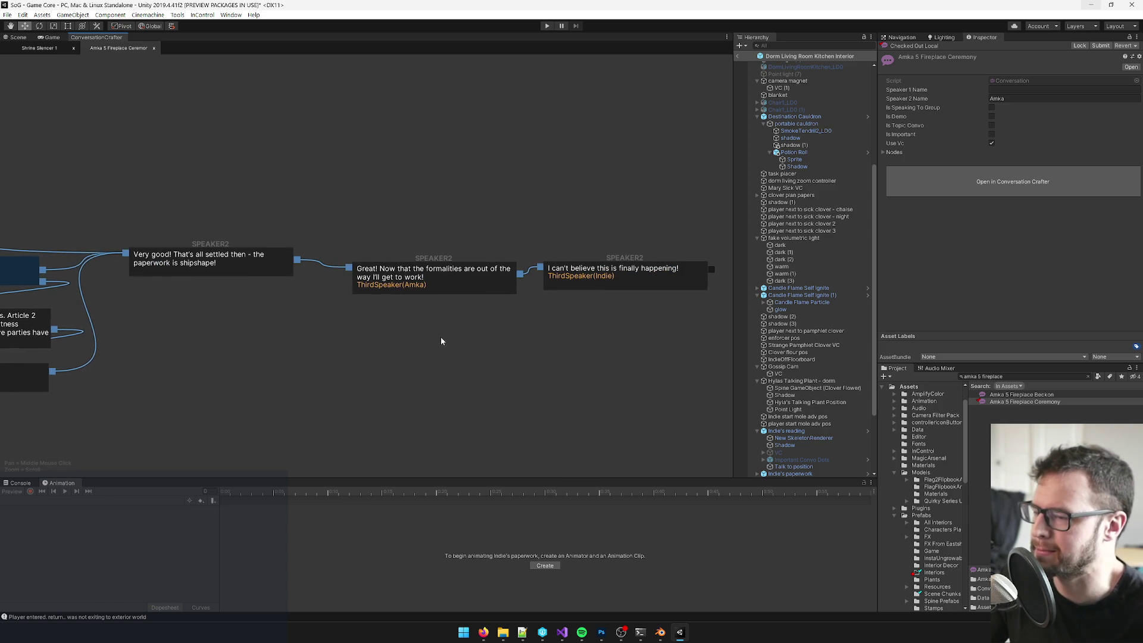
pyautogui.hscroll(-1, 387, 310)
pyautogui.hscroll(-2, 370, 212)
pyautogui.hotkey('alt', 'Tab')
# Step: Comment on the three Amka 5 Fireplace Ceremony lines: 'is there a fade to black after the first branch of this convo?'
pyautogui.click(422, 349)
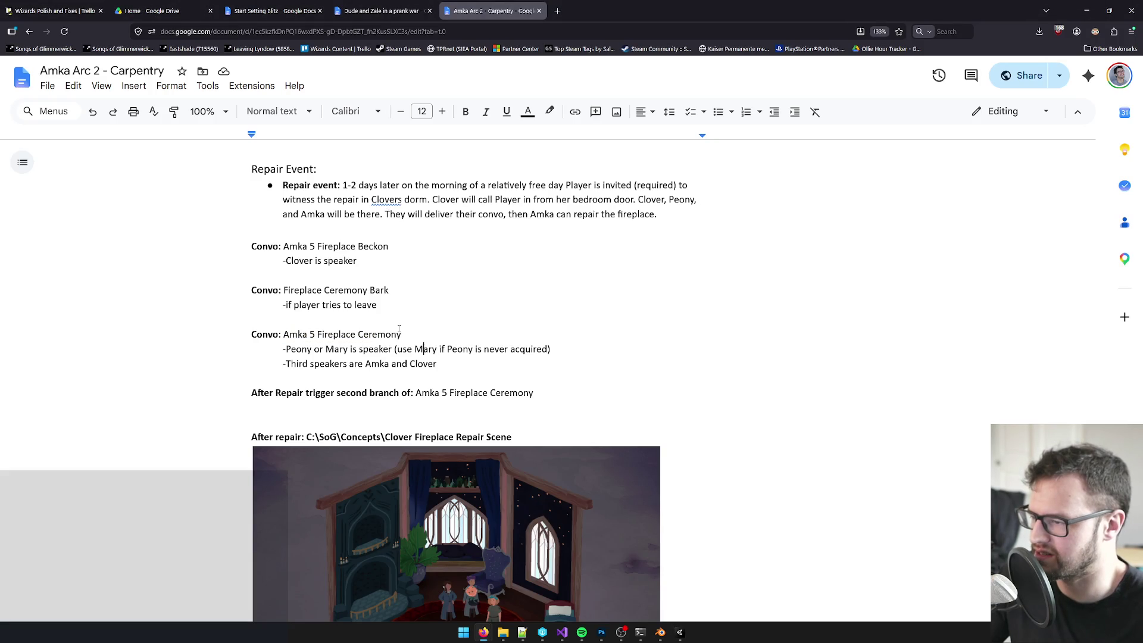
pyautogui.click(441, 366)
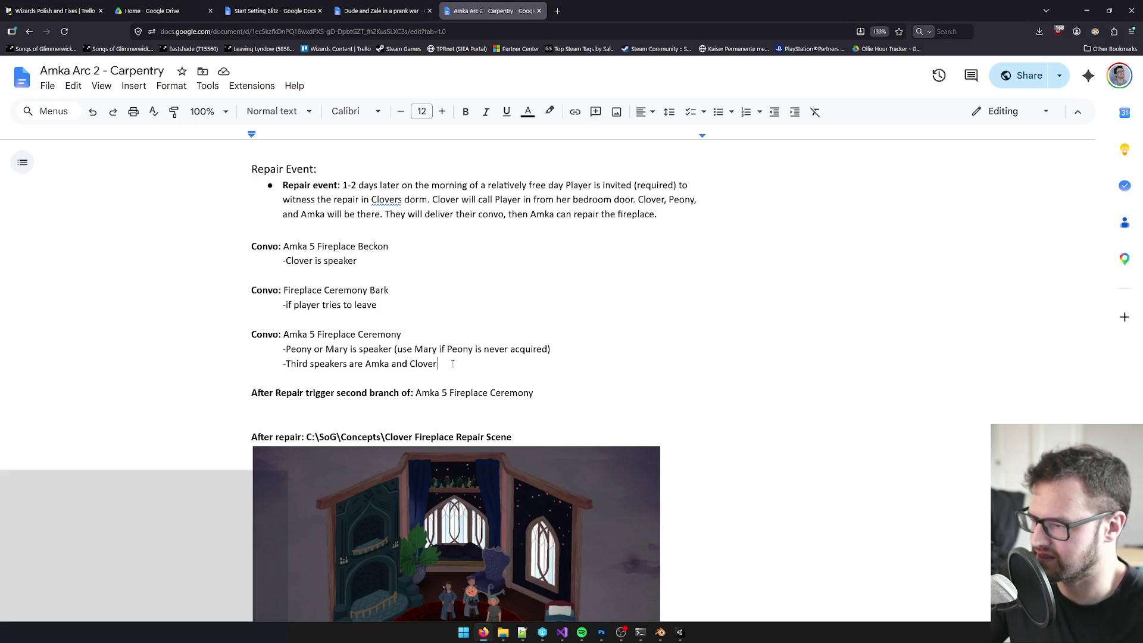
pyautogui.click(419, 377)
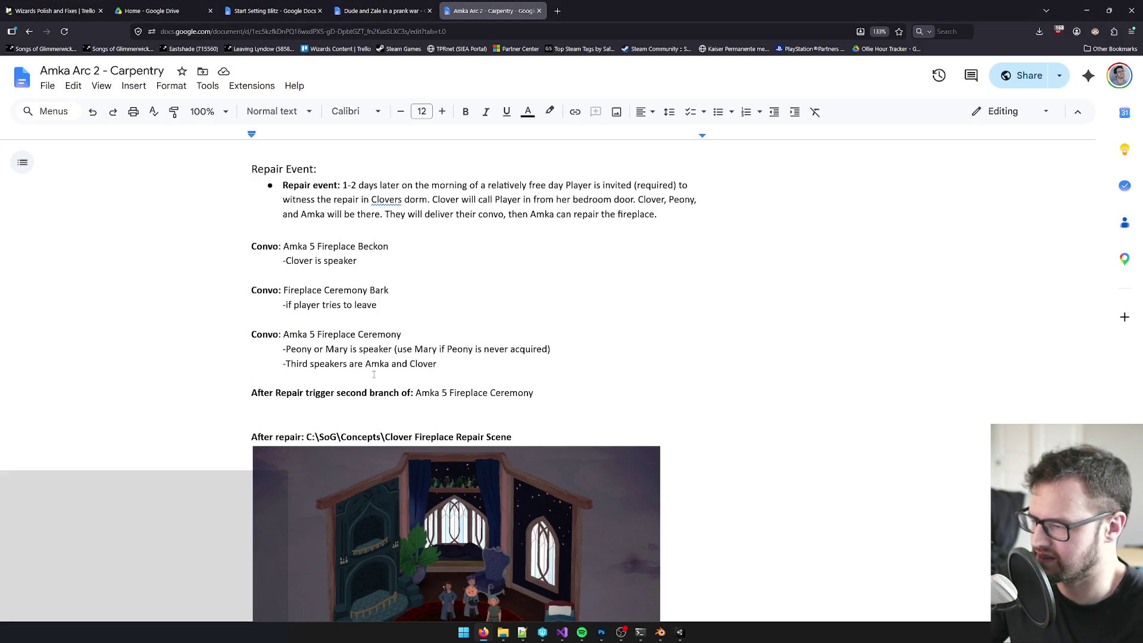
pyautogui.moveTo(447, 361)
pyautogui.mouseDown()
pyautogui.moveTo(250, 351)
pyautogui.moveTo(245, 341)
pyautogui.mouseUp()
pyautogui.click(914, 345)
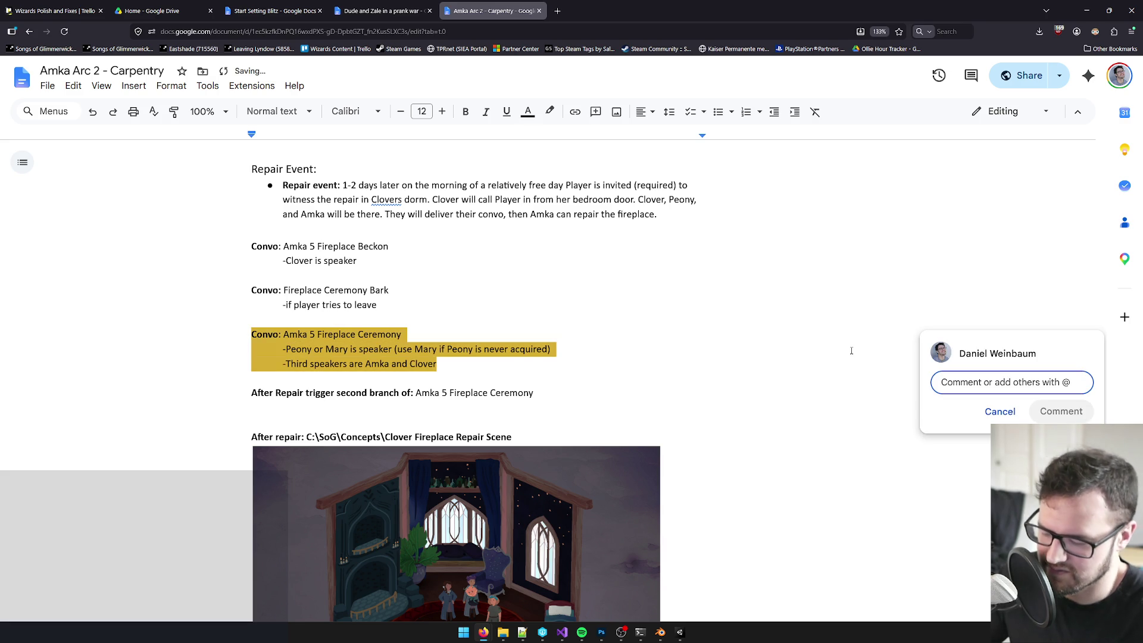
pyautogui.write('is there a fade to black after the first b')
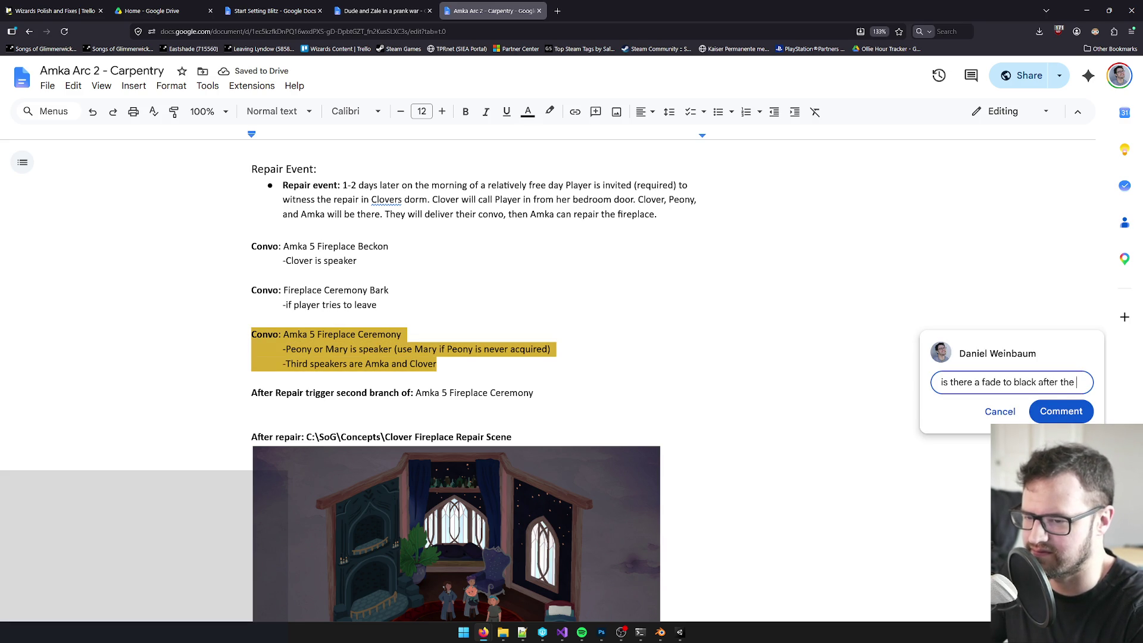
pyautogui.write('ranch of thi')
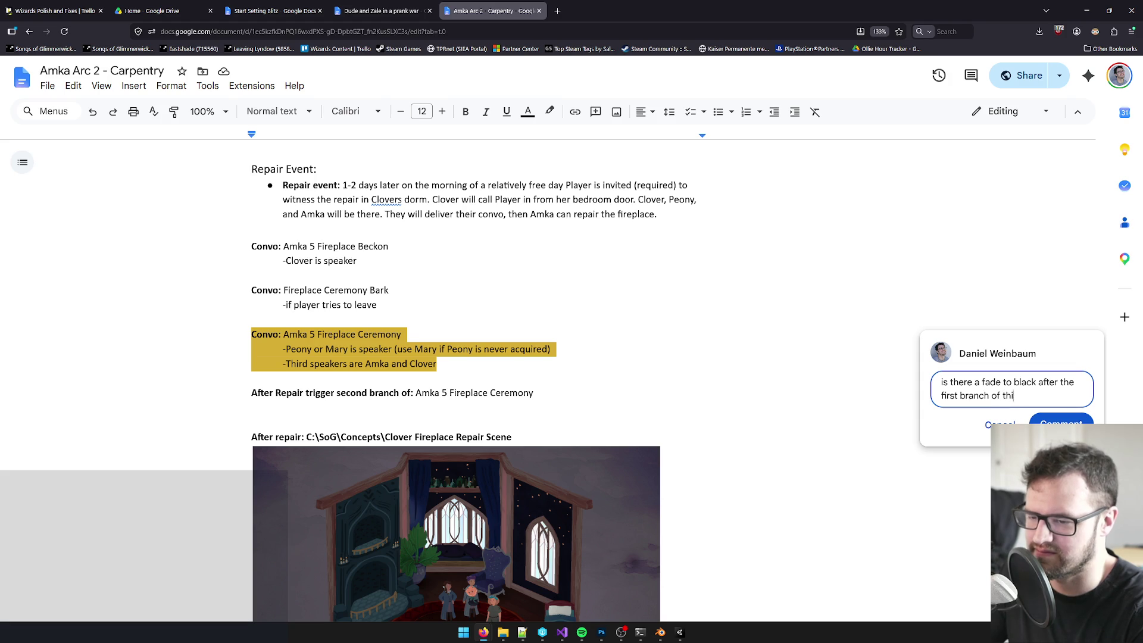
pyautogui.write('s convo? Then ')
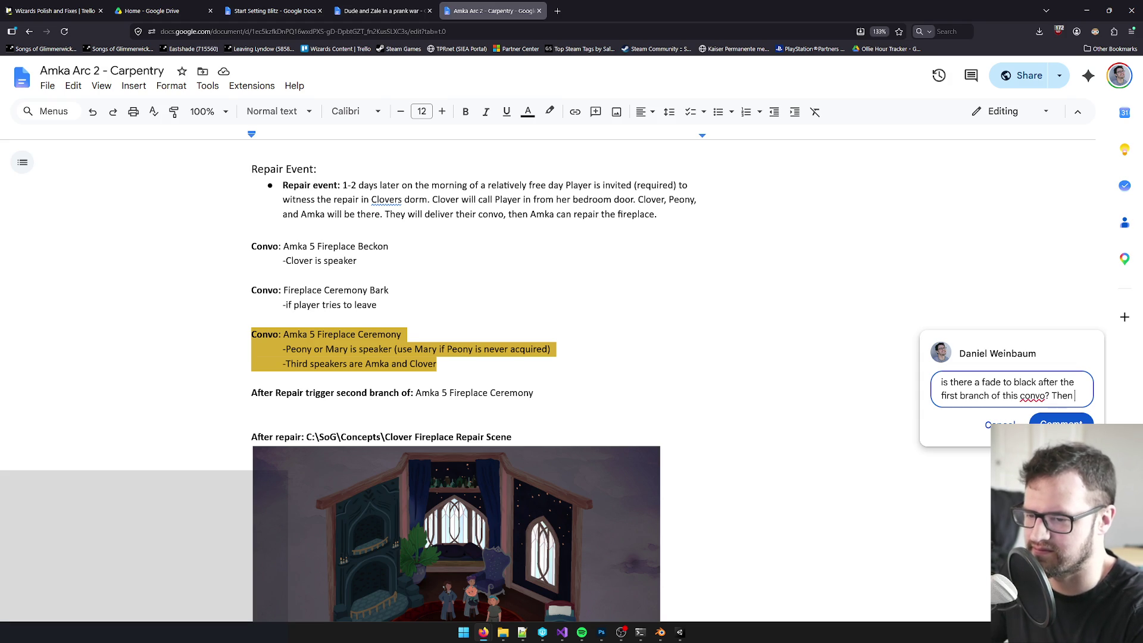
pyautogui.write("it fades back in and it's repaired?")
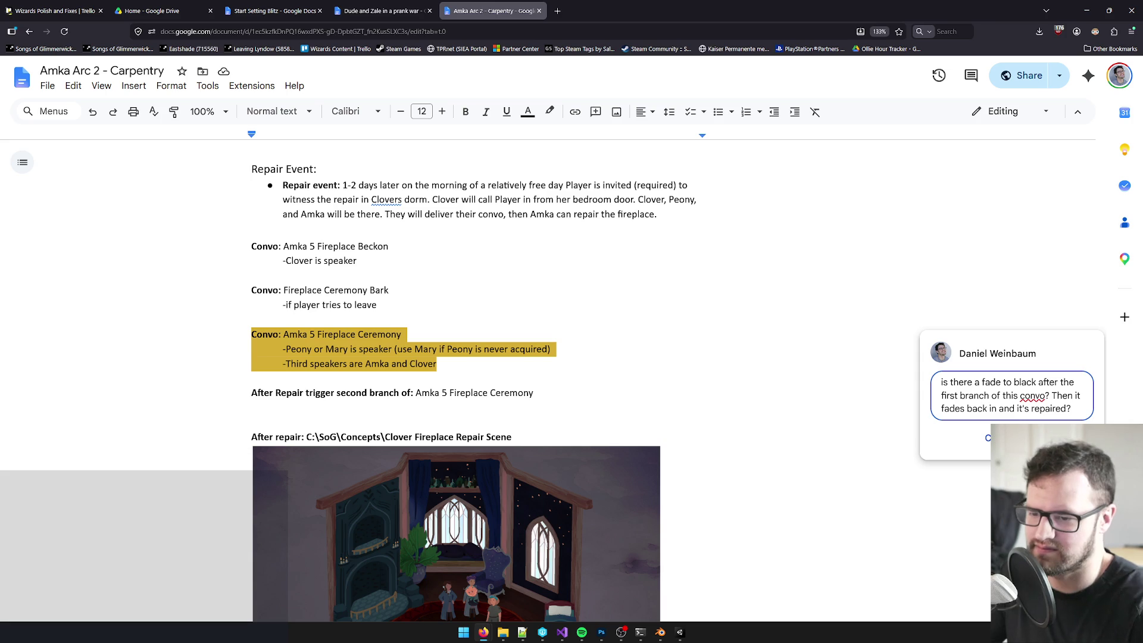
pyautogui.hotkey('ctrl', 'Return')
pyautogui.click(552, 381)
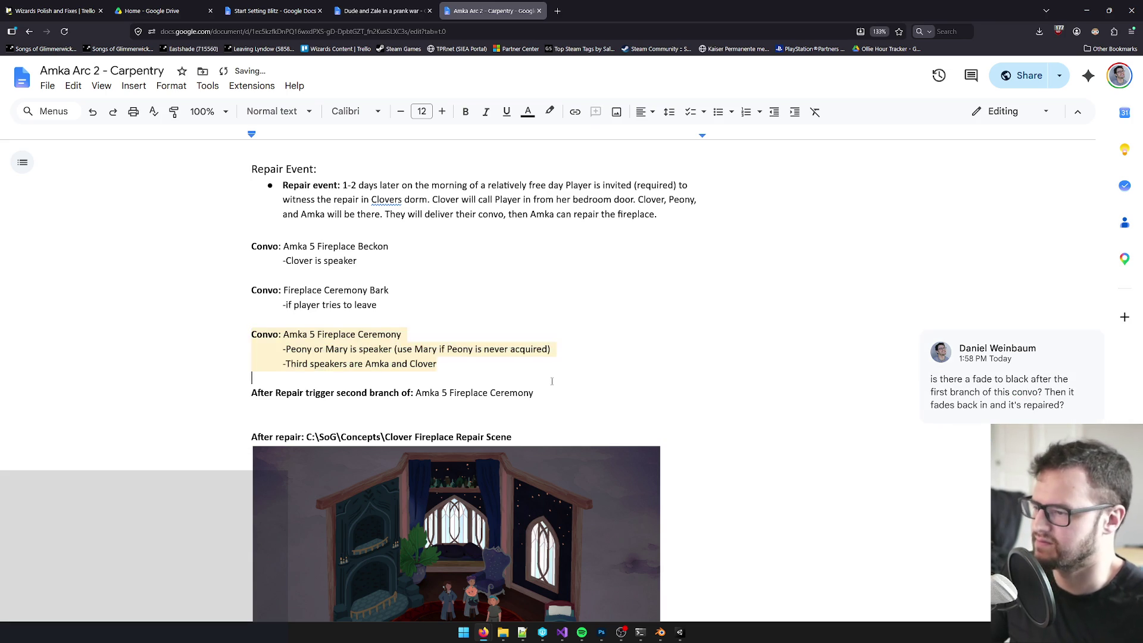
# Step: Open the linked Amka Final Exam document in a new tab from its link preview
pyautogui.scroll(-3, 543, 377)
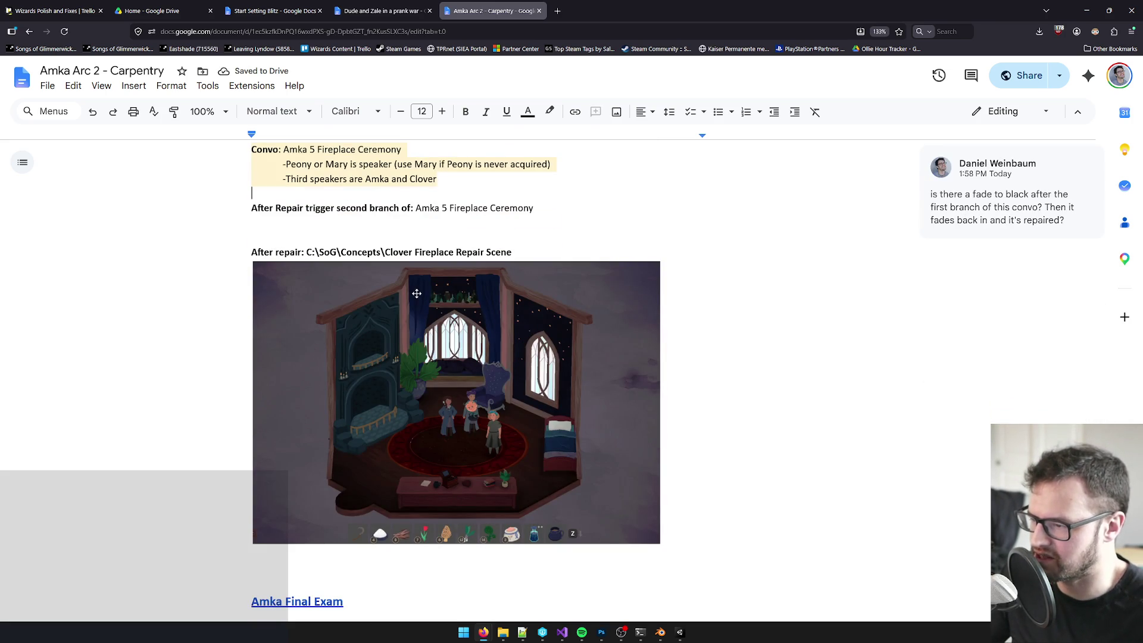
pyautogui.scroll(-1, 421, 290)
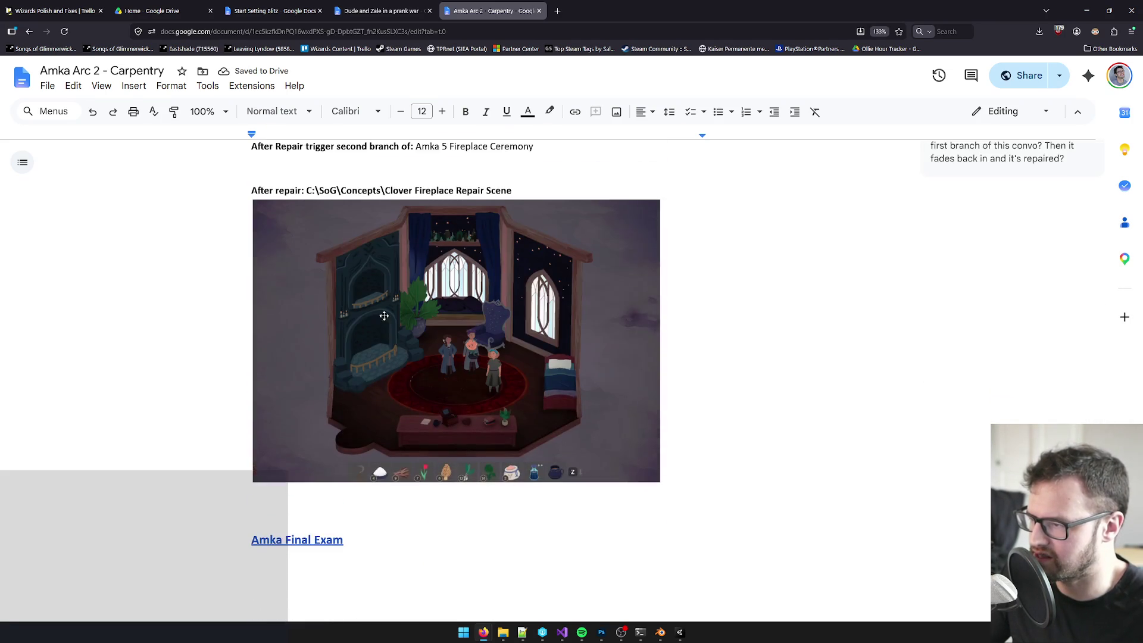
pyautogui.scroll(-4, 387, 440)
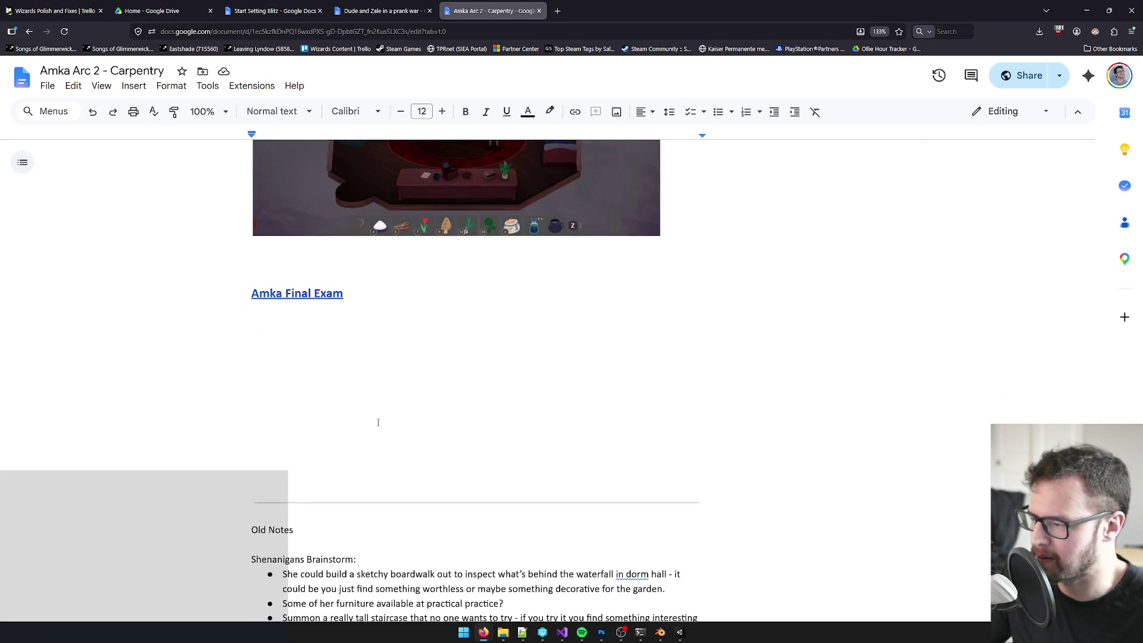
pyautogui.scroll(-2, 378, 423)
pyautogui.scroll(1, 396, 408)
pyautogui.click(324, 234)
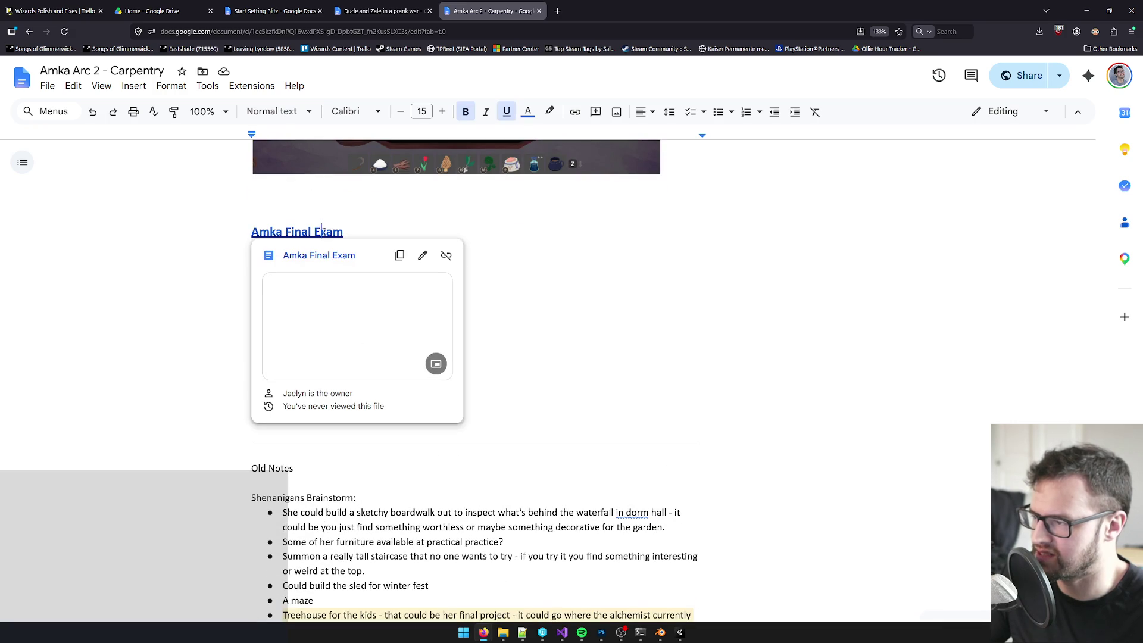
pyautogui.click(331, 260)
# Step: Return to the Carpentry notes document, then hide the browser to get back to Unity
pyautogui.click(512, 11)
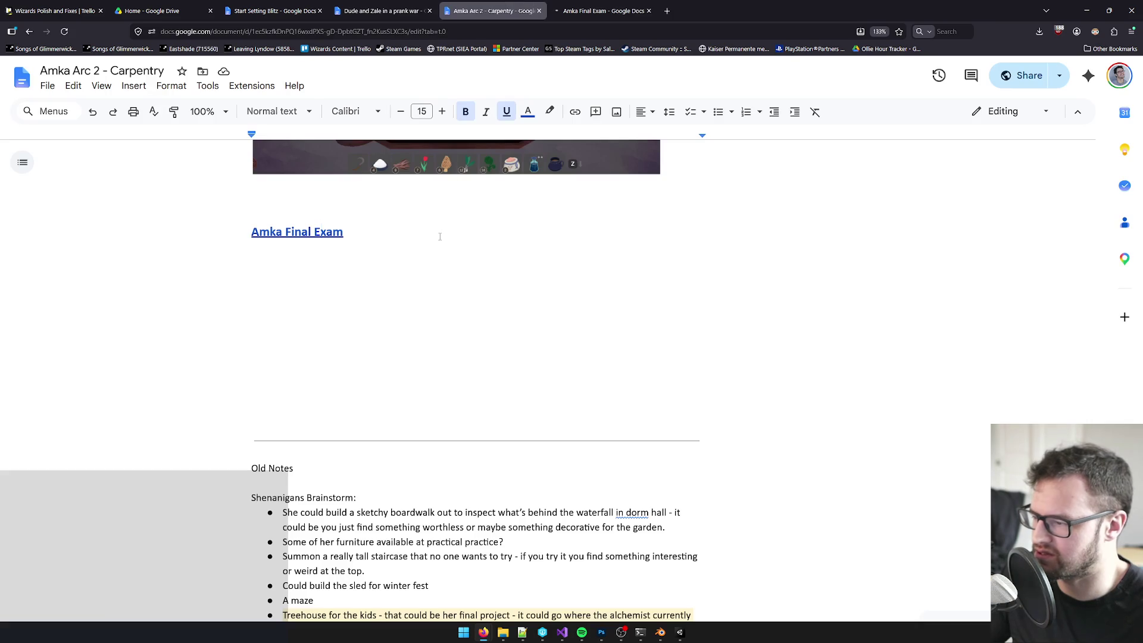
pyautogui.scroll(-2, 446, 228)
pyautogui.scroll(6, 446, 229)
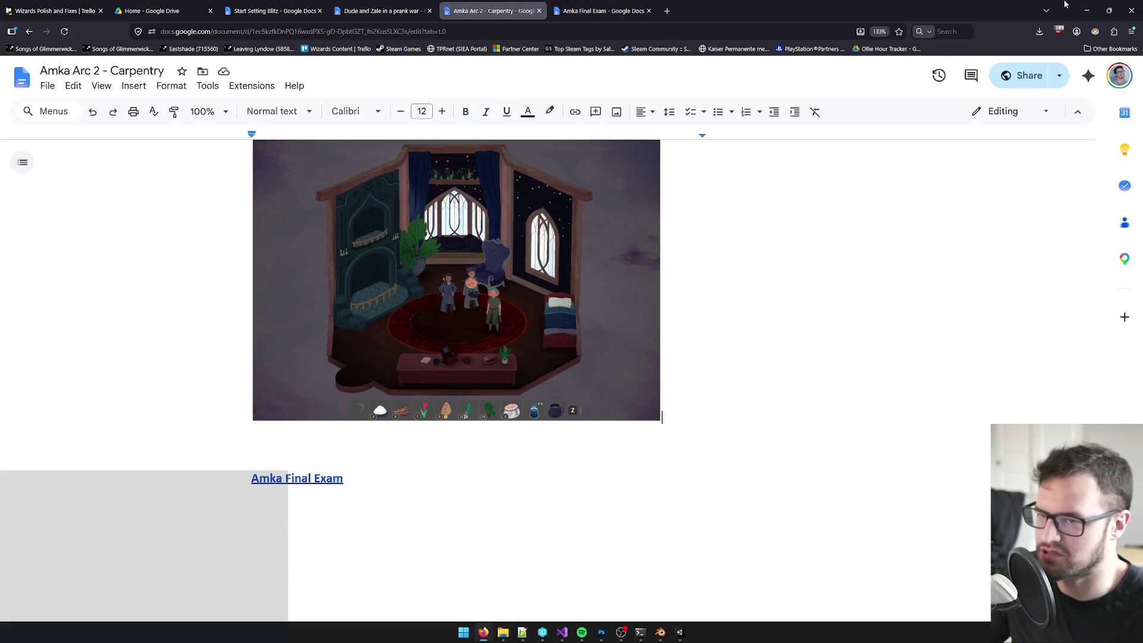
pyautogui.click(1087, 11)
pyautogui.click(154, 47)
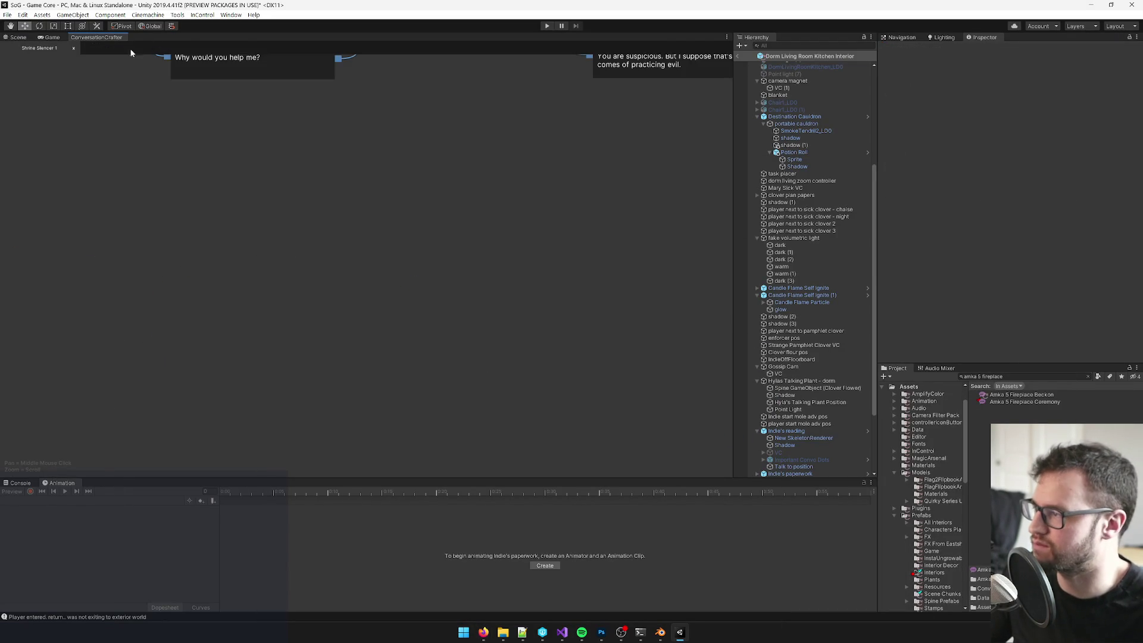
pyautogui.click(71, 50)
pyautogui.click(51, 37)
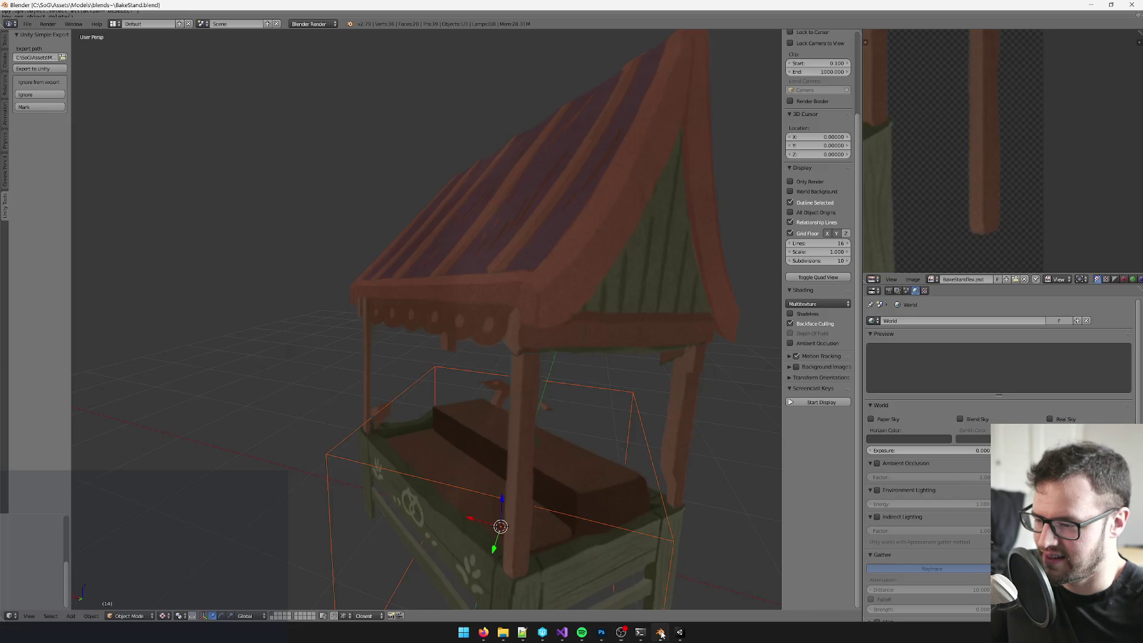
# Step: Look over the bake stand scene in Blender from another angle, then close Blender
pyautogui.click(660, 632)
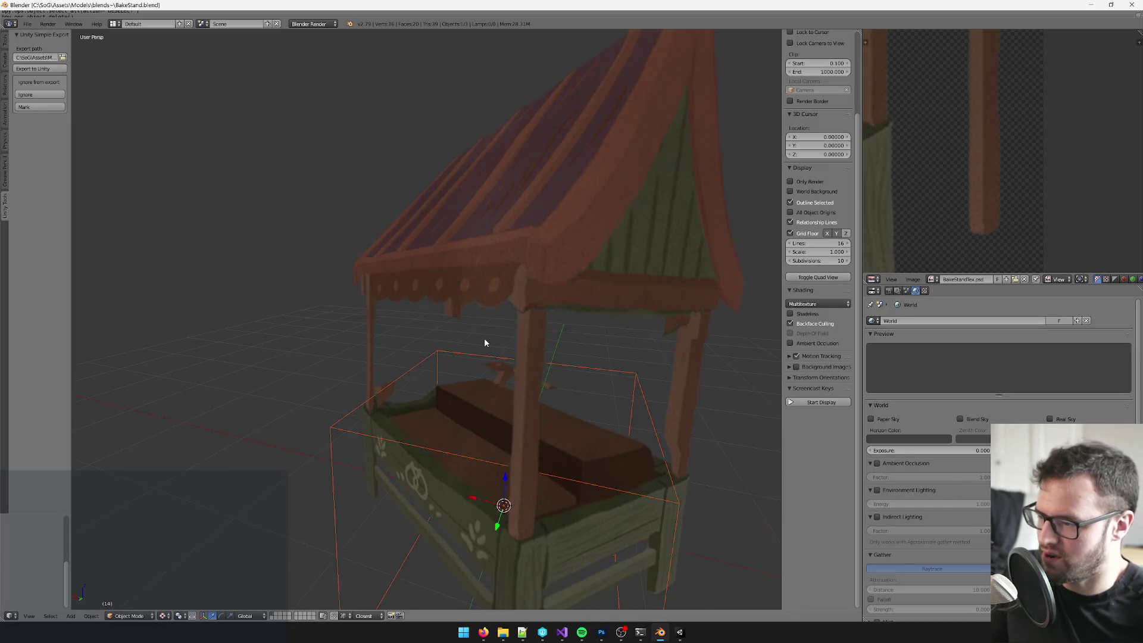
pyautogui.scroll(-3, 485, 343)
pyautogui.moveTo(398, 272); pyautogui.dragTo(381, 272)
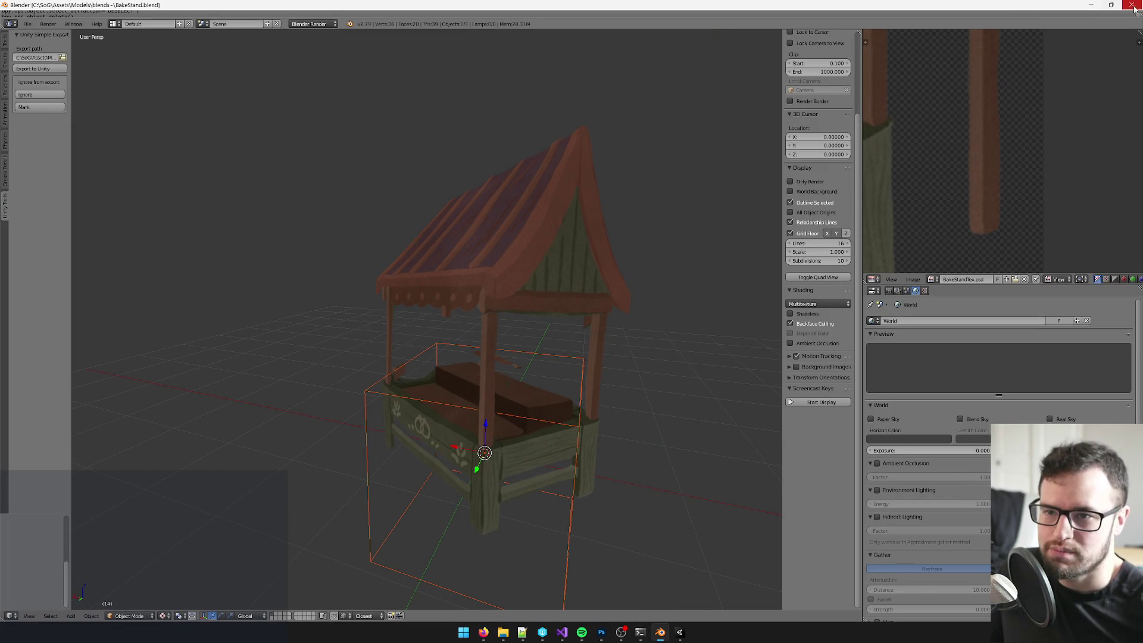
pyautogui.click(1132, 5)
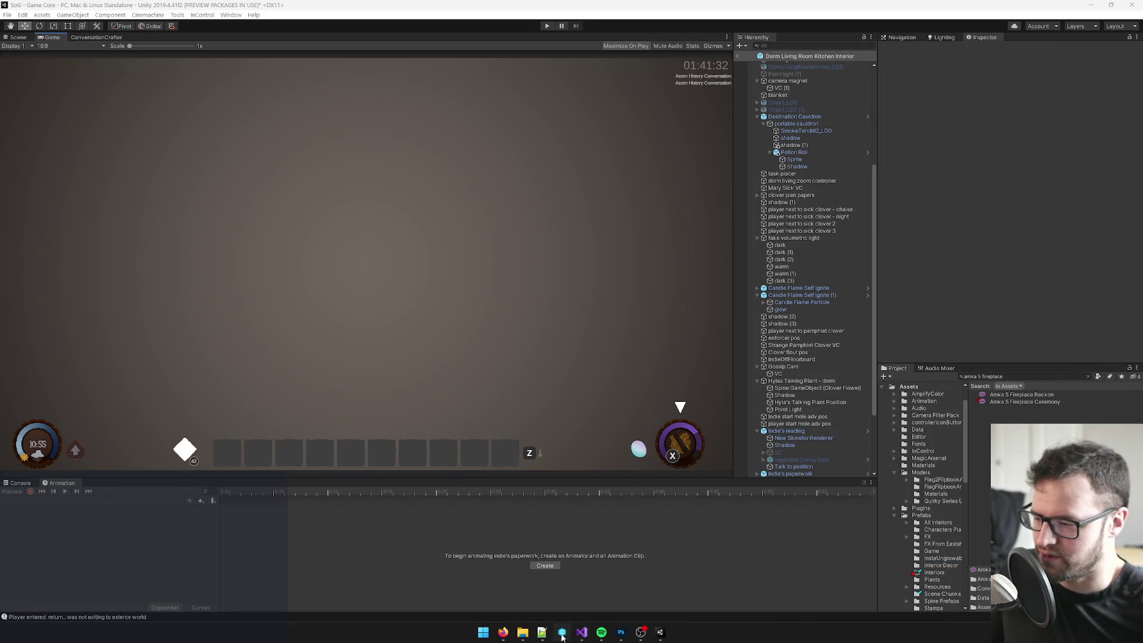
# Step: In P4V, scroll the workspace tree up to Models > blends~ and select AnimatedBirds.blend1
pyautogui.click(562, 632)
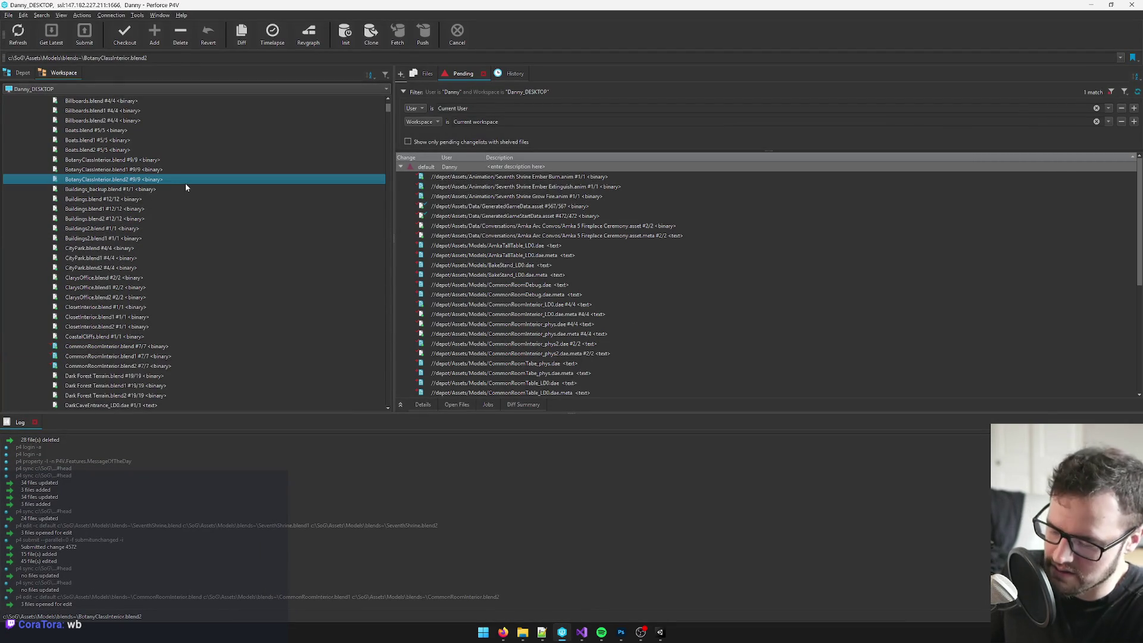
pyautogui.scroll(10, 196, 197)
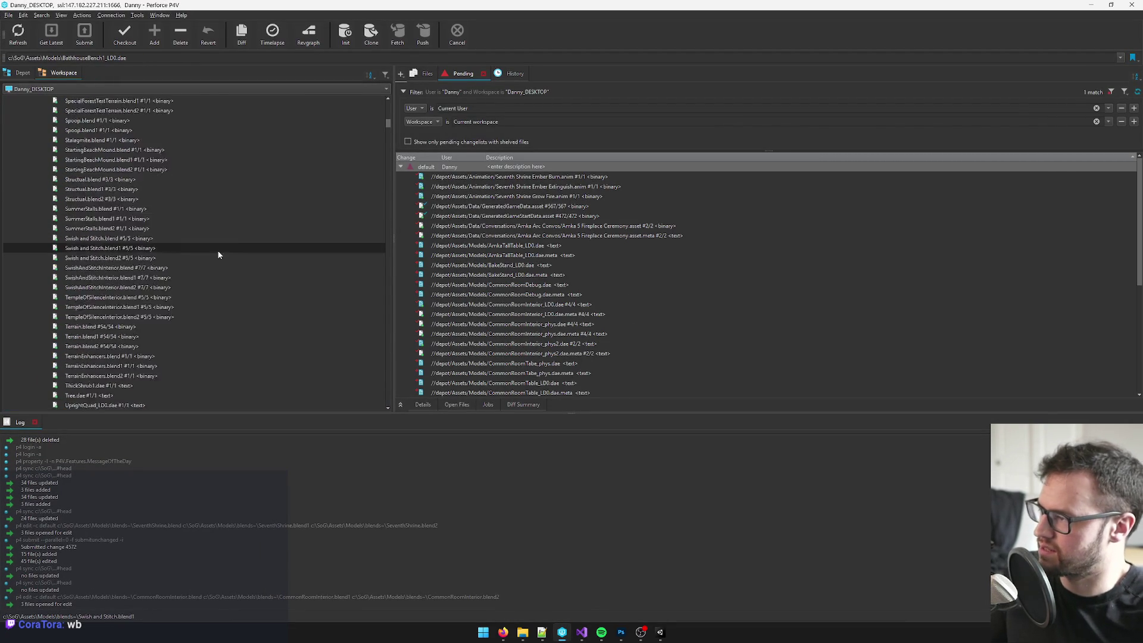
pyautogui.scroll(20, 192, 170)
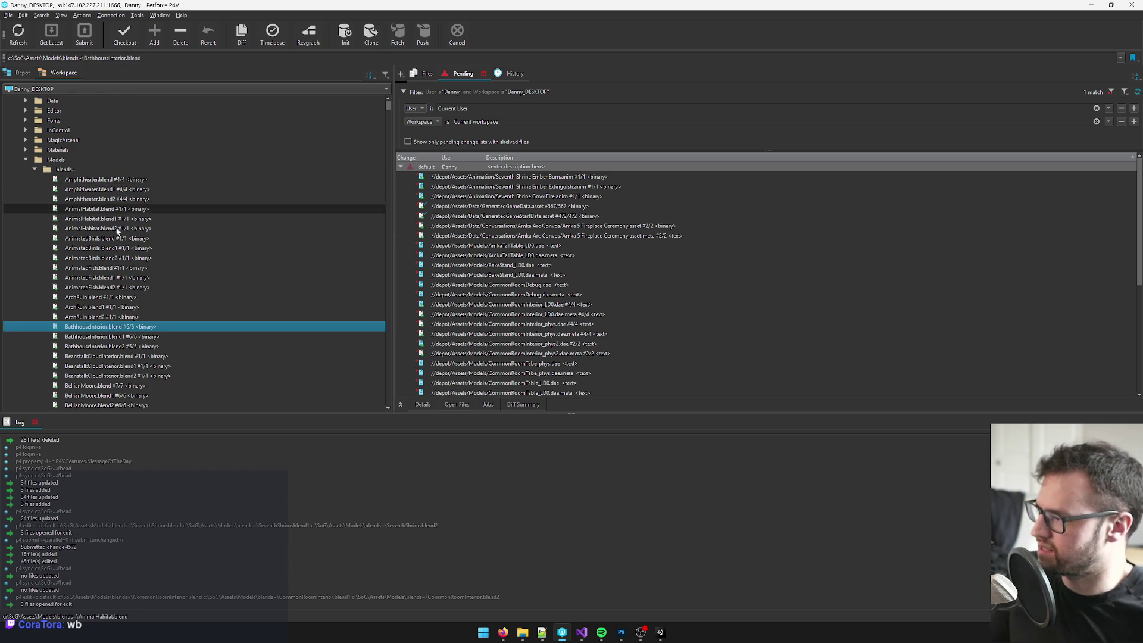
pyautogui.click(119, 248)
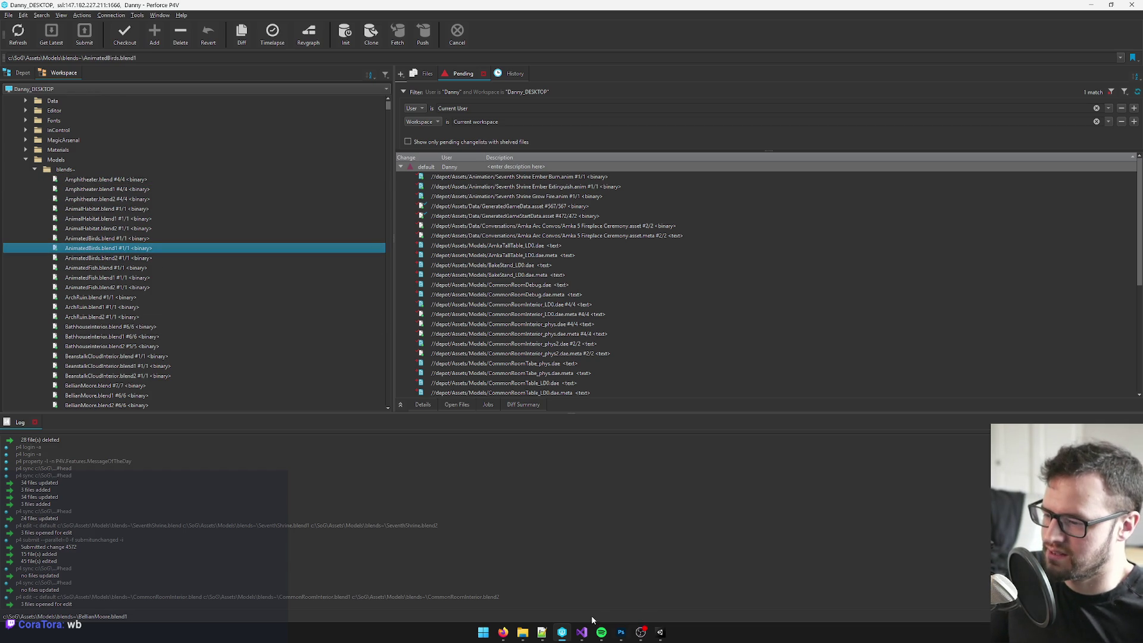
pyautogui.click(482, 632)
# Step: Open AnimatedBirds.blend in Blender from the P4V workspace tree
pyautogui.write('blen')
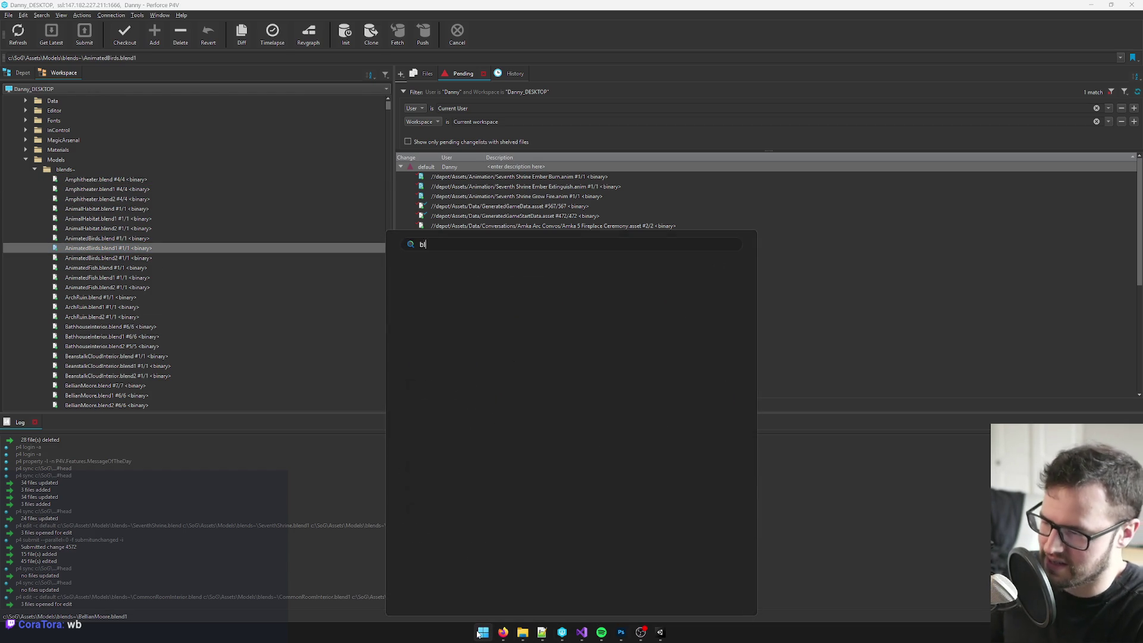
pyautogui.press('BackSpace')
pyautogui.press('BackSpace')
pyautogui.press('BackSpace')
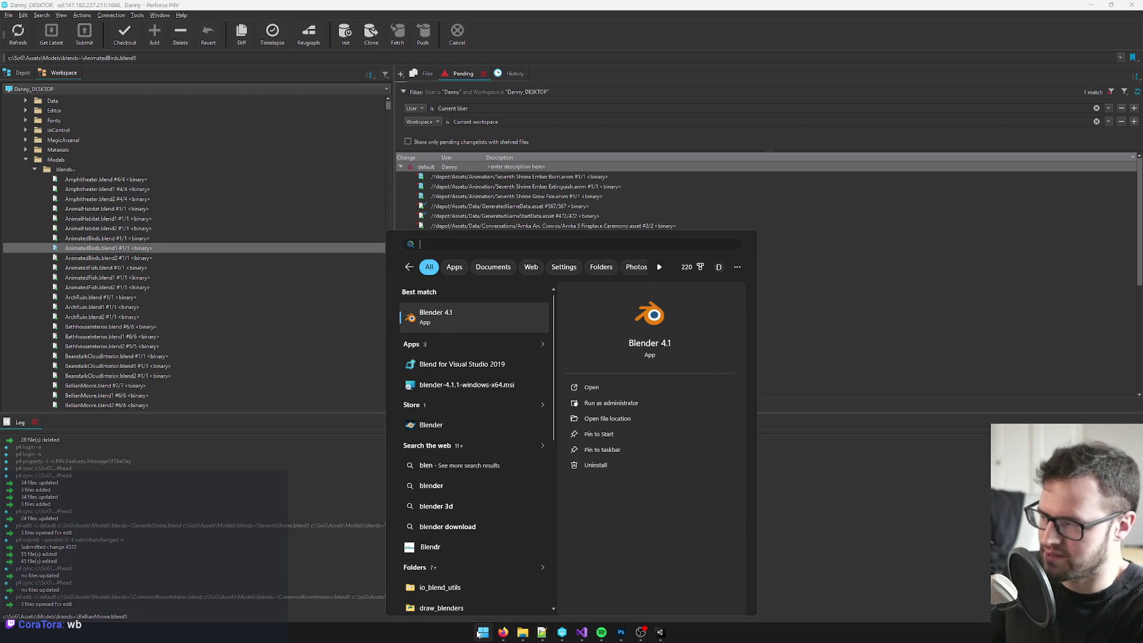
pyautogui.click(103, 238)
pyautogui.doubleClick(103, 238)
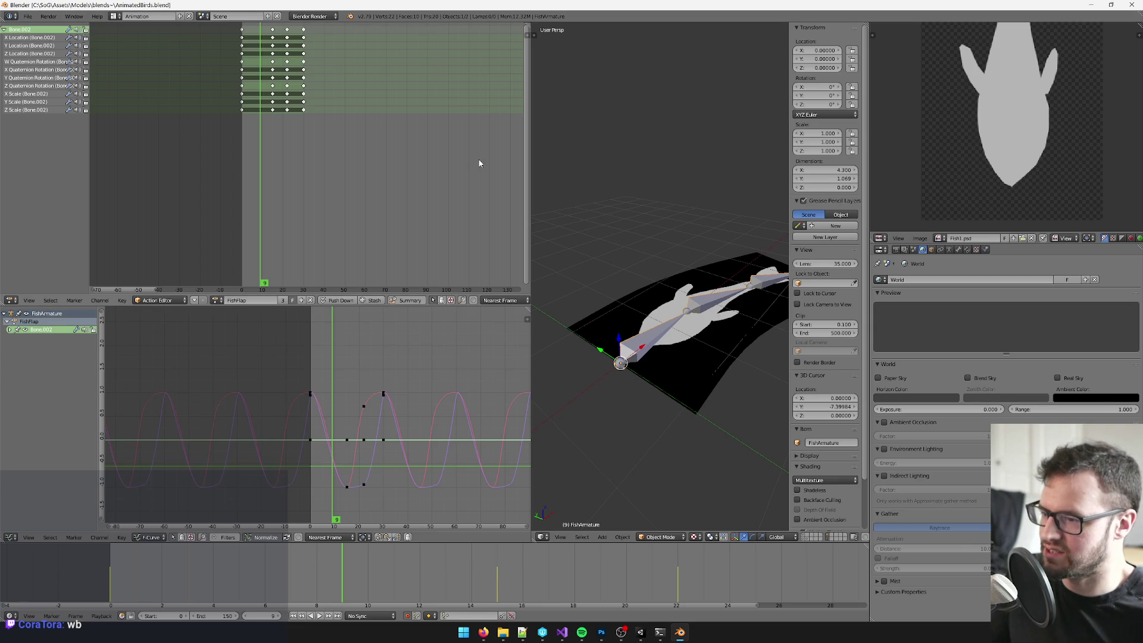
# Step: Open BakeStand.blend through File > Open, filtering the blends folder by 'ba'
pyautogui.click(27, 16)
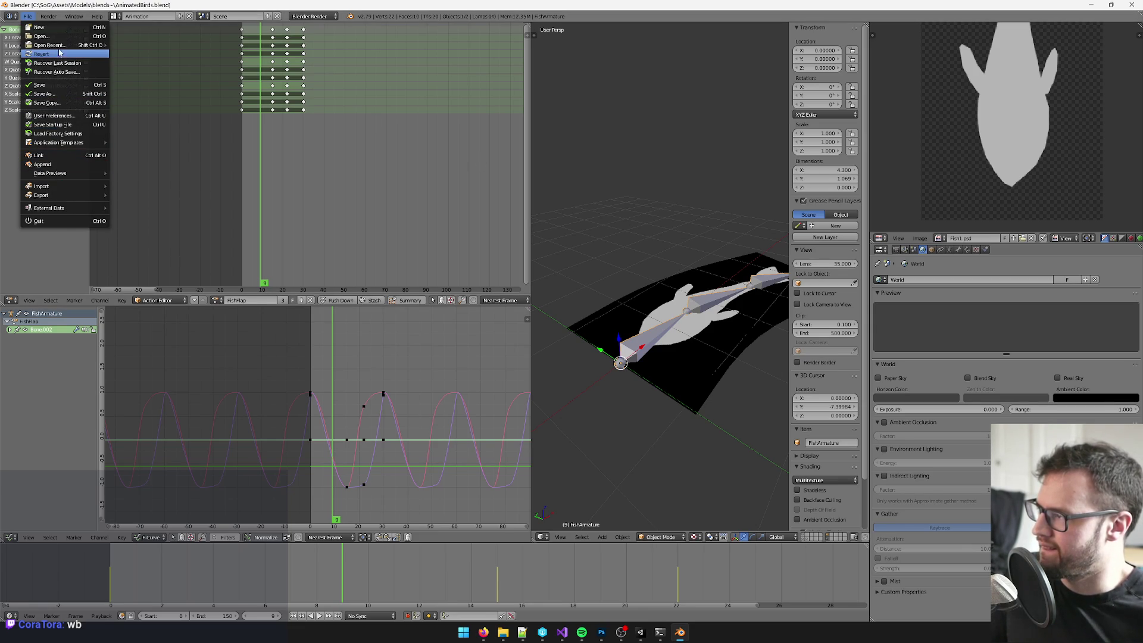
pyautogui.moveTo(60, 45)
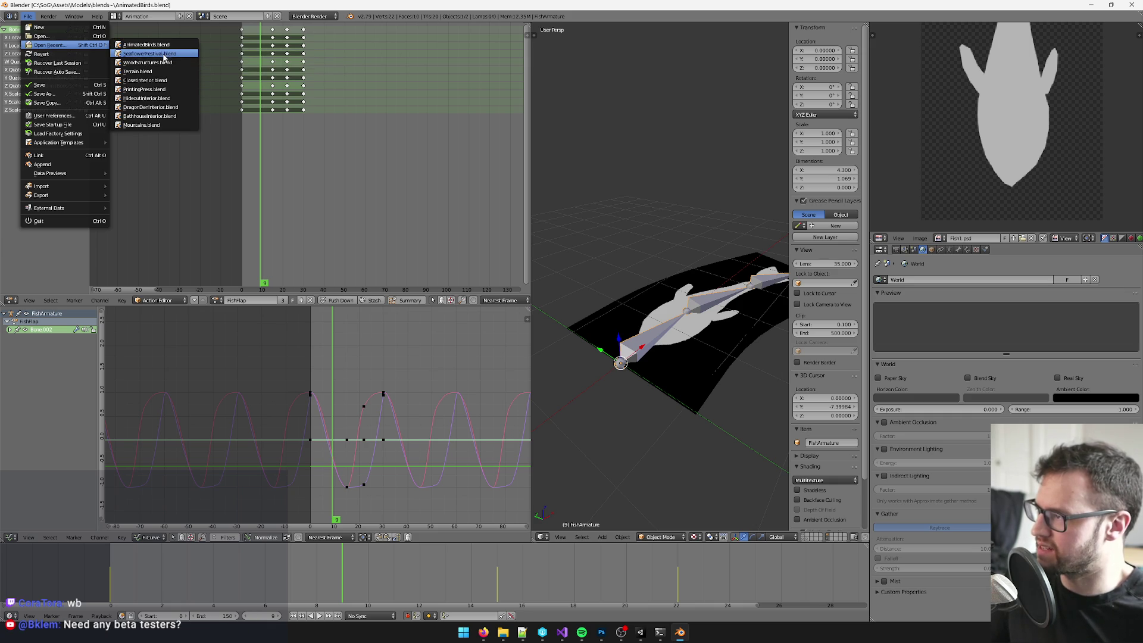
pyautogui.click(30, 17)
pyautogui.click(32, 18)
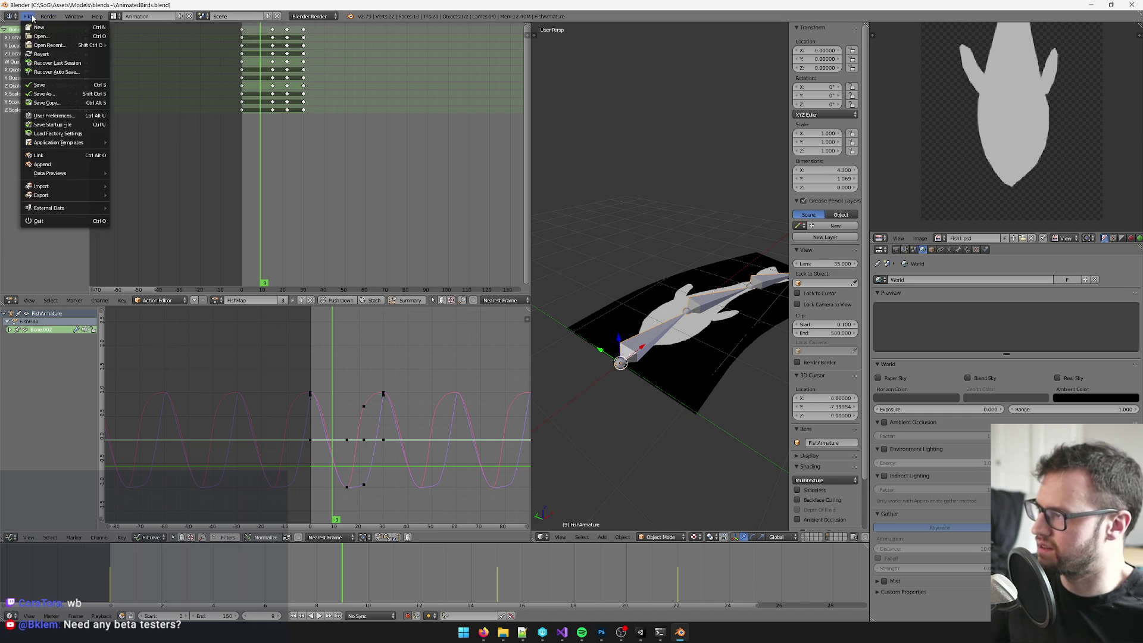
pyautogui.click(41, 36)
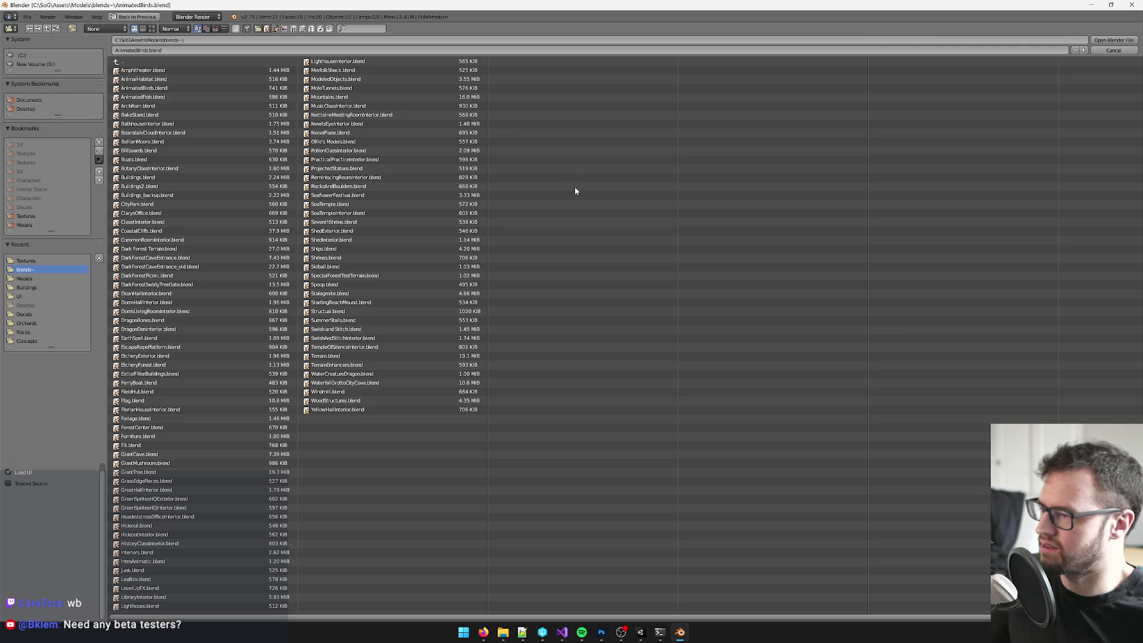
pyautogui.click(356, 30)
pyautogui.write('ba')
pyautogui.doubleClick(153, 71)
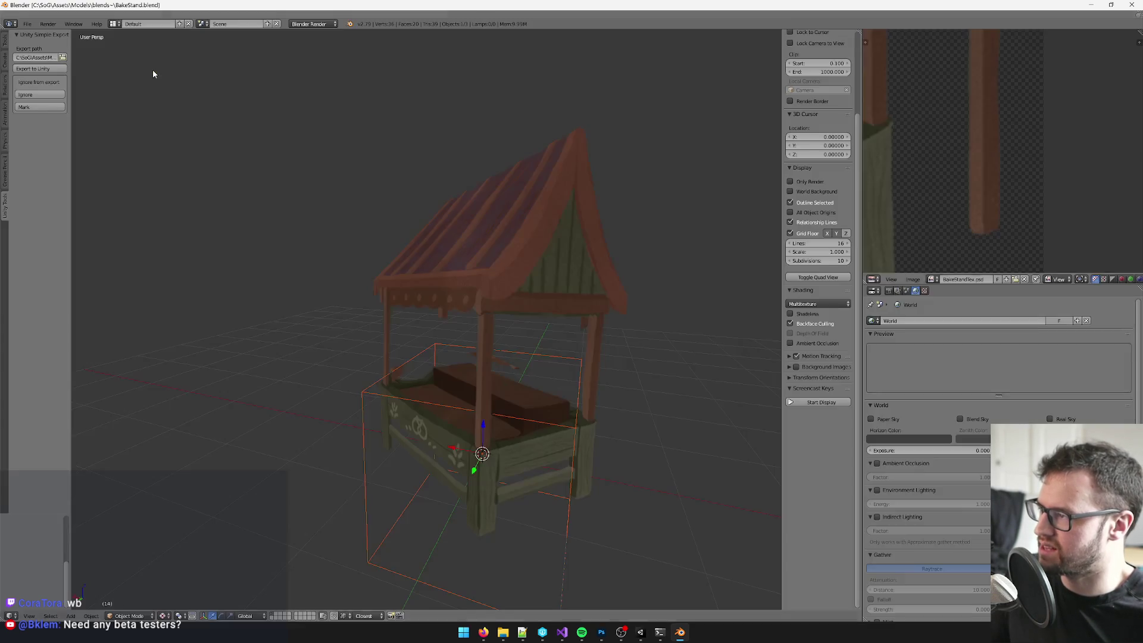
# Step: Save the scene over BakeStand.blend with Save As and return to Perforce
pyautogui.click(28, 24)
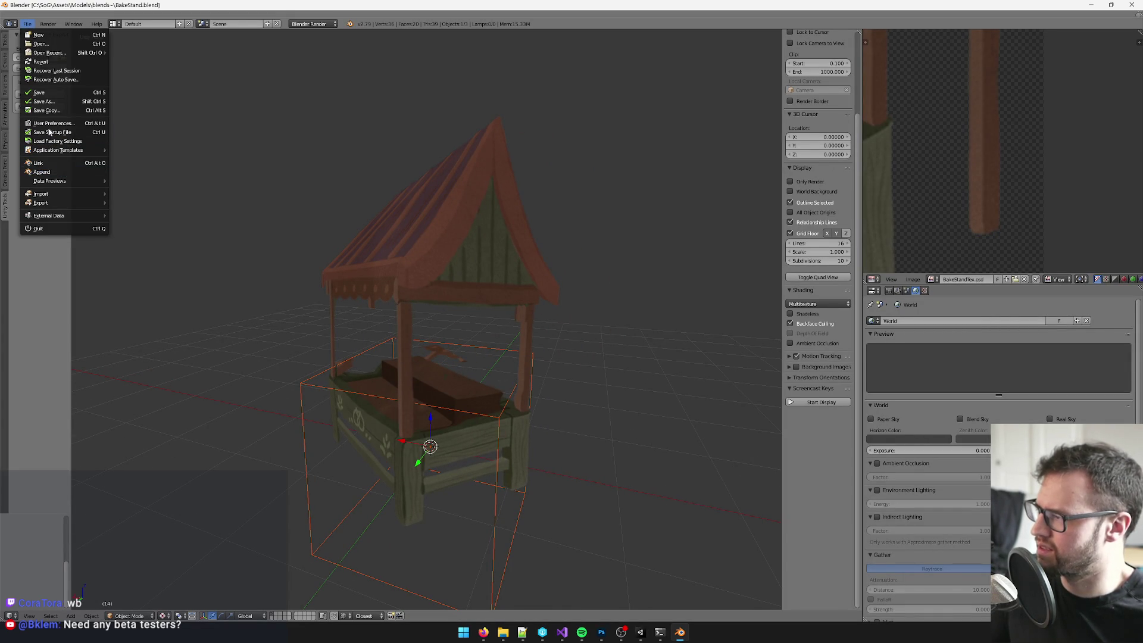
pyautogui.click(44, 101)
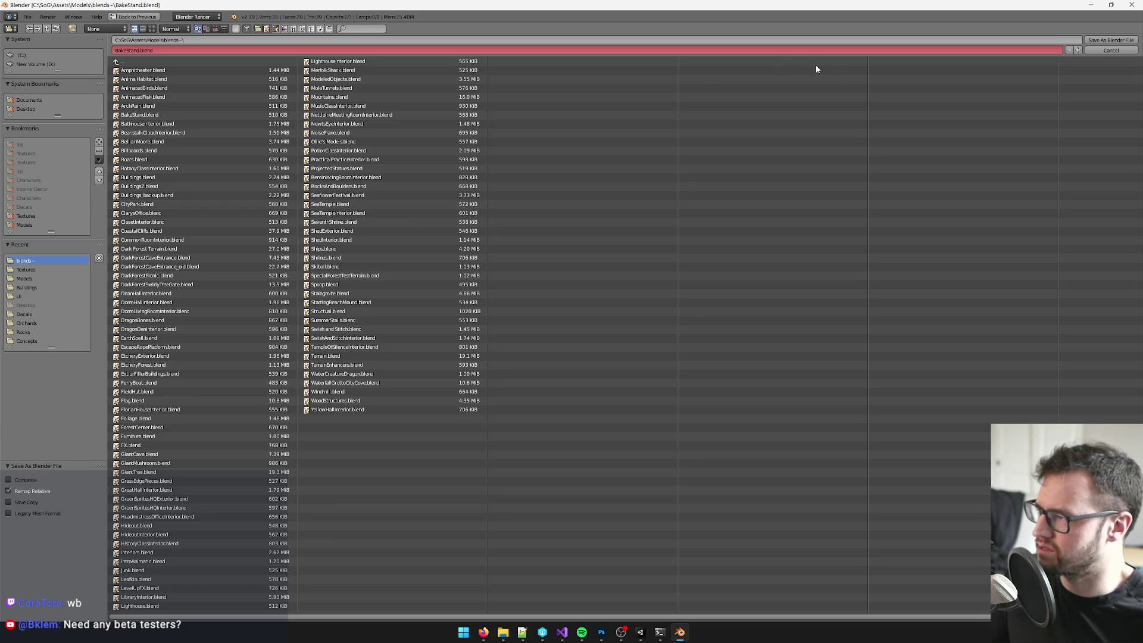
pyautogui.click(1101, 50)
pyautogui.click(1090, 10)
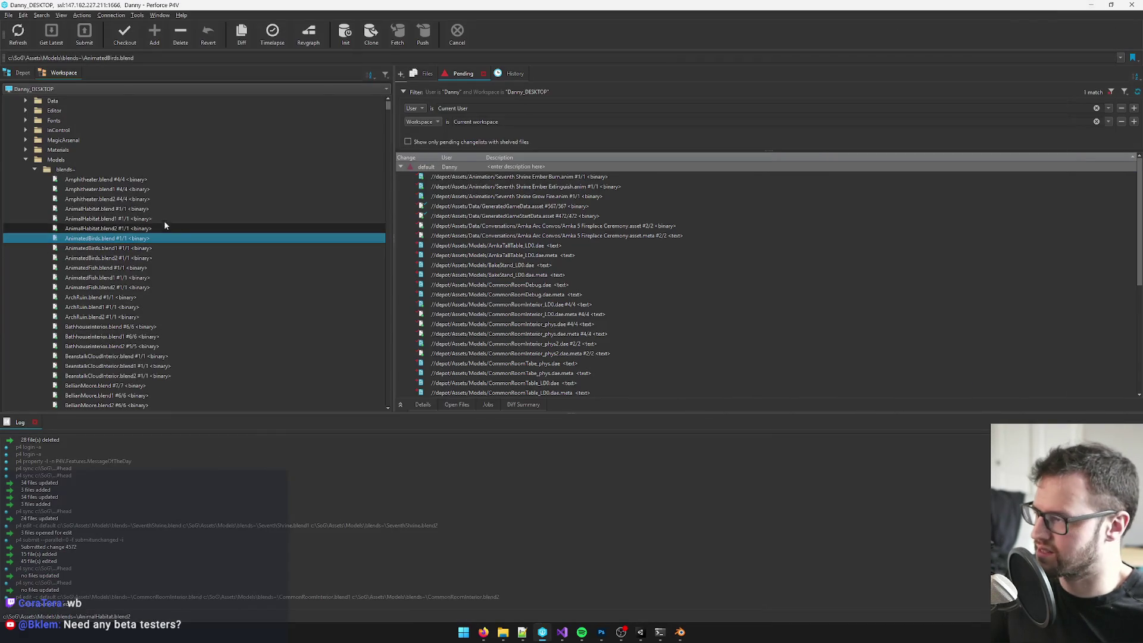
# Step: Select the three BakeStand blend files and drag them into the pending list to mark them for add
pyautogui.click(85, 180)
pyautogui.click(128, 327)
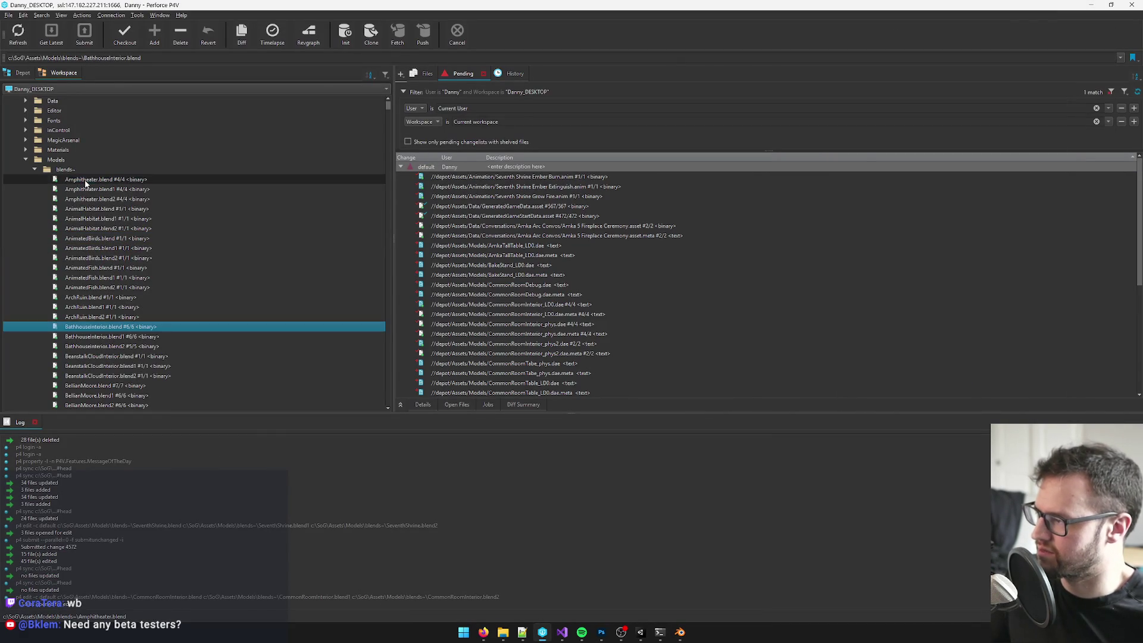
pyautogui.scroll(-1, 129, 324)
pyautogui.scroll(4, 128, 321)
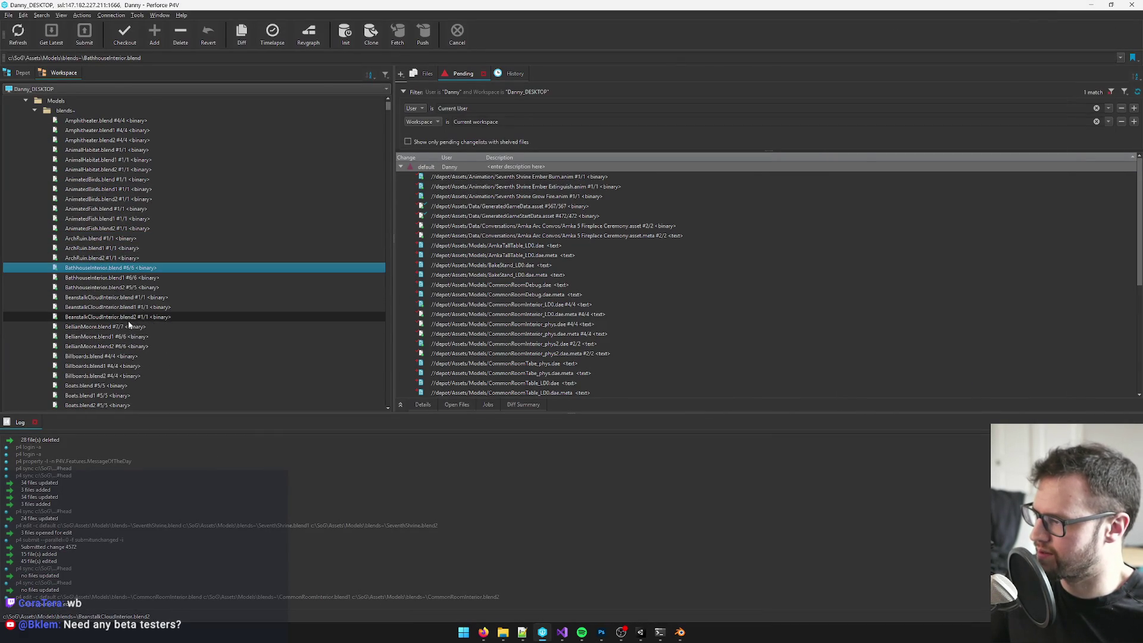
pyautogui.click(77, 248)
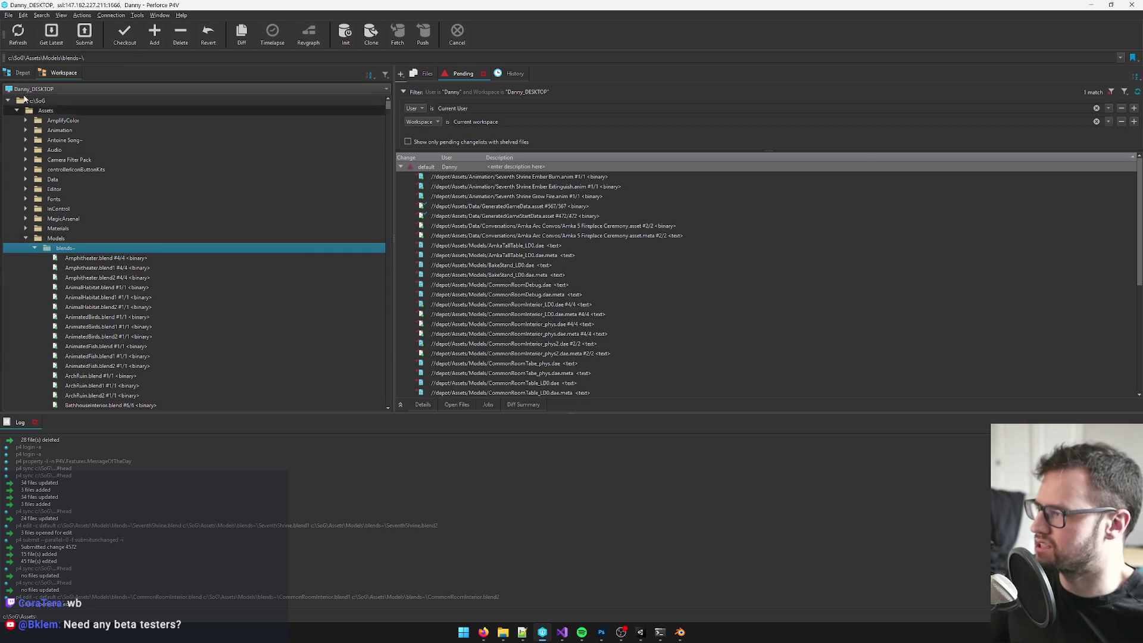
pyautogui.scroll(-1, 125, 357)
pyautogui.click(102, 365)
pyautogui.click(102, 377)
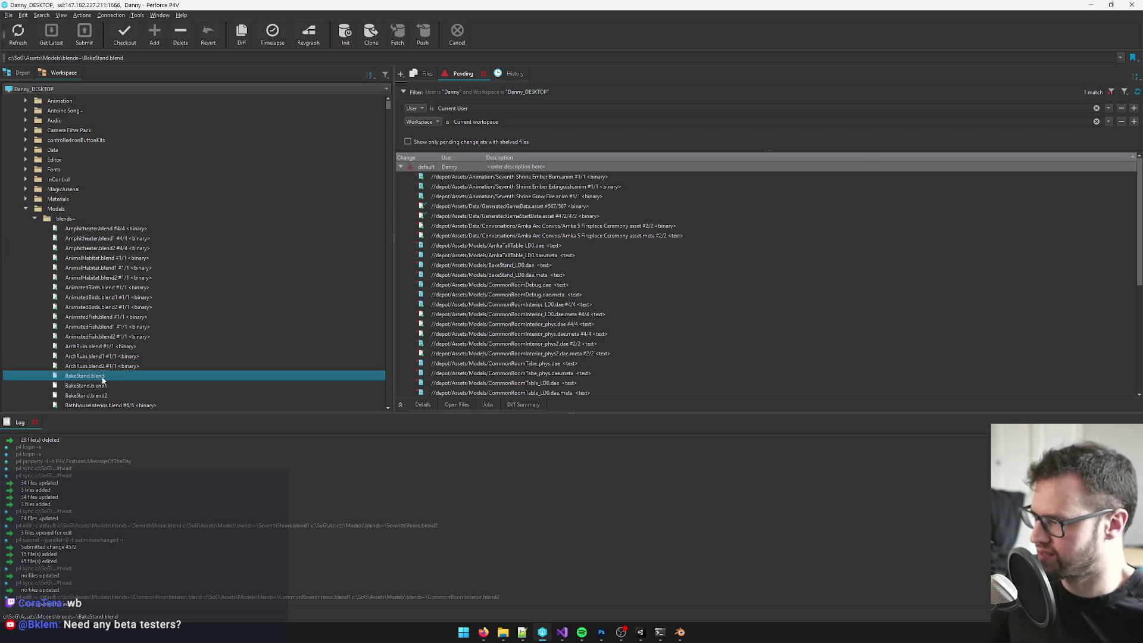
pyautogui.keyDown('shift'); pyautogui.click(105, 392); pyautogui.keyUp('shift')
pyautogui.moveTo(95, 384); pyautogui.dragTo(507, 170)
# Step: Save the changelist as pending with the description 'amka's arc projections and assets'
pyautogui.hotkey('ctrl', 's')
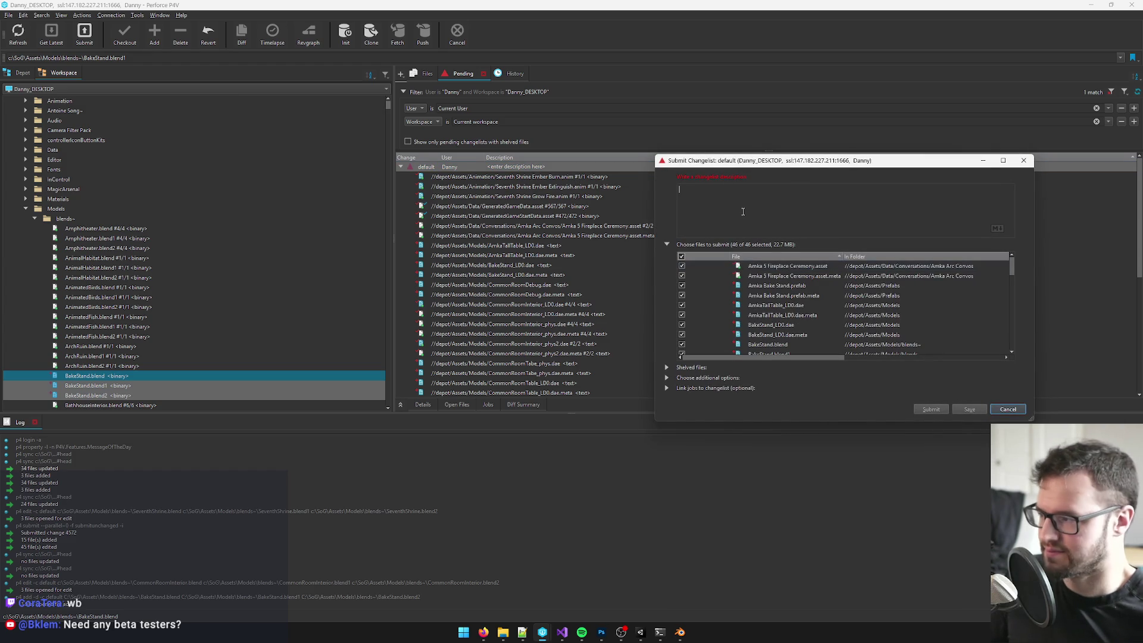
pyautogui.write("amka's arc ")
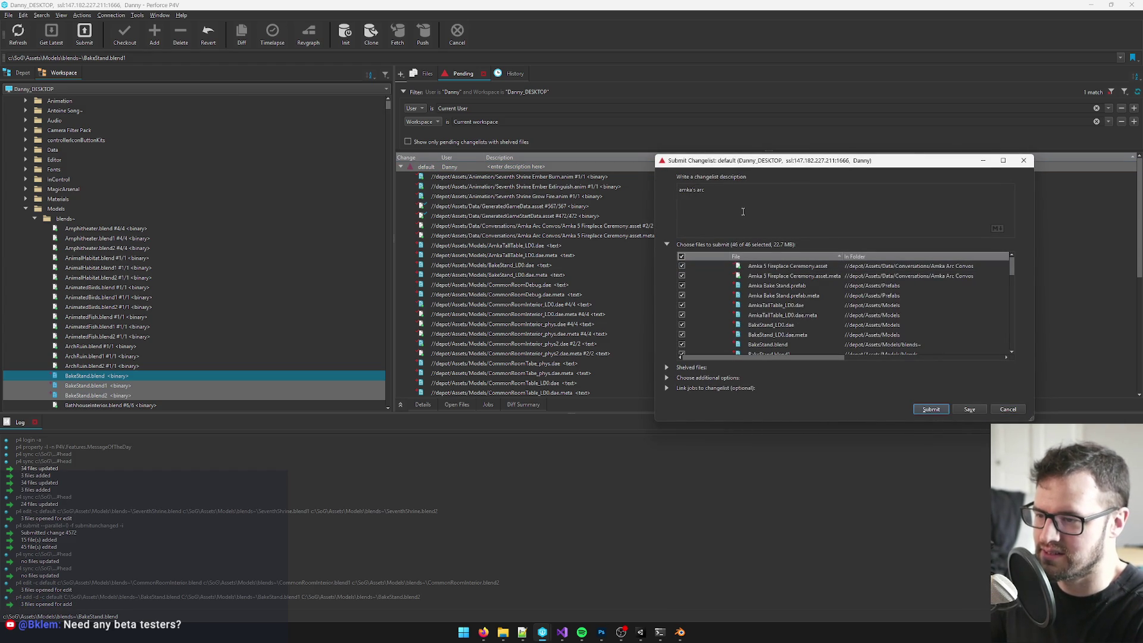
pyautogui.write('projections and assets')
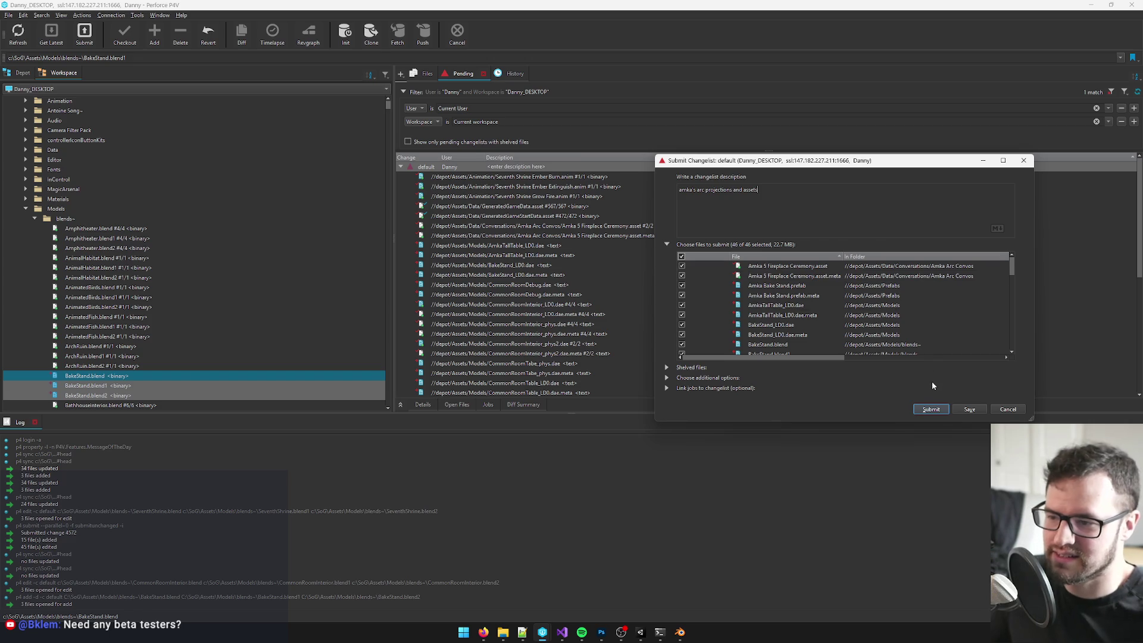
pyautogui.click(968, 409)
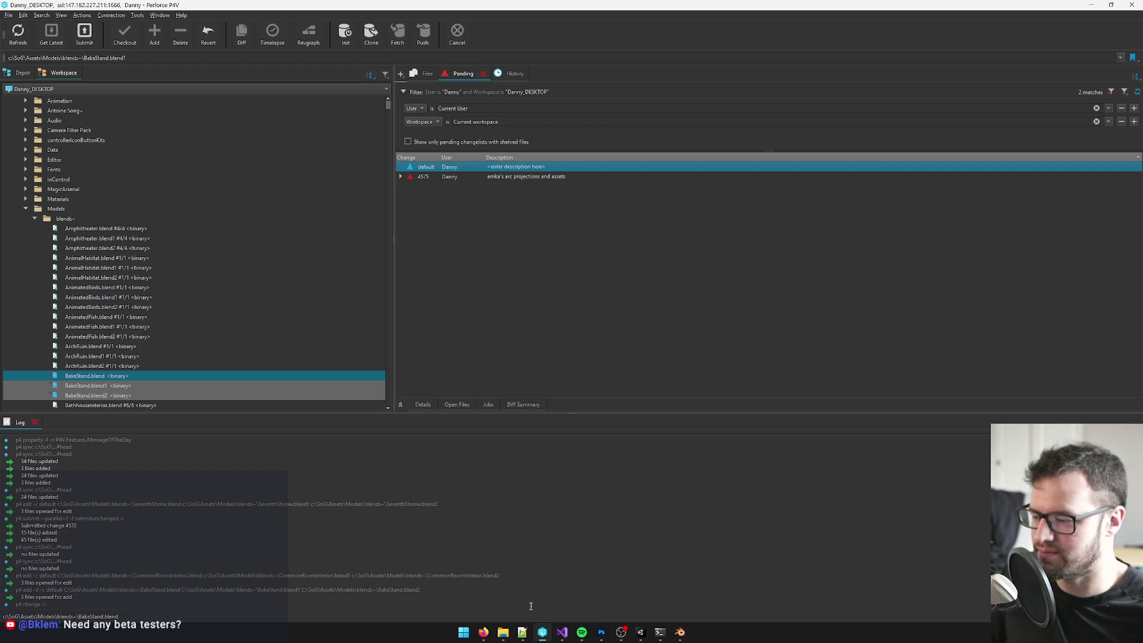
pyautogui.moveTo(483, 635)
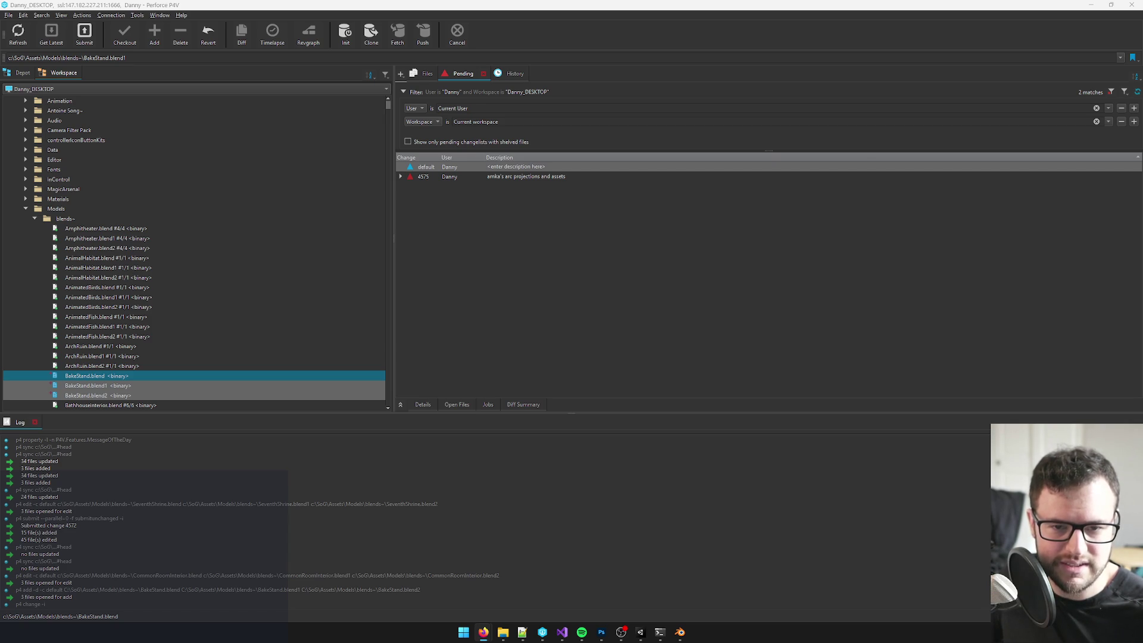
pyautogui.hotkey('alt', 'Tab')
pyautogui.hotkey('alt', 'Tab')
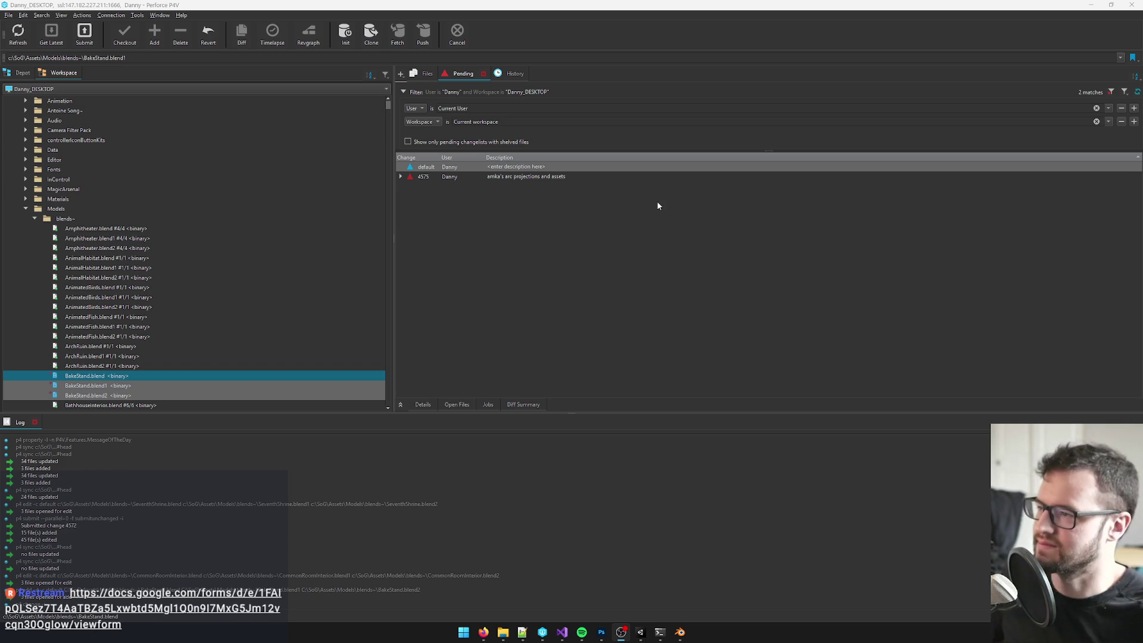
pyautogui.hotkey('alt', 'Tab')
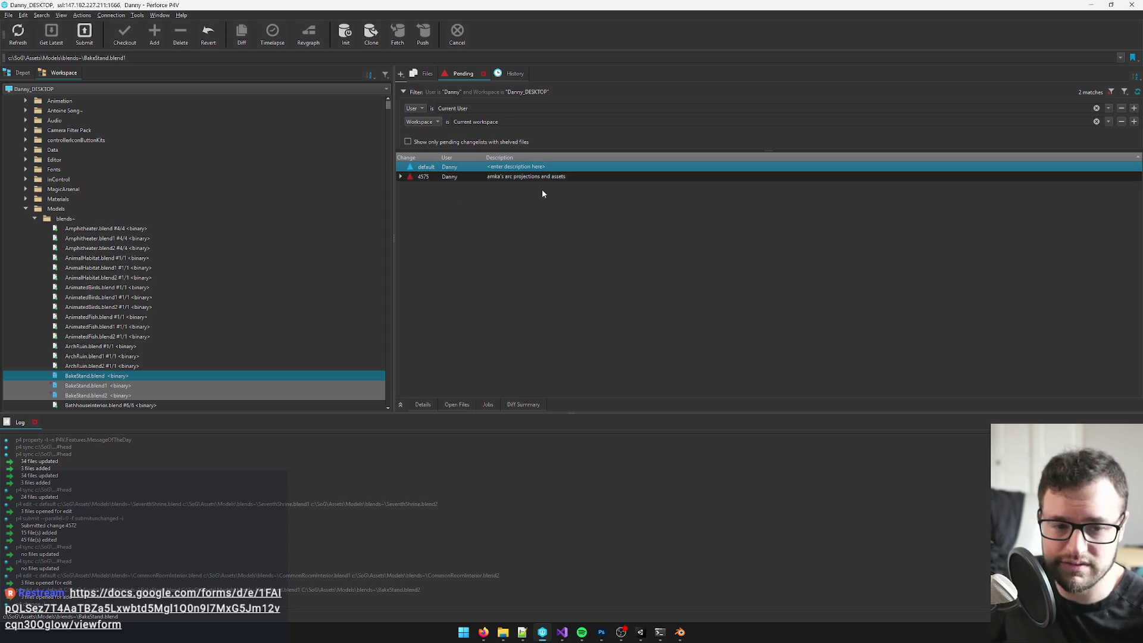
pyautogui.hotkey('alt', 'Tab')
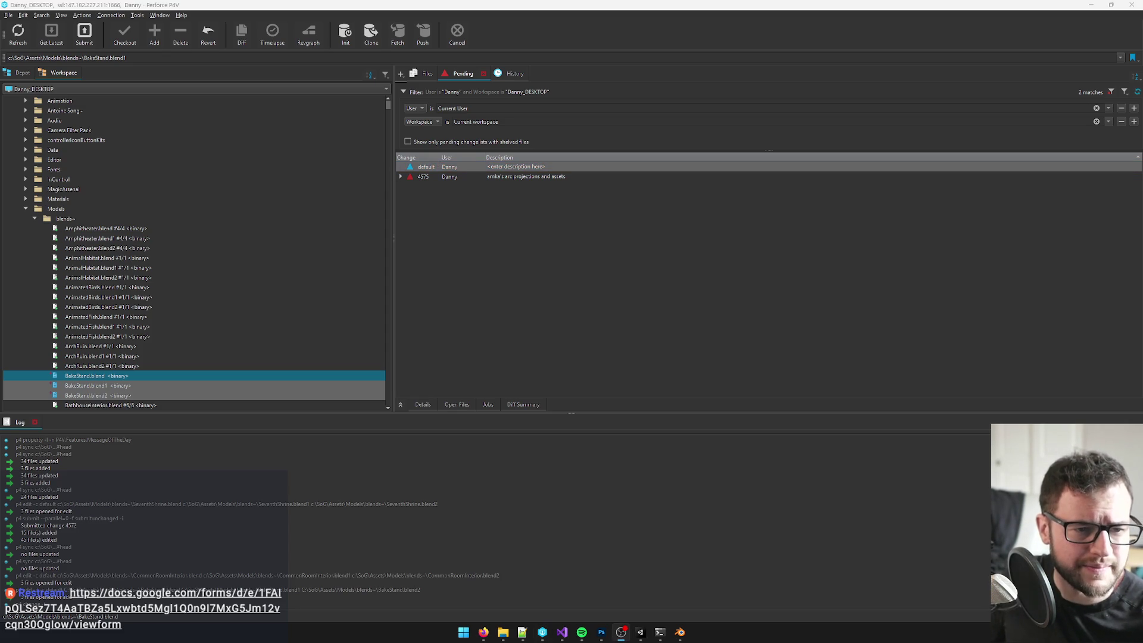